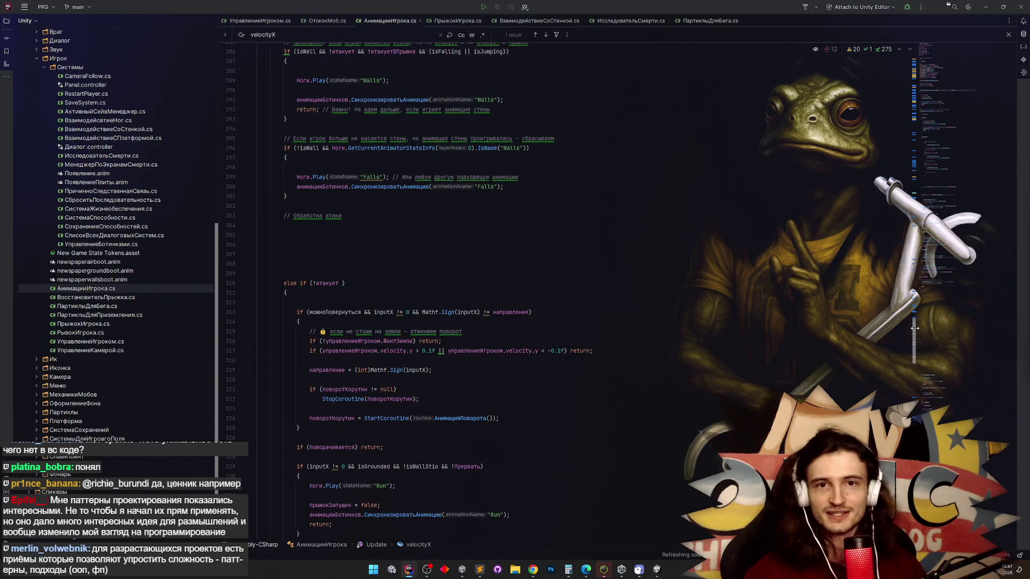
pyautogui.scroll(1, 916, 329)
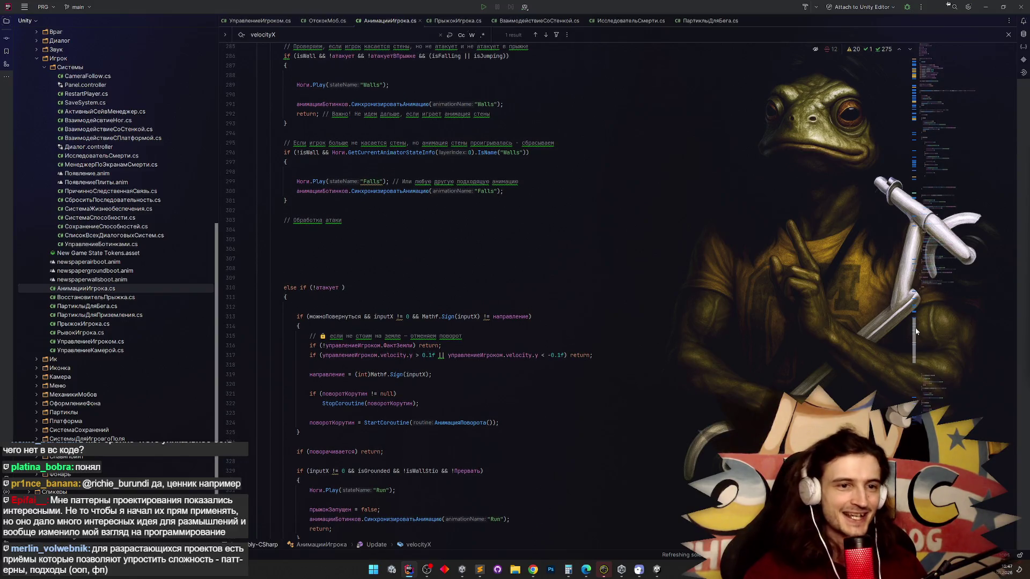
# Browse the player script and start an in-file search for inputX.
pyautogui.scroll(-3, 915, 331)
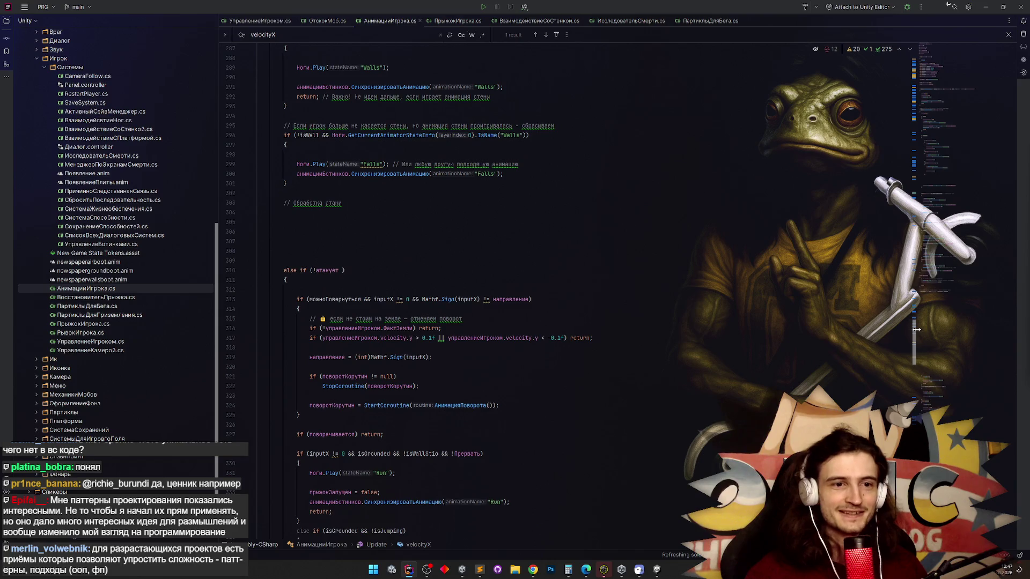
pyautogui.scroll(-3, 915, 333)
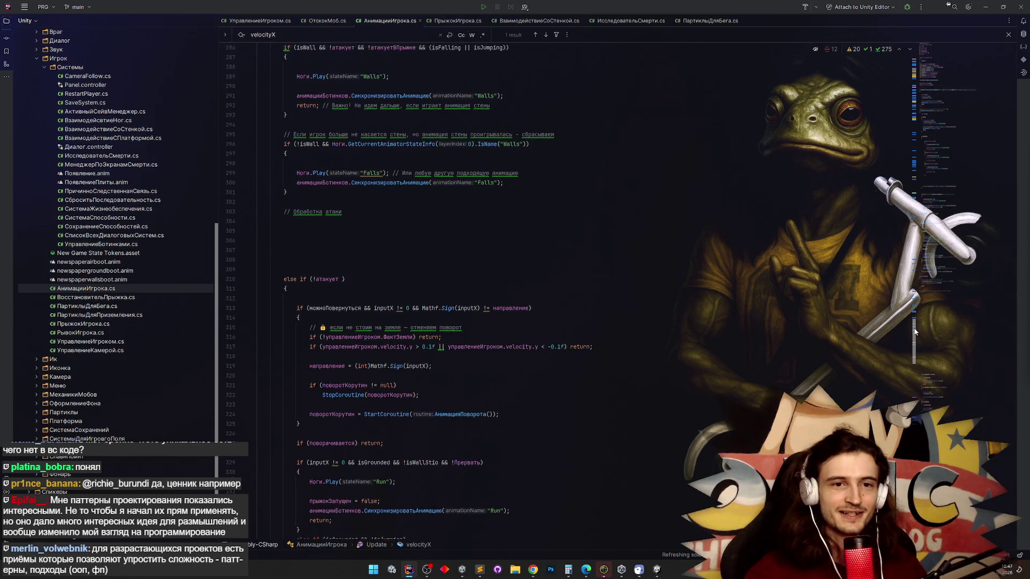
pyautogui.scroll(-3, 916, 332)
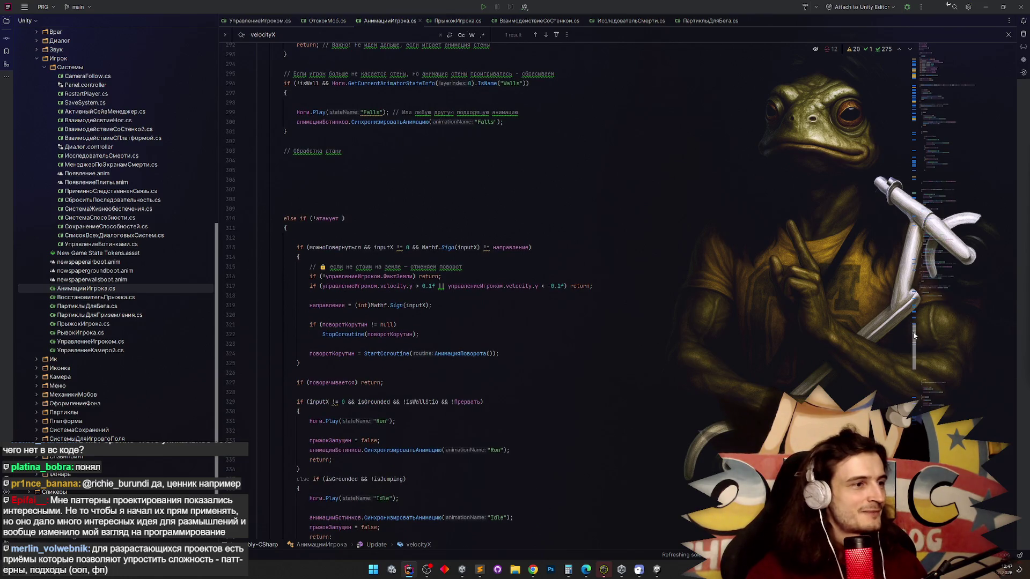
pyautogui.scroll(-3, 915, 335)
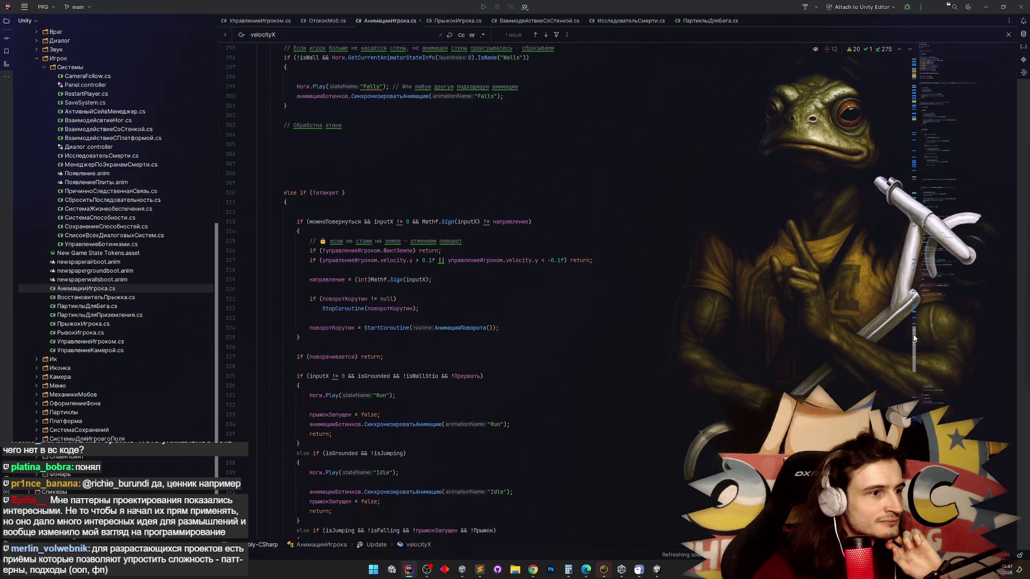
pyautogui.click(418, 280)
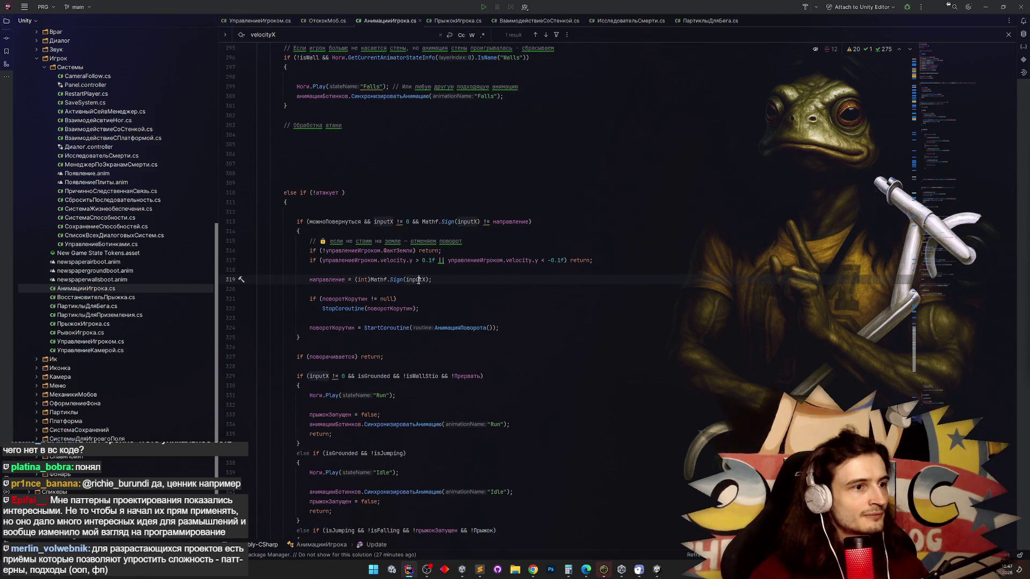
pyautogui.hotkey('ctrl', 'f')
pyautogui.press('Return')
pyautogui.press('Return')
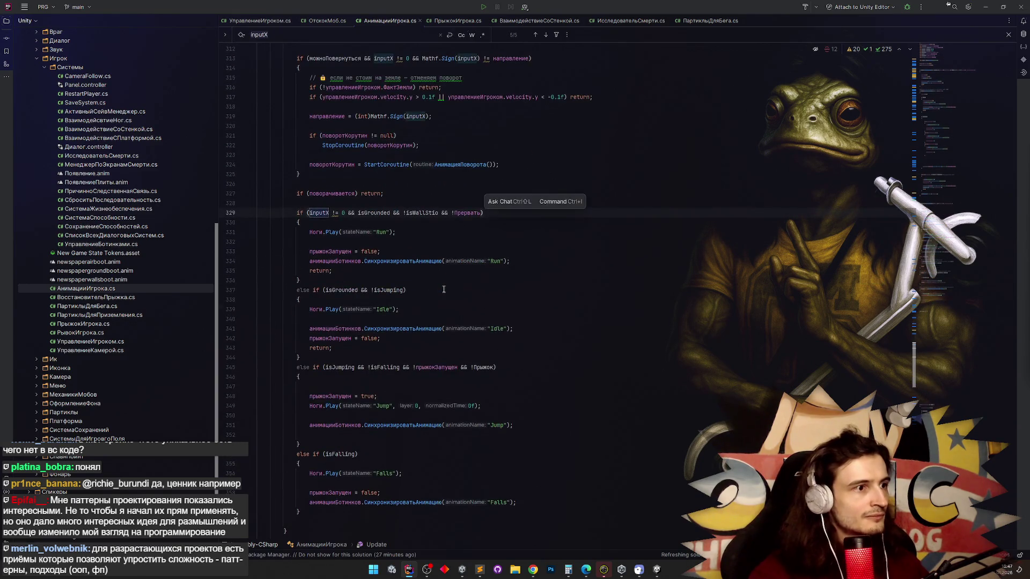
# Step through the inputX matches to the check on line 329.
pyautogui.scroll(-10, 444, 289)
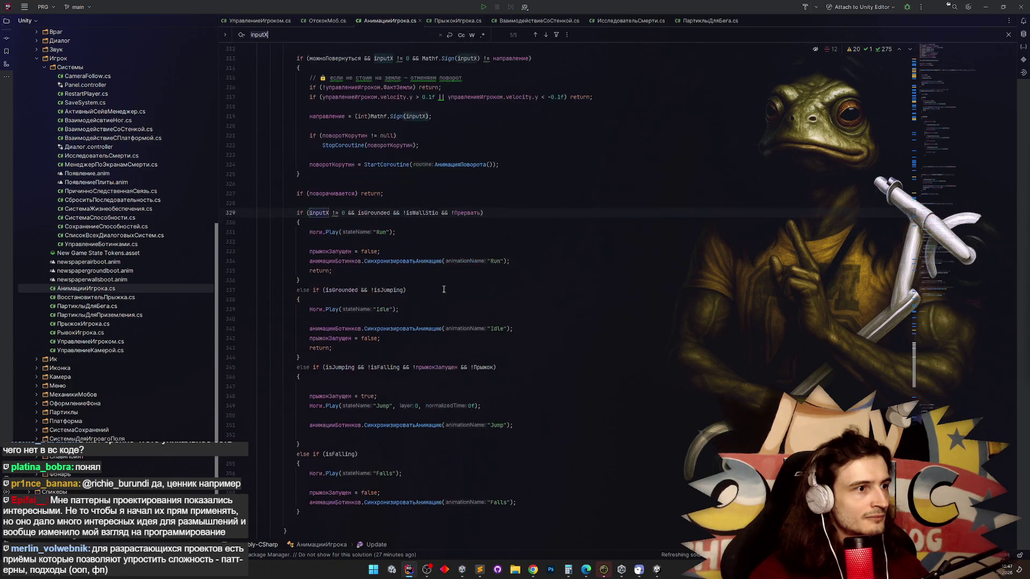
pyautogui.scroll(10, 444, 289)
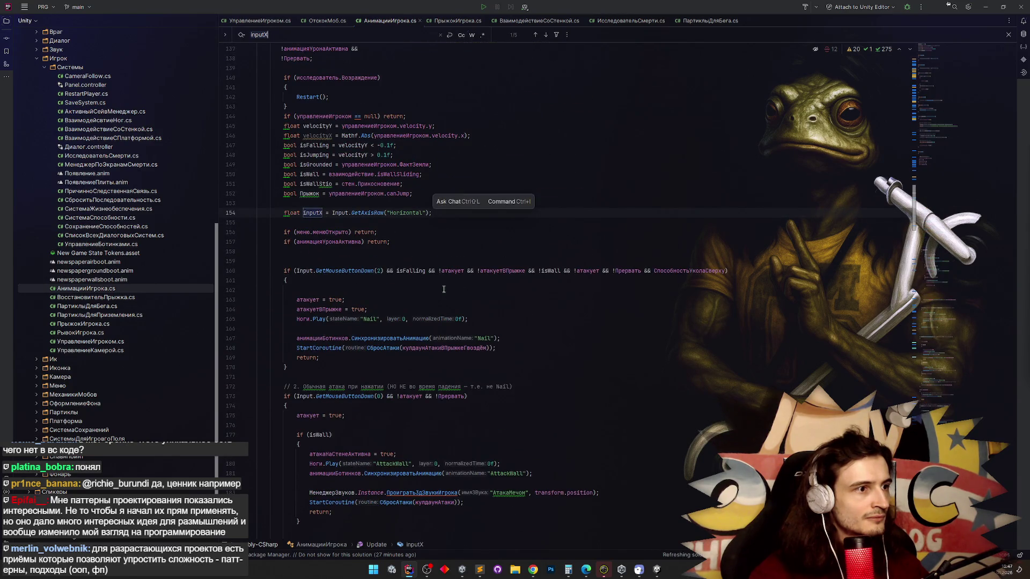
pyautogui.press('Return')
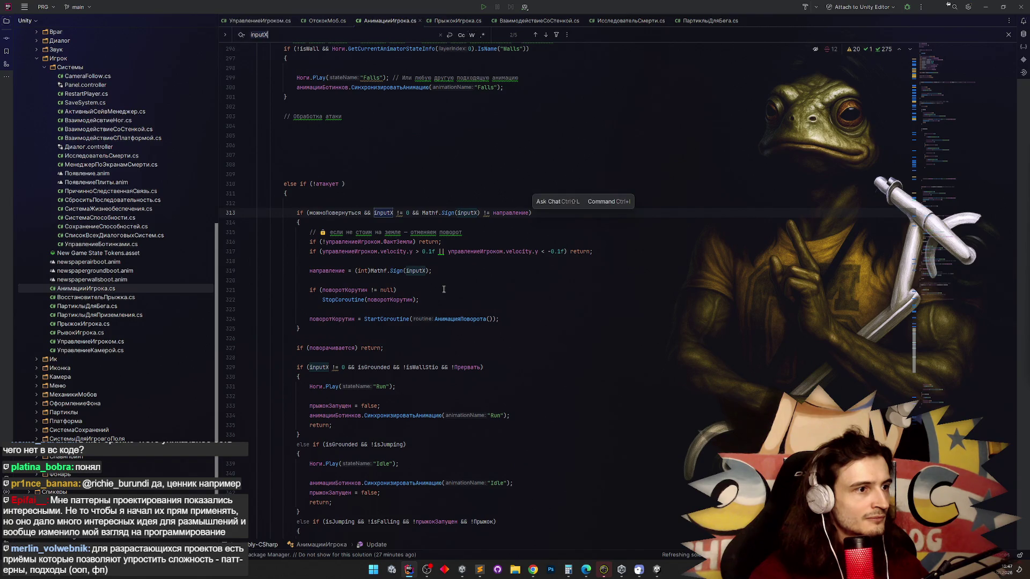
pyautogui.press('Return')
pyautogui.press('Return')
pyautogui.press('Return')
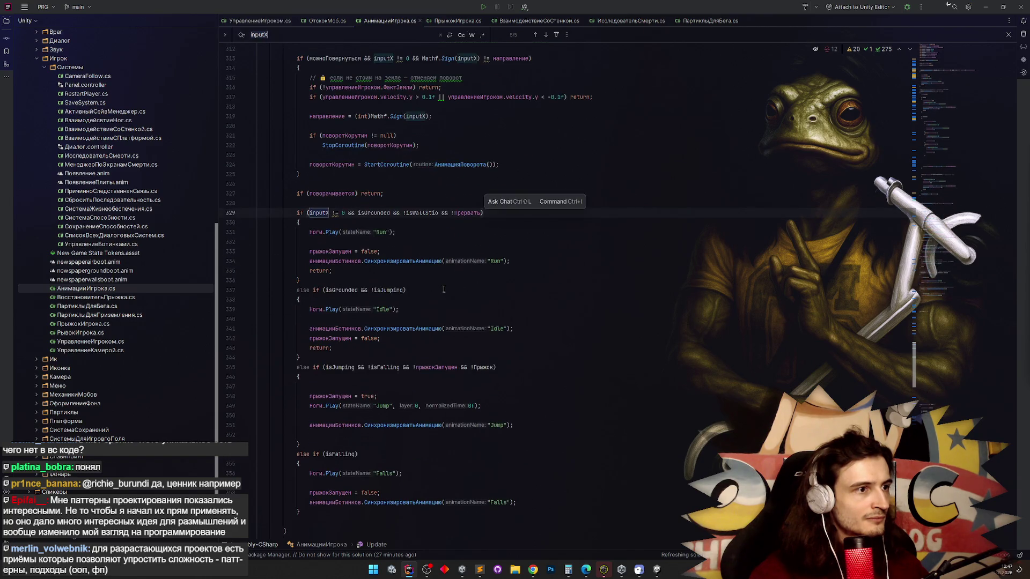
pyautogui.press('Return')
pyautogui.press('Return')
pyautogui.press('Return')
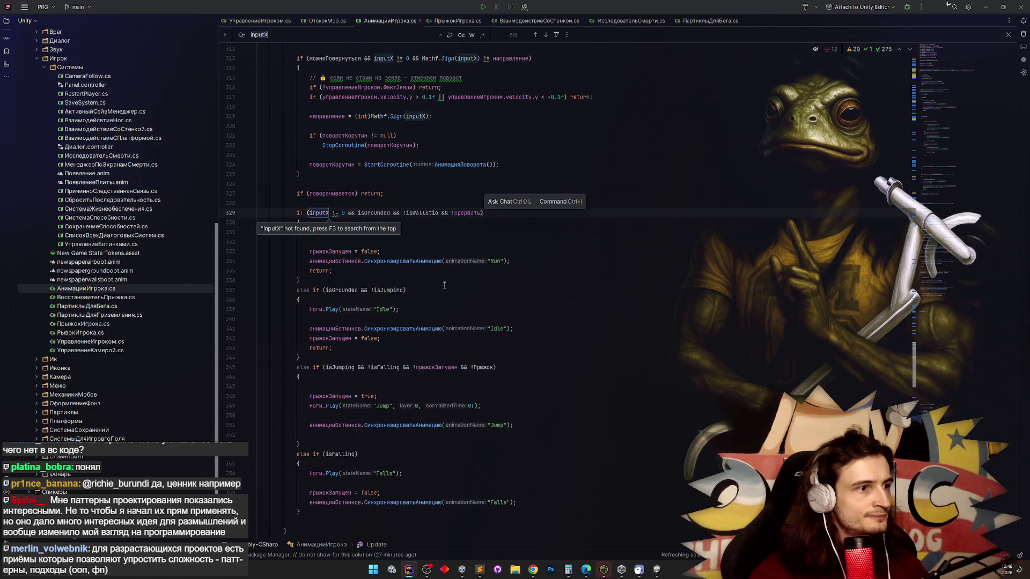
# Add a breakpoint on line 331's Run animation call.
pyautogui.click(443, 285)
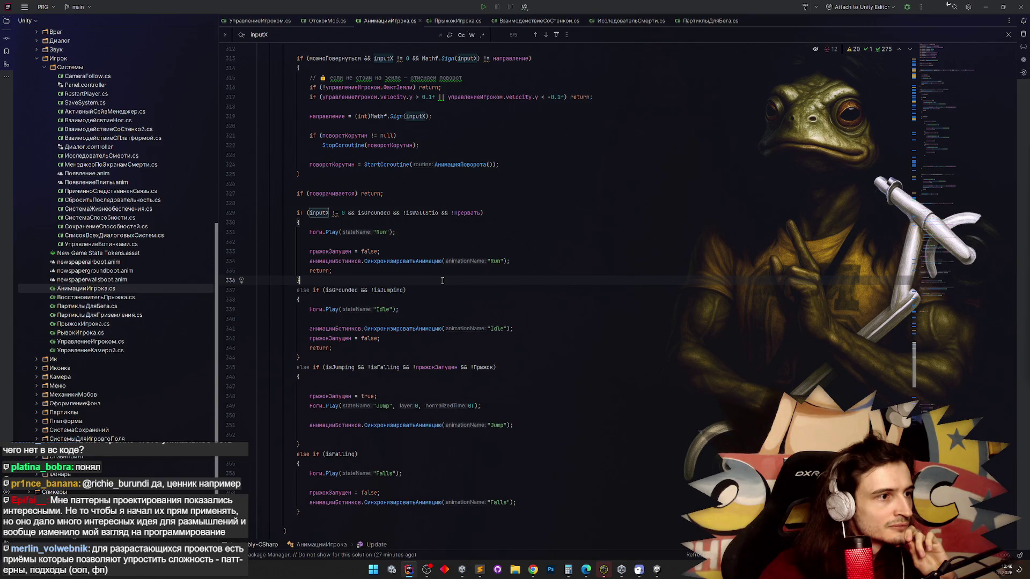
pyautogui.click(254, 230)
pyautogui.click(233, 232)
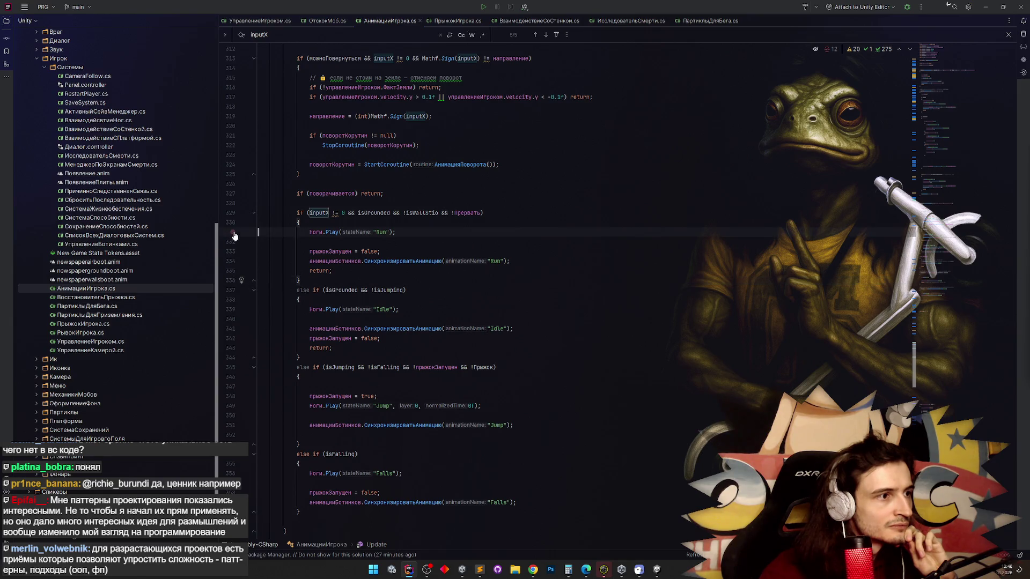
# Start debugging attached to the Unity Editor and bring Unity forward.
pyautogui.moveTo(971, 59)
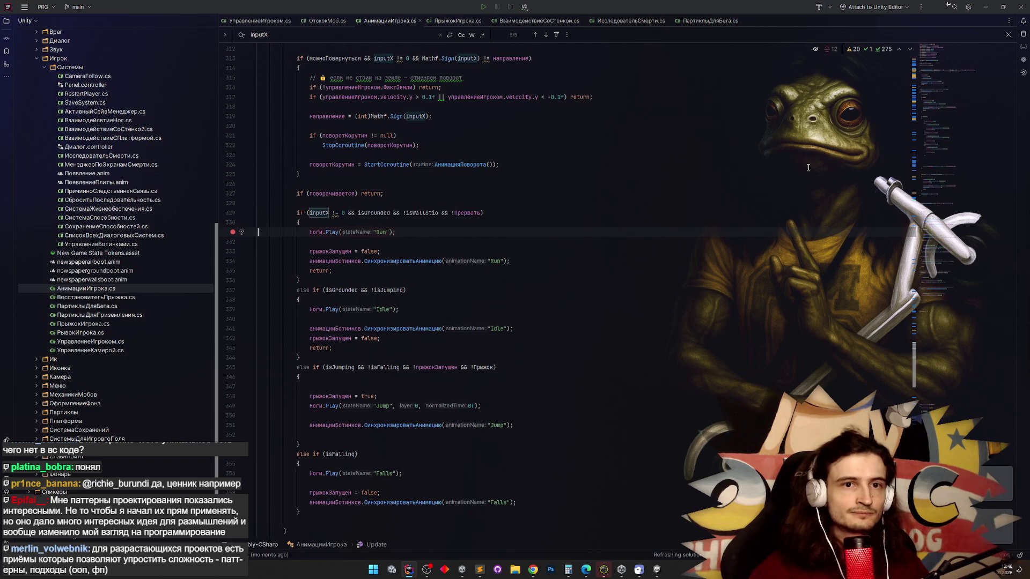
pyautogui.hotkey('shift', 'F9')
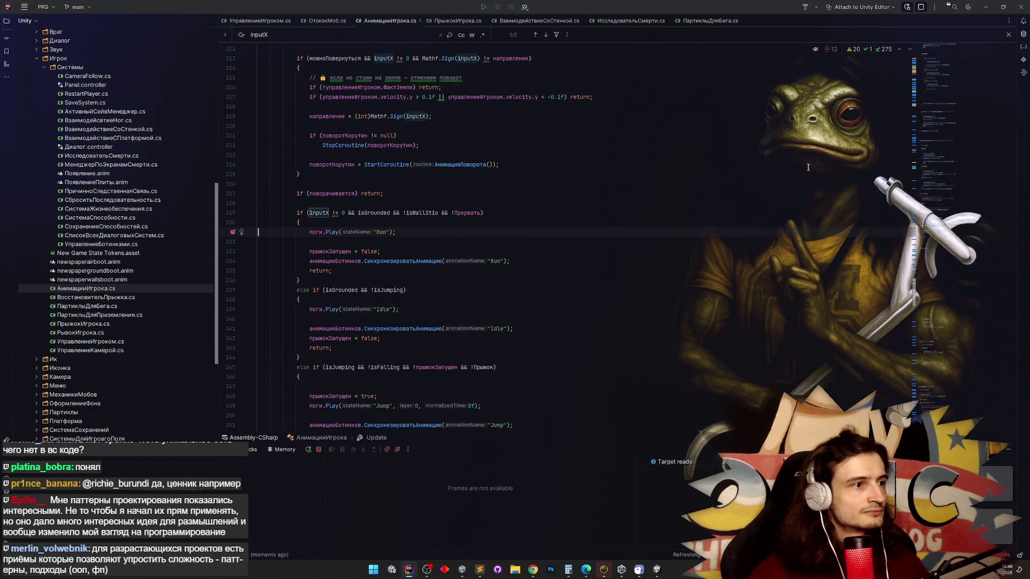
pyautogui.click(985, 8)
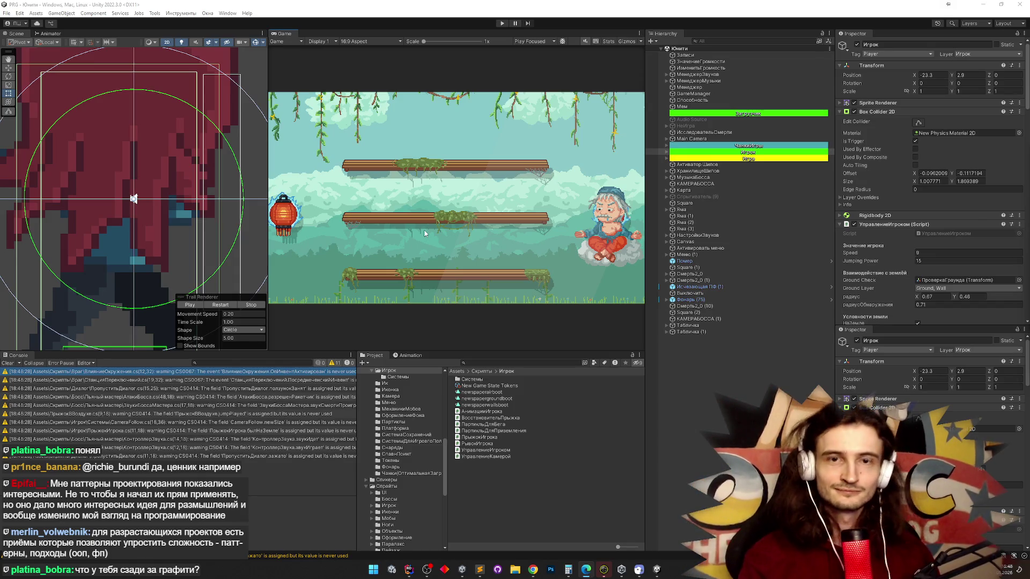
# Enter play mode and run the player right with D to hit the line-331 breakpoint.
pyautogui.hotkey('ctrl', 'p')
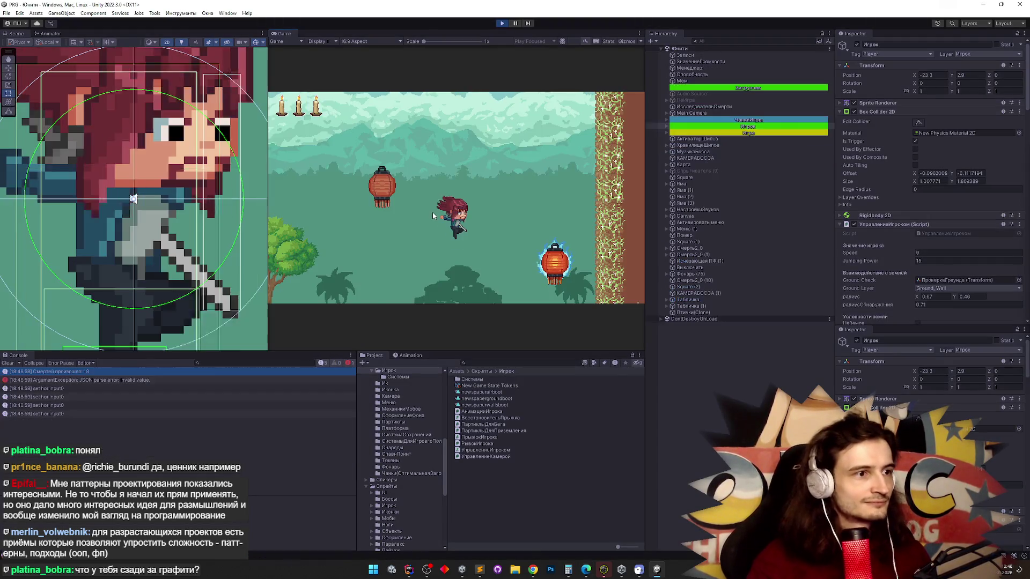
pyautogui.press('d')
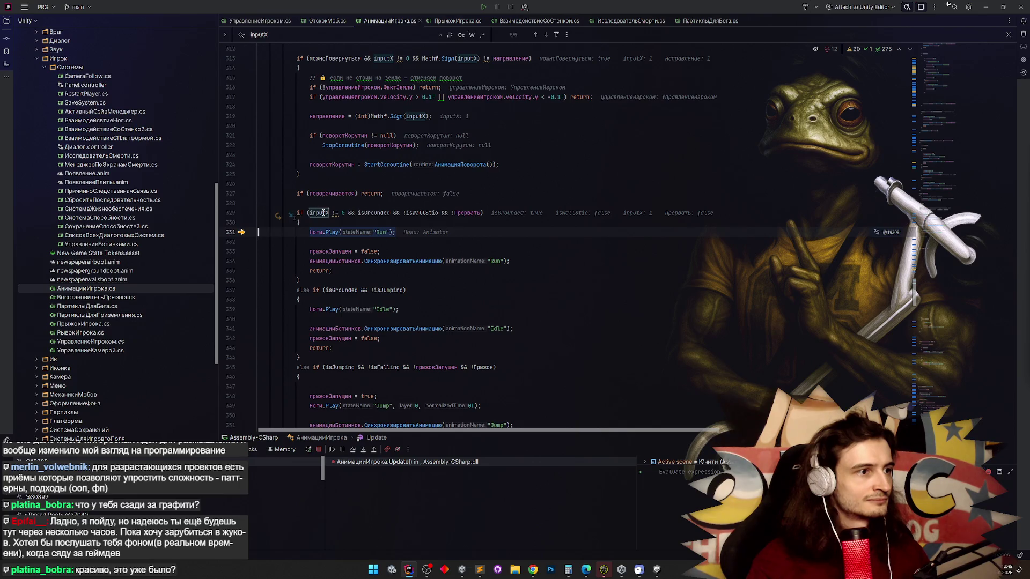
# Resume the debugger past line 331 and return to the running Unity game.
pyautogui.click(331, 450)
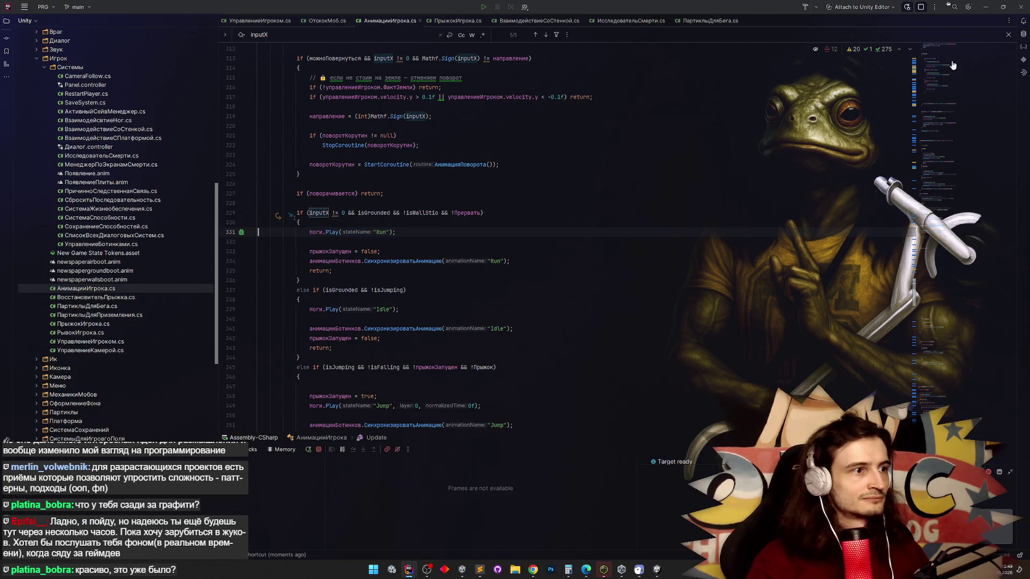
pyautogui.click(985, 7)
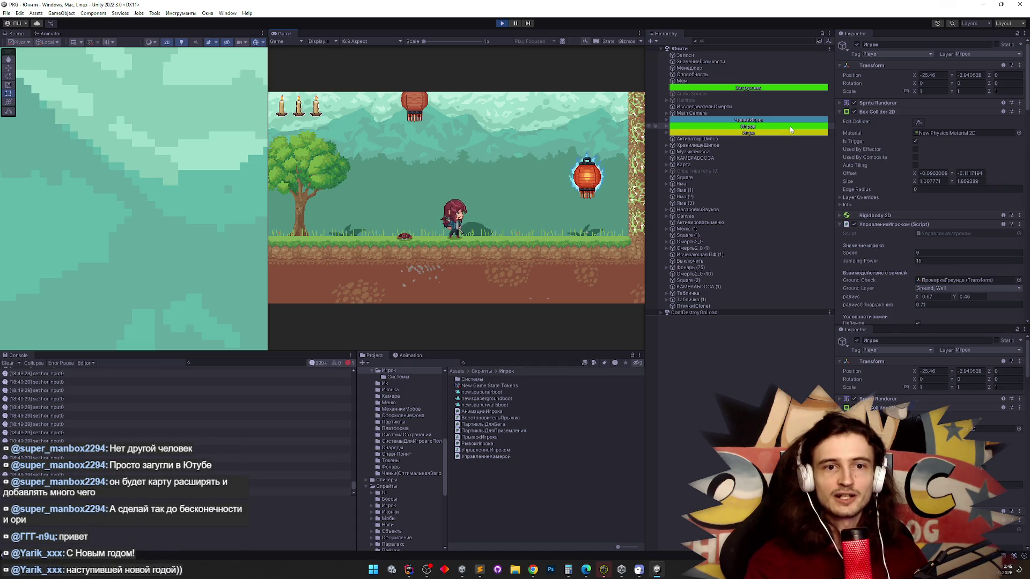
pyautogui.click(790, 126)
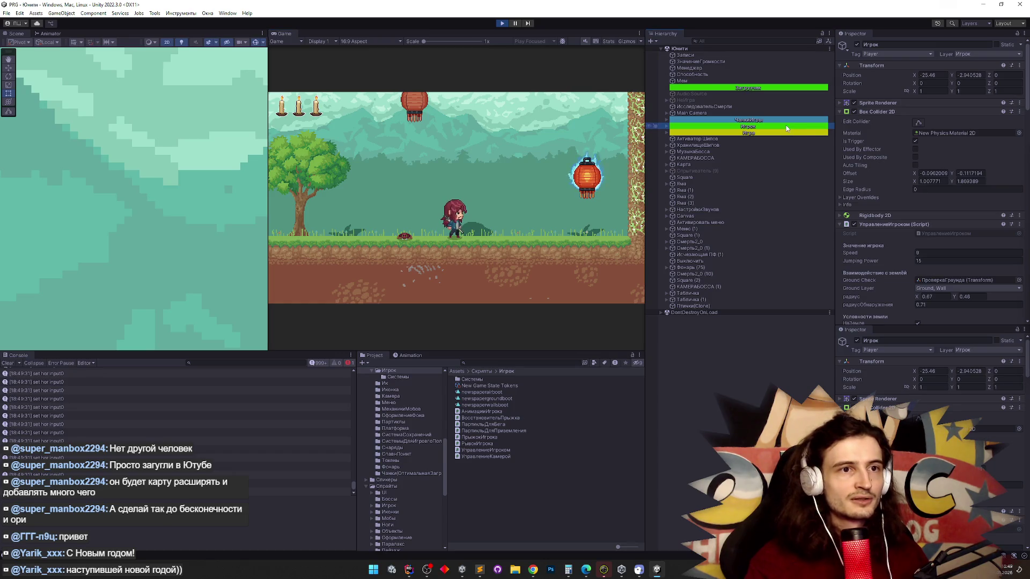
pyautogui.scroll(-5, 914, 199)
pyautogui.scroll(-2, 914, 198)
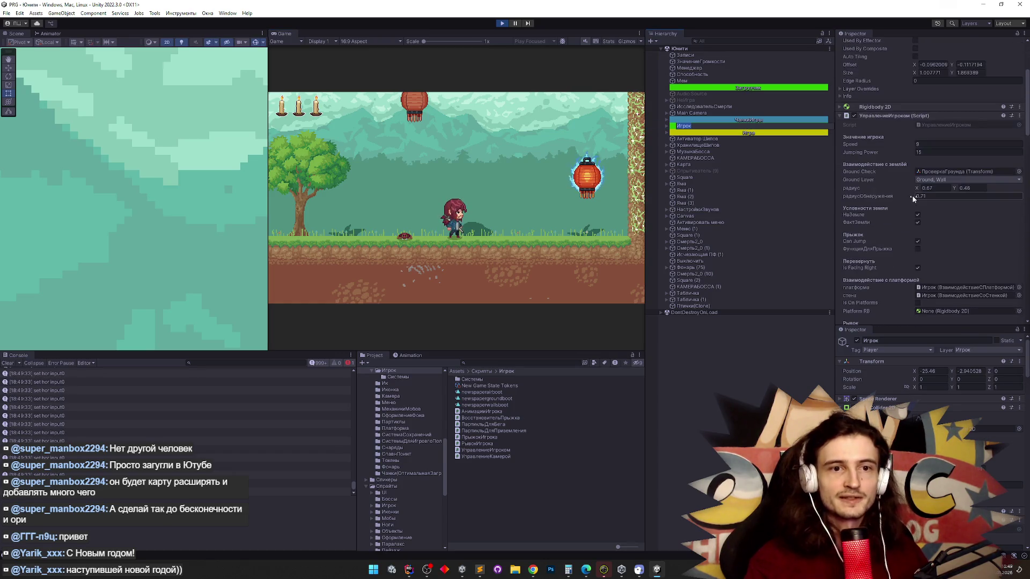
pyautogui.scroll(-6, 913, 198)
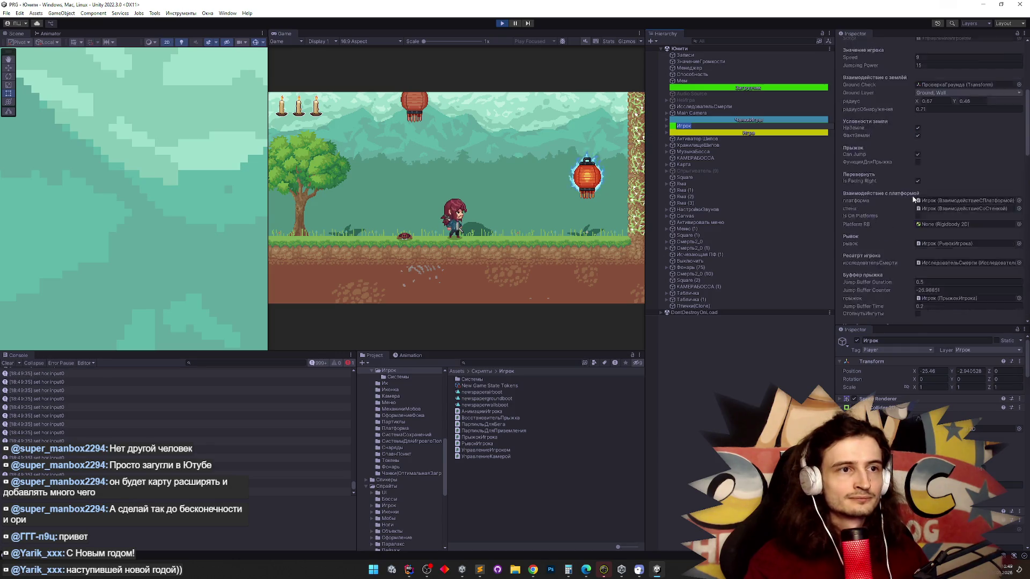
pyautogui.scroll(-6, 913, 199)
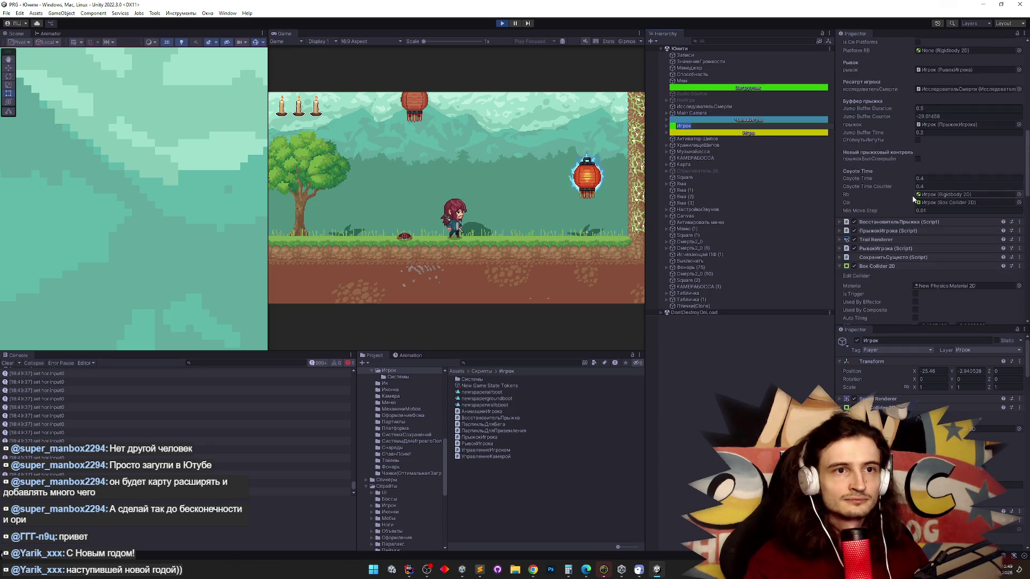
pyautogui.moveTo(1026, 167)
pyautogui.mouseDown()
pyautogui.moveTo(1009, 242)
pyautogui.moveTo(1016, 66)
pyautogui.mouseUp()
pyautogui.click(1024, 33)
pyautogui.click(944, 72)
pyautogui.scroll(-5, 1019, 193)
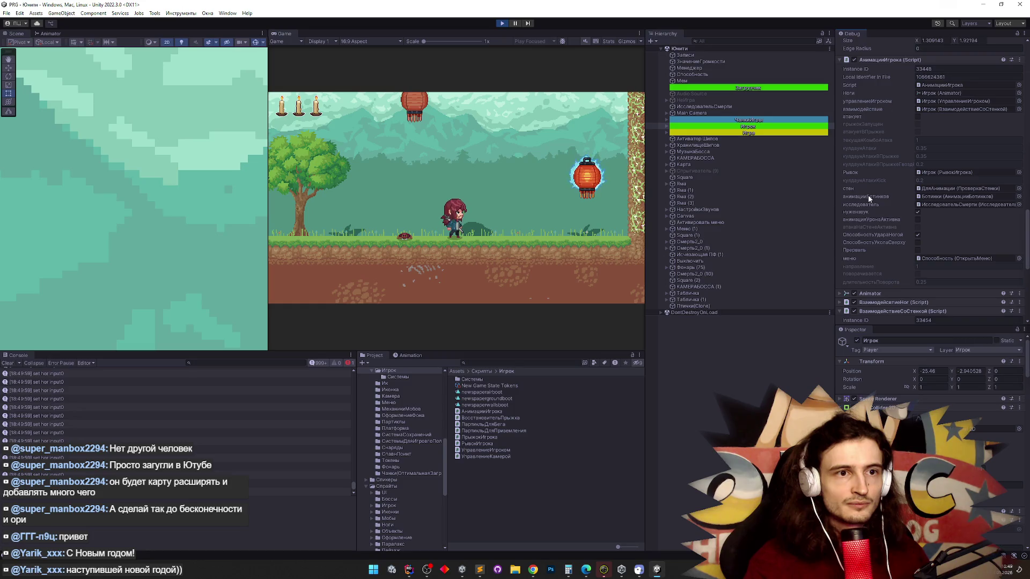
pyautogui.click(589, 149)
pyautogui.press('a')
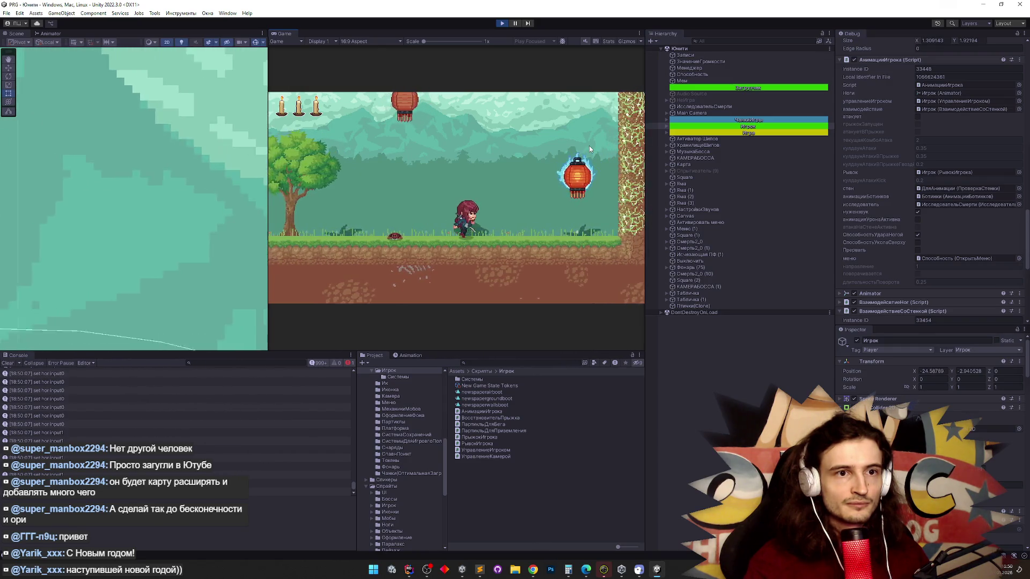
pyautogui.press('d')
pyautogui.press('a')
pyautogui.press('d')
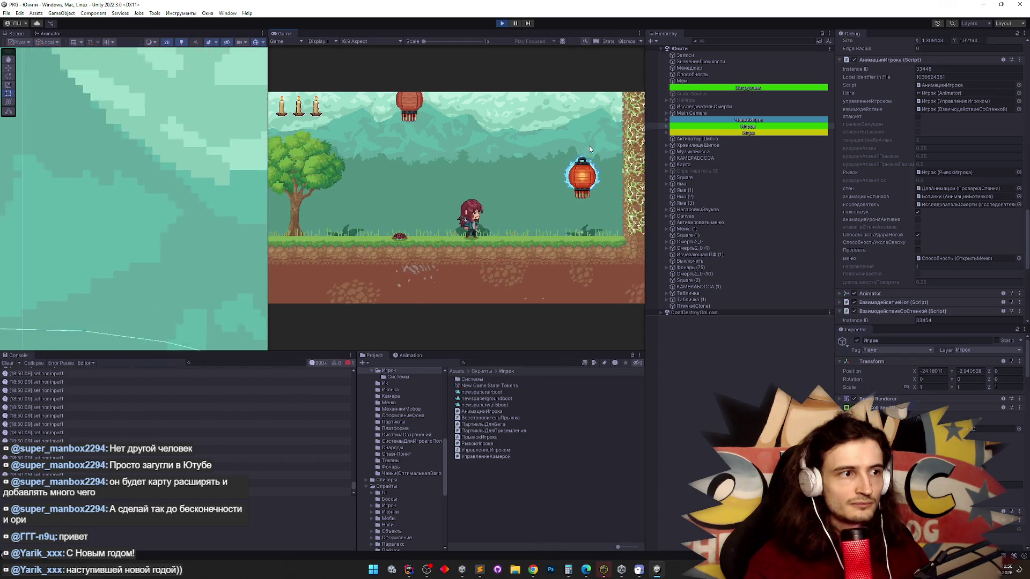
pyautogui.press('d')
pyautogui.press('a')
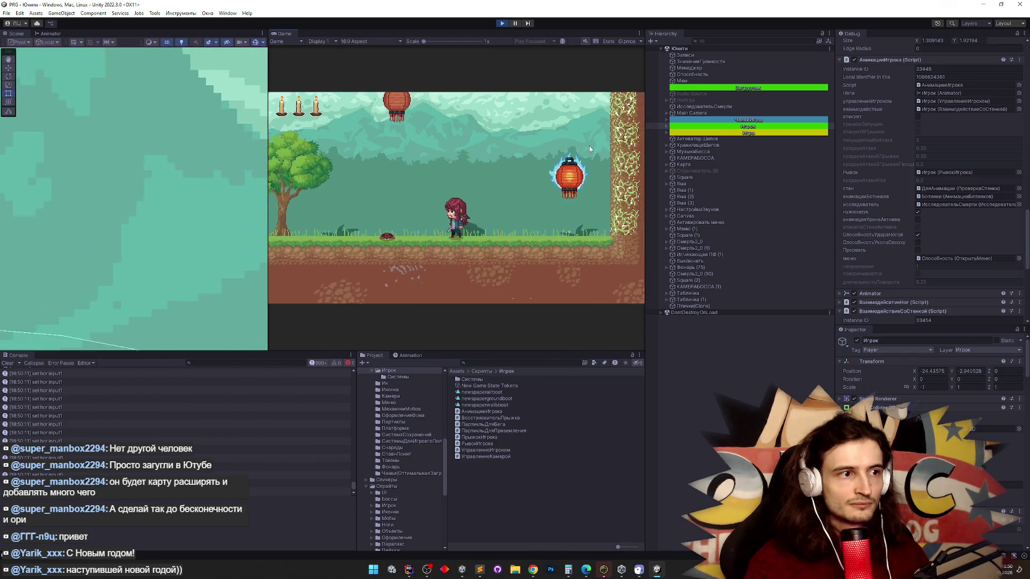
pyautogui.press('a')
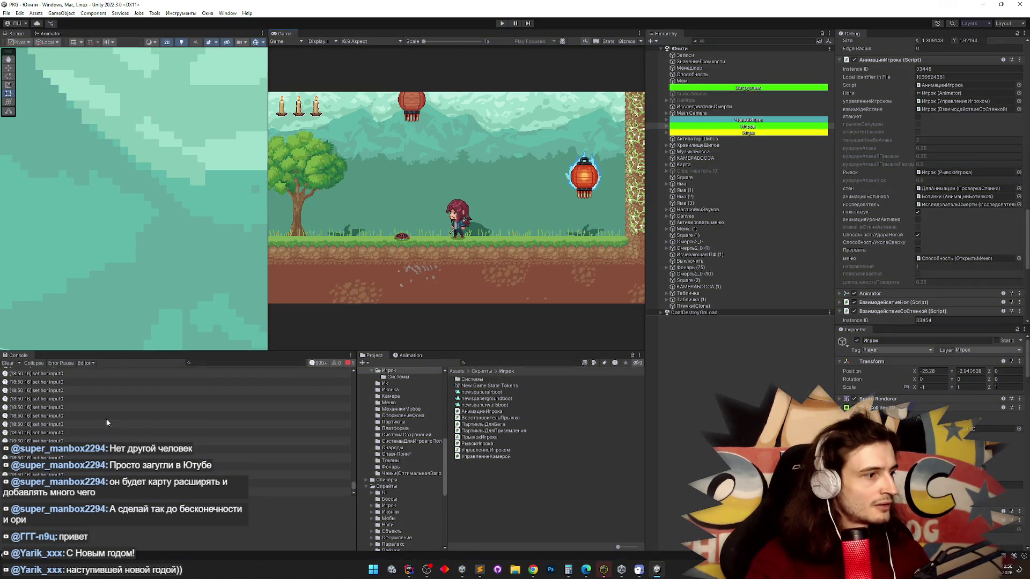
pyautogui.doubleClick(92, 417)
pyautogui.hotkey('ctrl', '/')
pyautogui.doubleClick(971, 7)
pyautogui.click(972, 11)
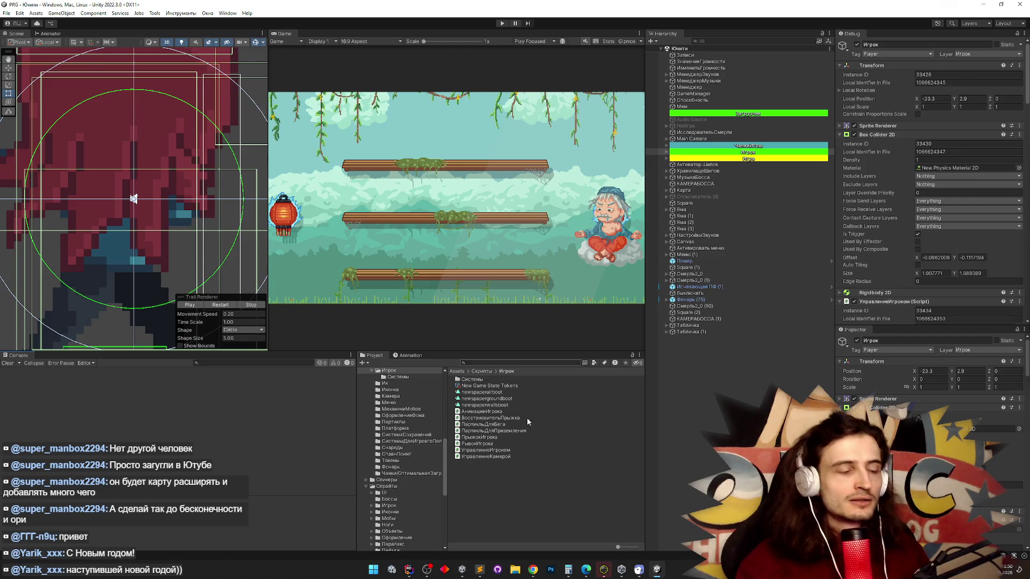
# Open the АнимацииИгрока.cs tab in Rider and select поворачивается on line 327.
pyautogui.click(409, 569)
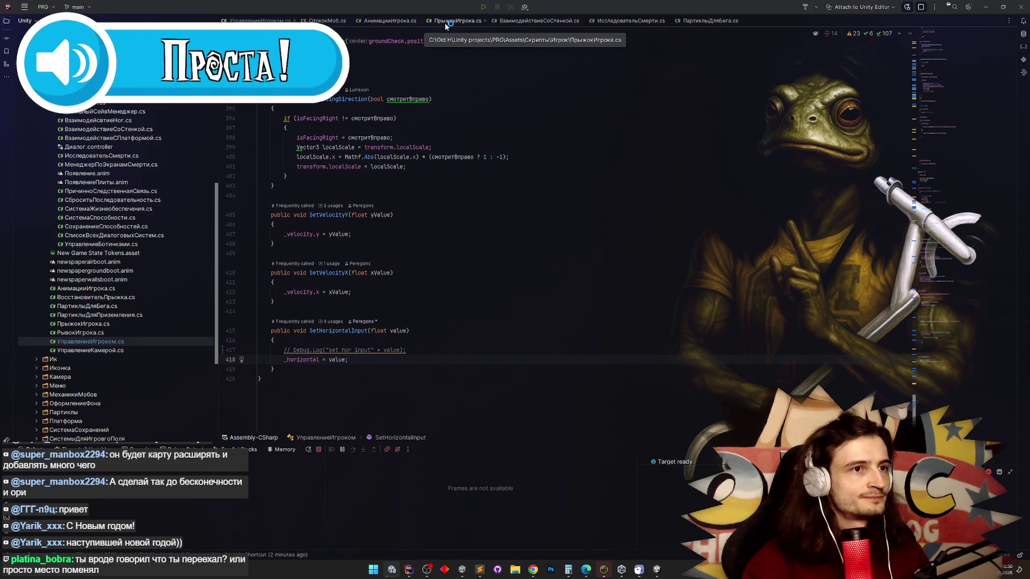
pyautogui.click(390, 20)
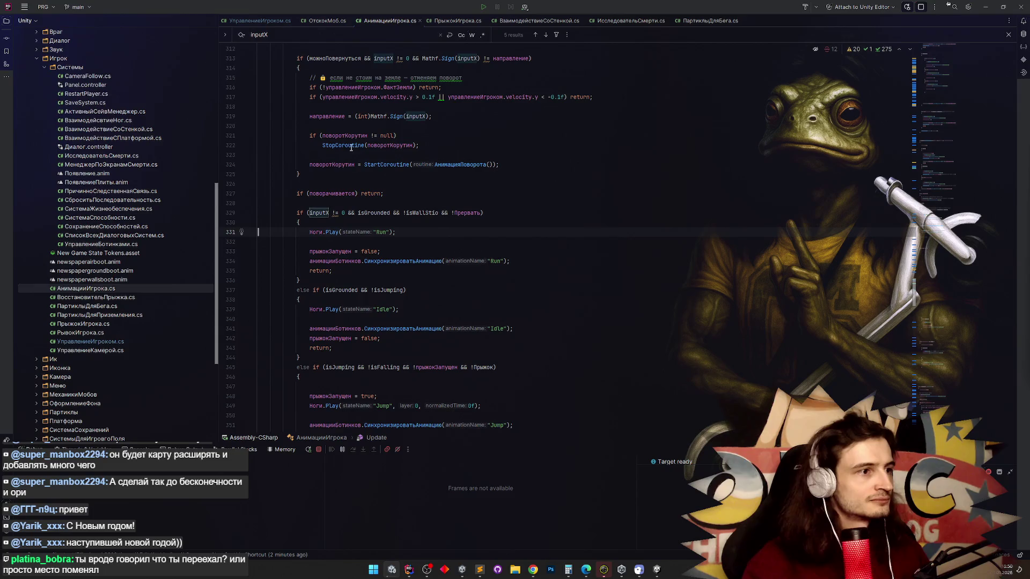
pyautogui.click(322, 200)
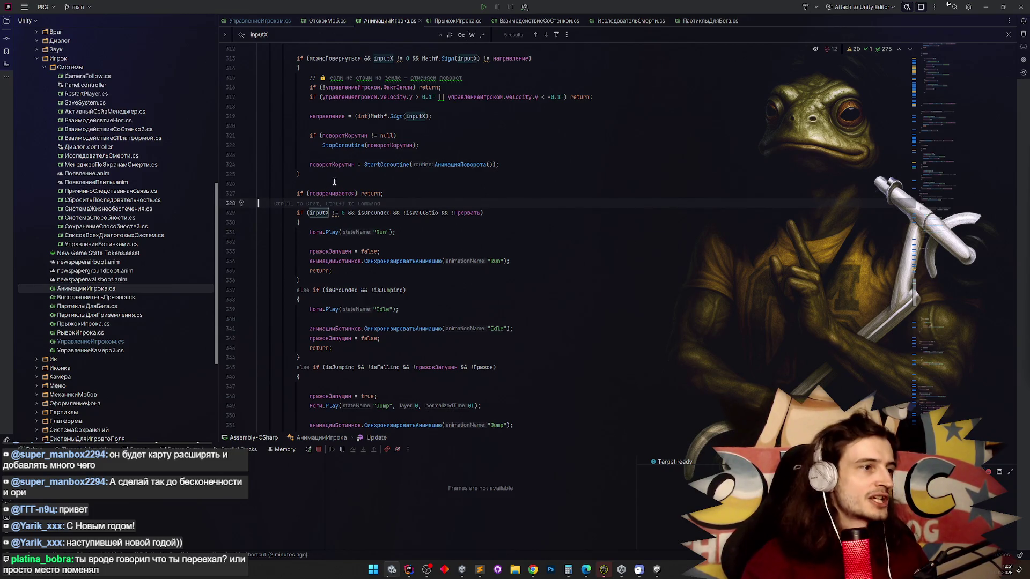
pyautogui.click(336, 193)
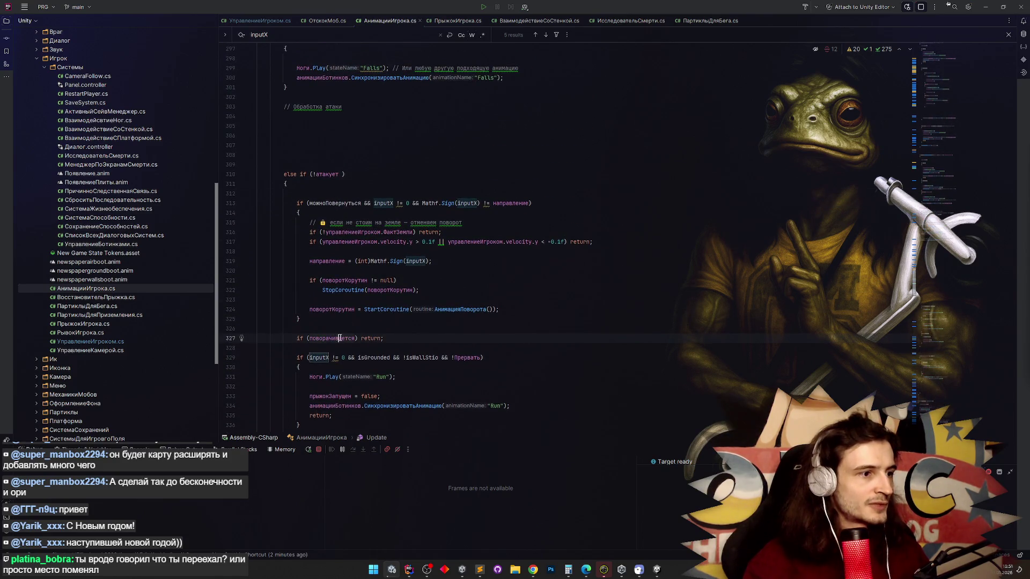
# Search for поворачивается and cycle through its 7 matches back to line 327.
pyautogui.hotkey('ctrl', 'f')
pyautogui.press('Return')
pyautogui.press('Return')
pyautogui.press('Return')
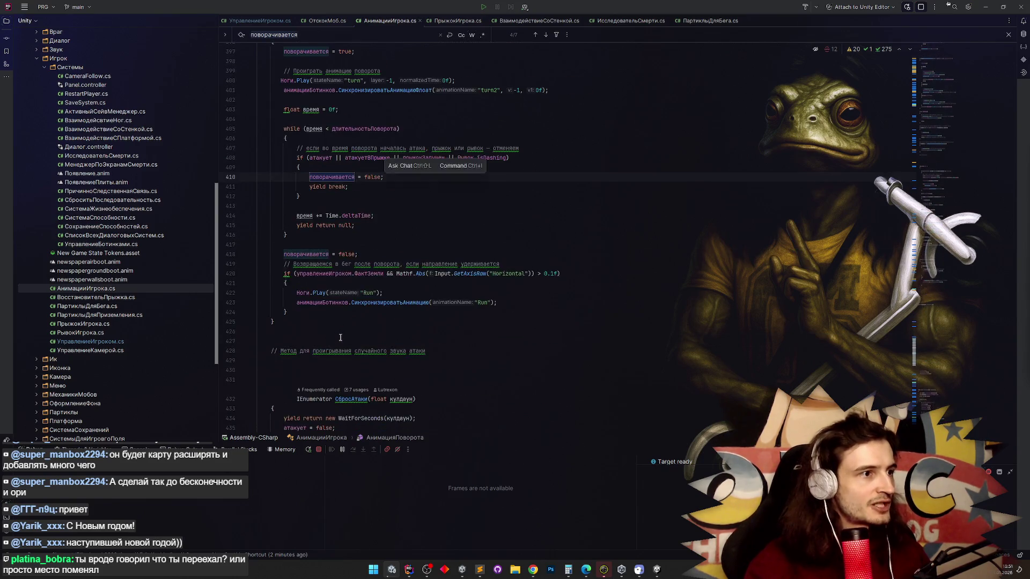
pyautogui.press('Return')
pyautogui.press('Return')
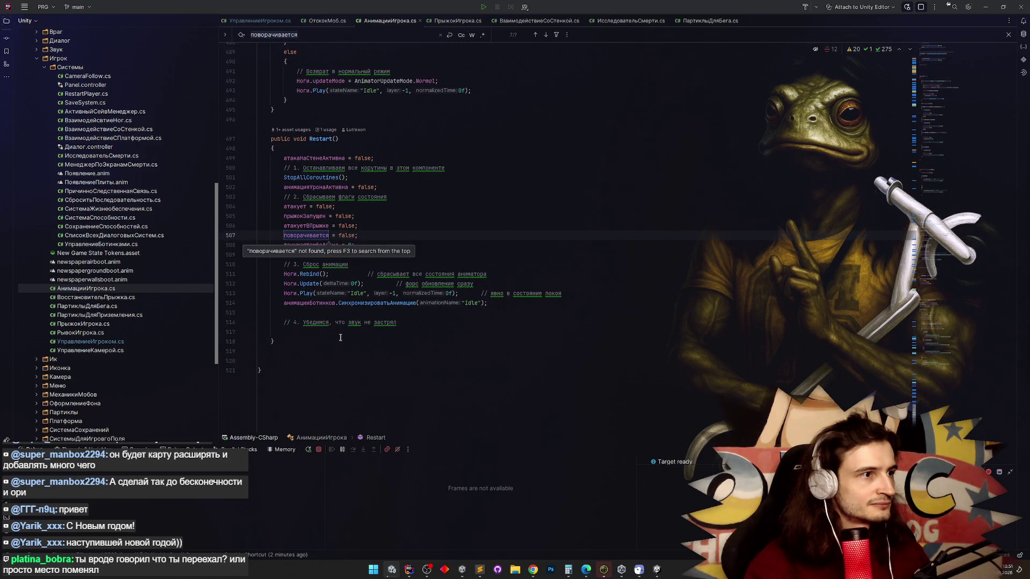
pyautogui.press('Return')
pyautogui.press('Return')
pyautogui.press('Return')
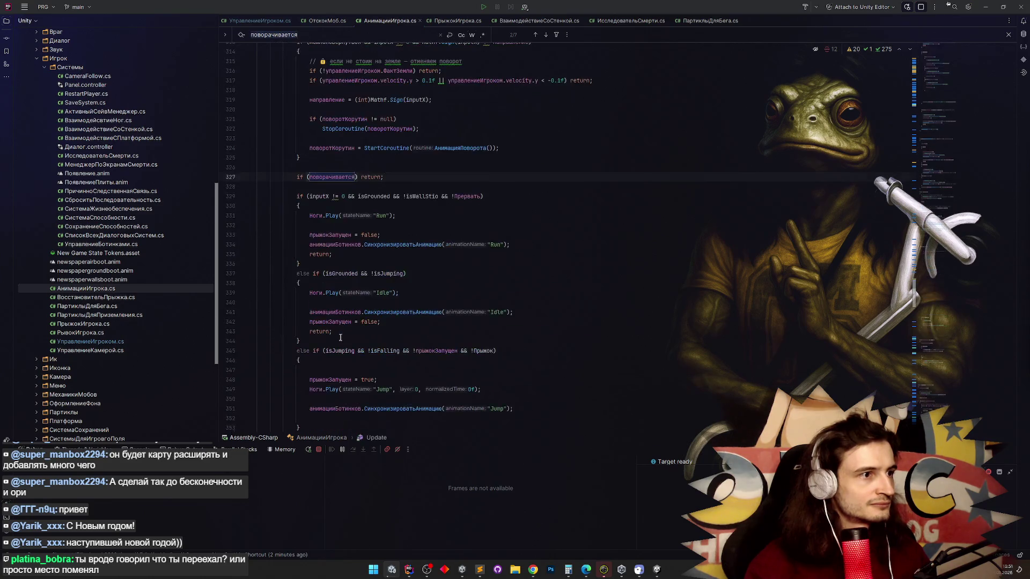
pyautogui.press('Return')
pyautogui.press('Return')
pyautogui.press('Return')
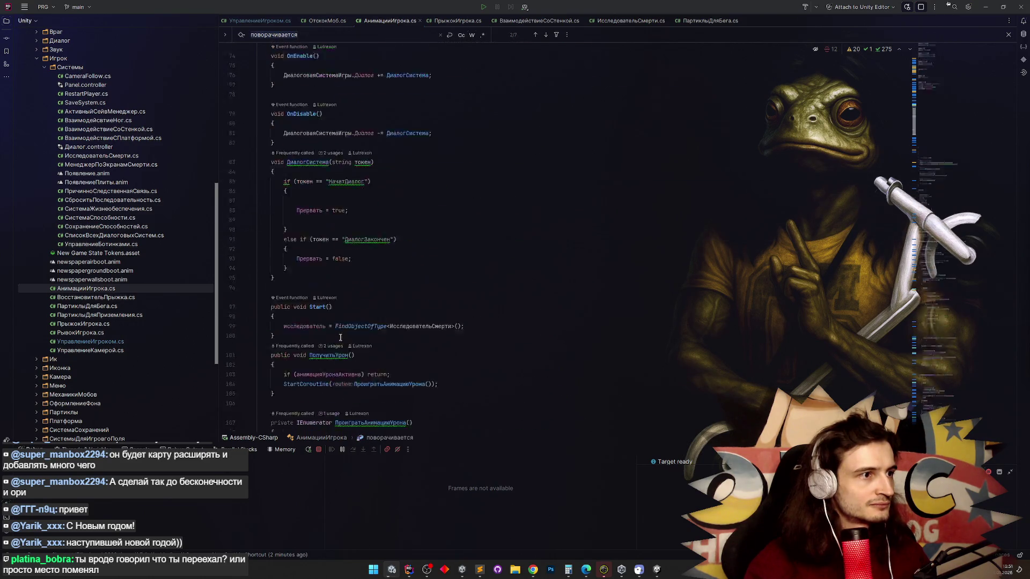
# Insert a Debug.Log line logging "isGrounded: " + isGrounded above the поворачивается check.
pyautogui.click(323, 159)
pyautogui.press('Return')
pyautogui.press('Return')
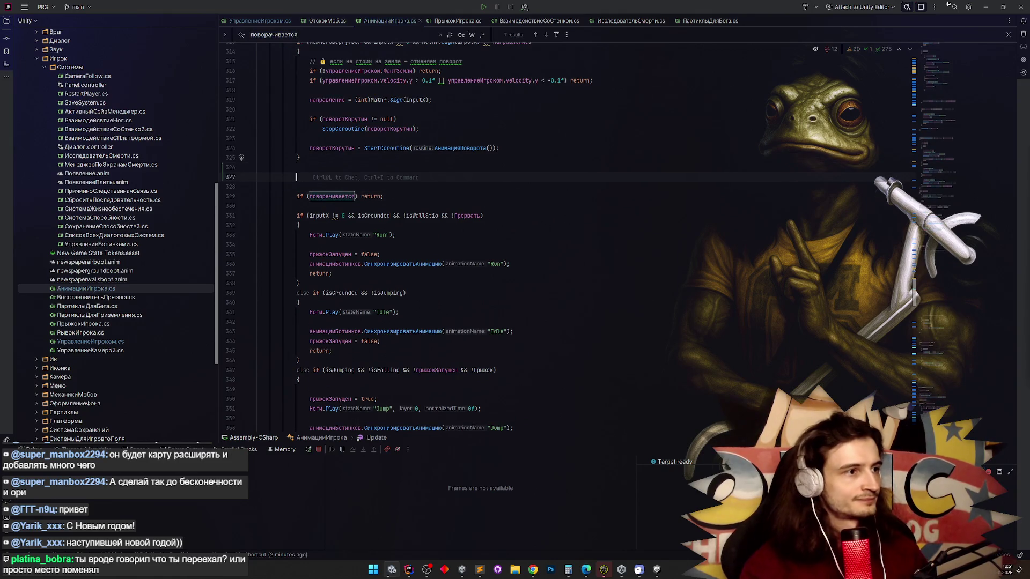
pyautogui.write('Debug')
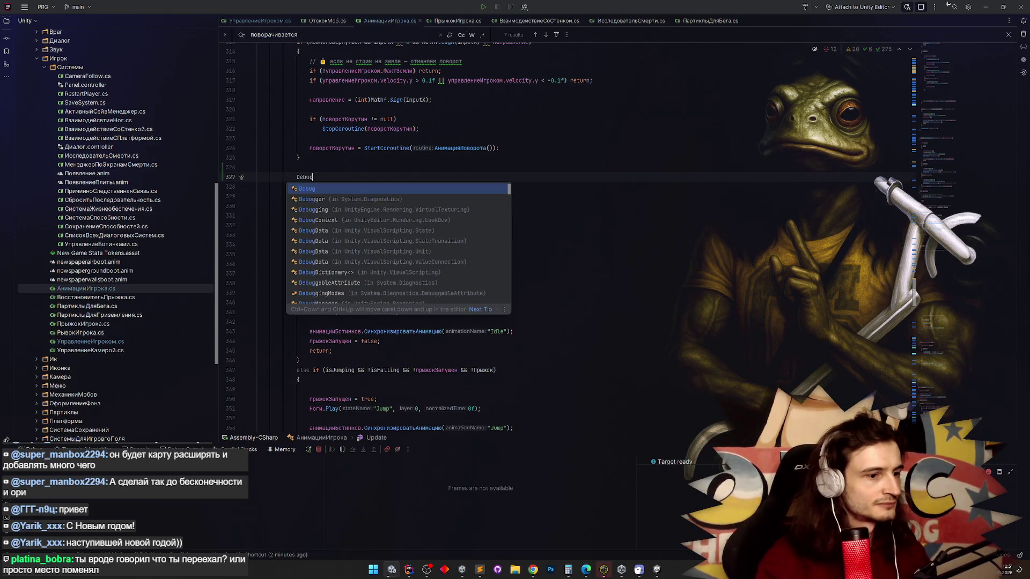
pyautogui.write('.')
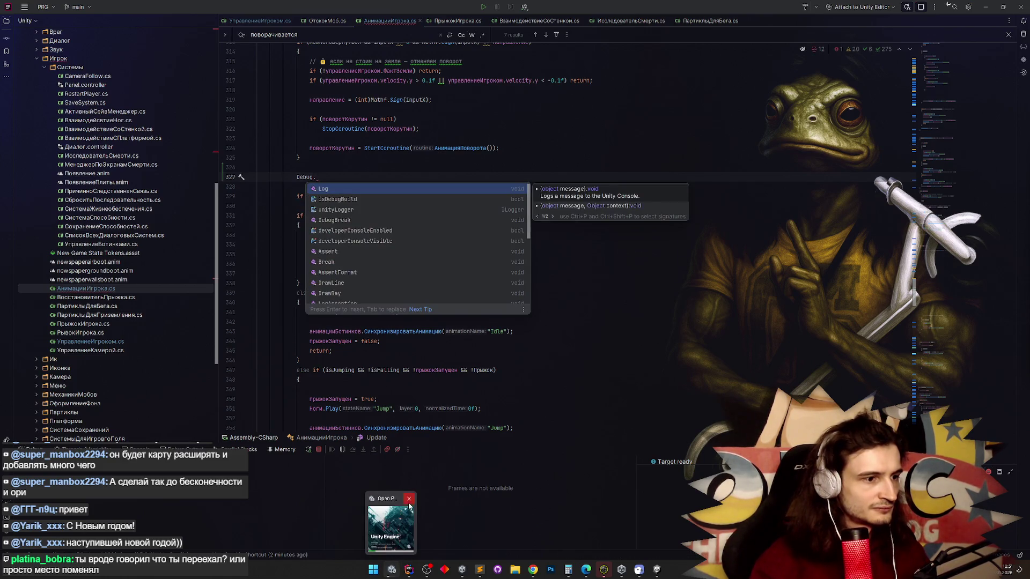
pyautogui.press('Escape')
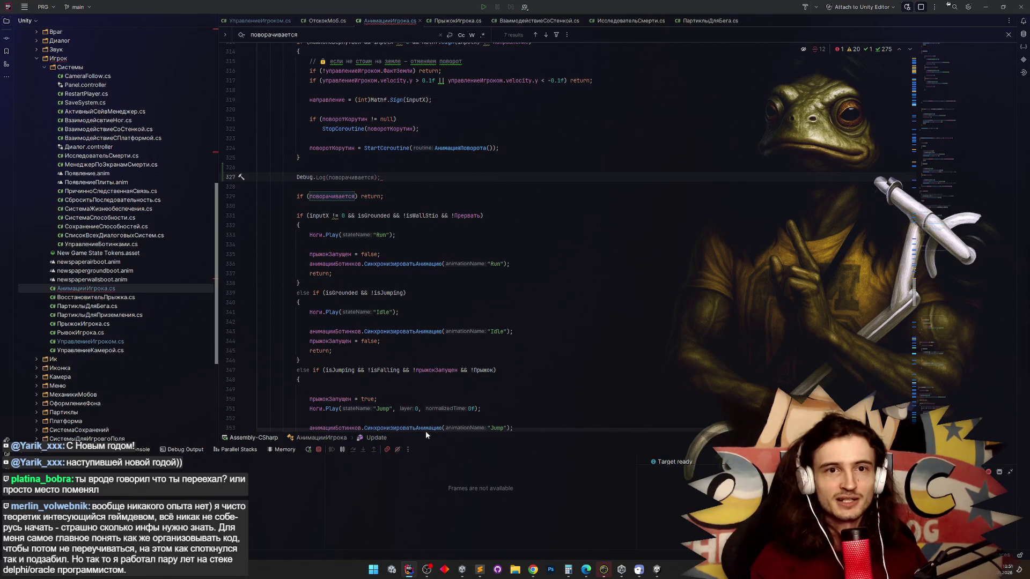
pyautogui.write('Log();')
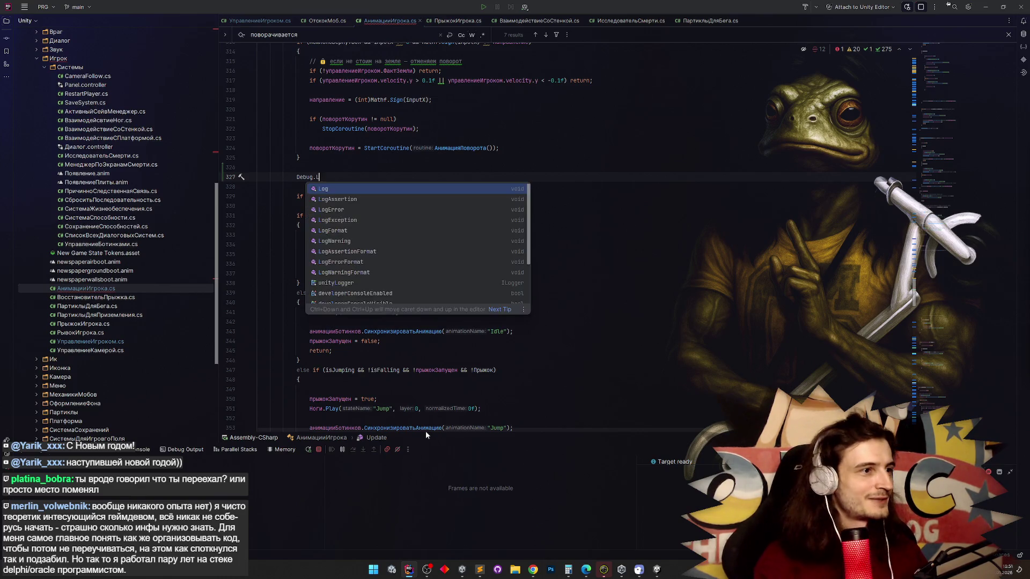
pyautogui.press('Left')
pyautogui.press('Left')
pyautogui.write('"')
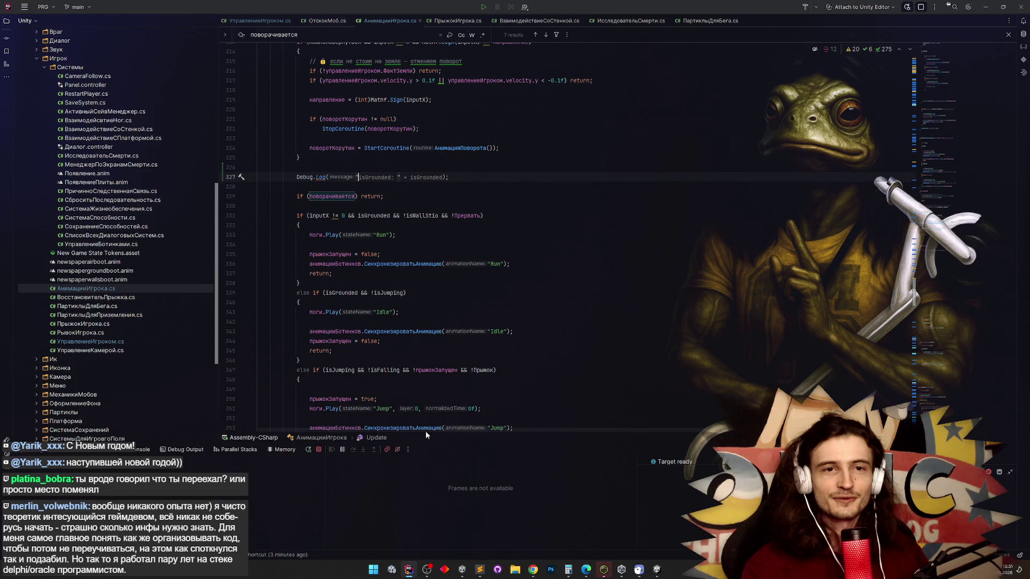
pyautogui.press('Tab')
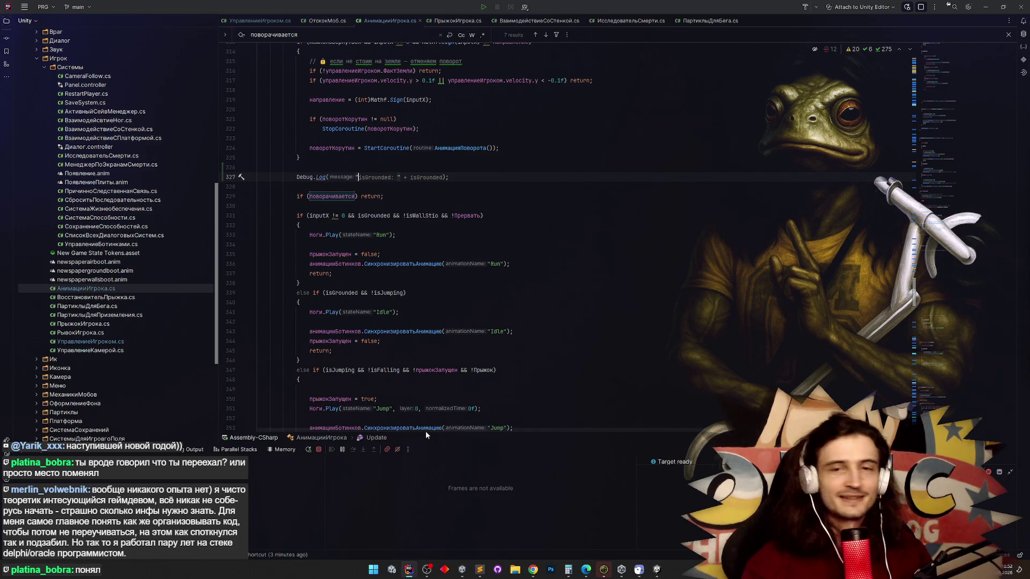
# Change the log message to $"поворачивается {поворачивается}" and minimize Rider.
pyautogui.hotkey('ctrl', 'z')
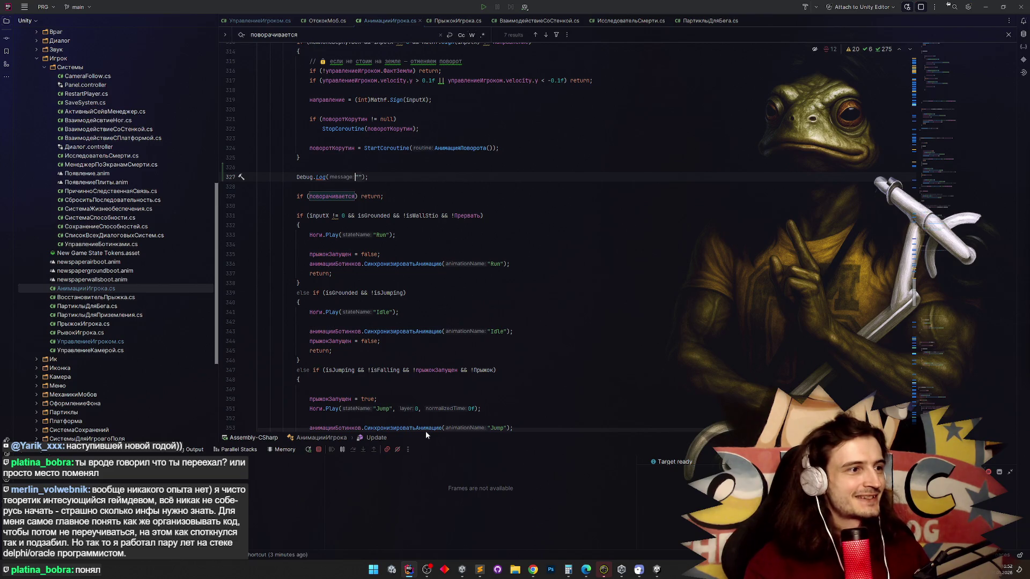
pyautogui.press('Right')
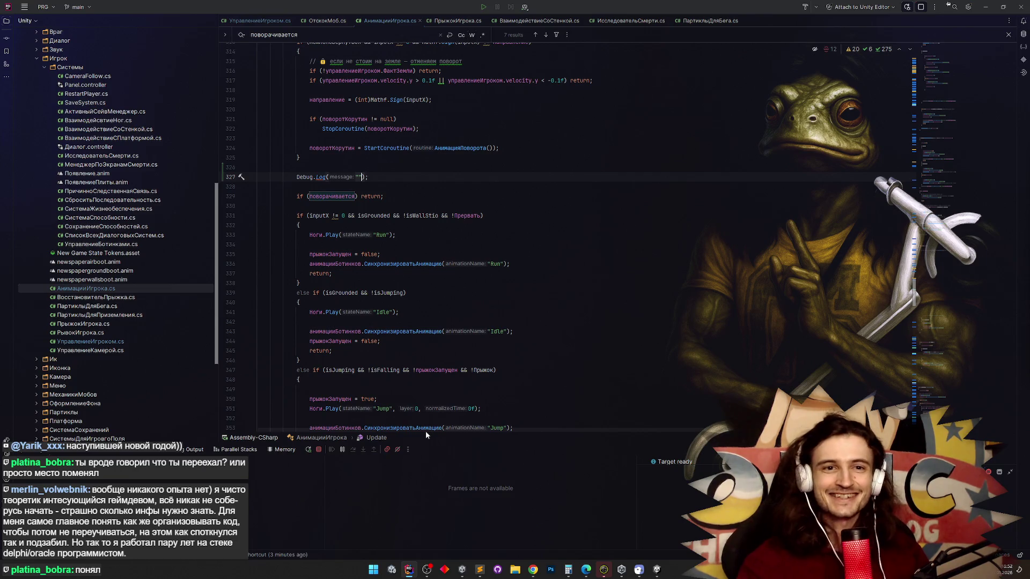
pyautogui.press('BackSpace')
pyautogui.press('BackSpace')
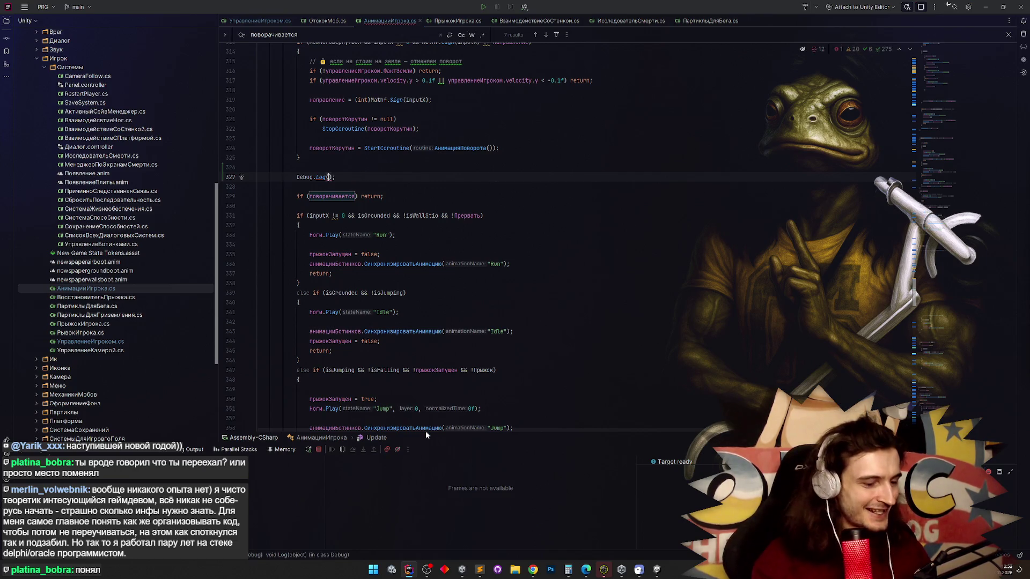
pyautogui.write('$"')
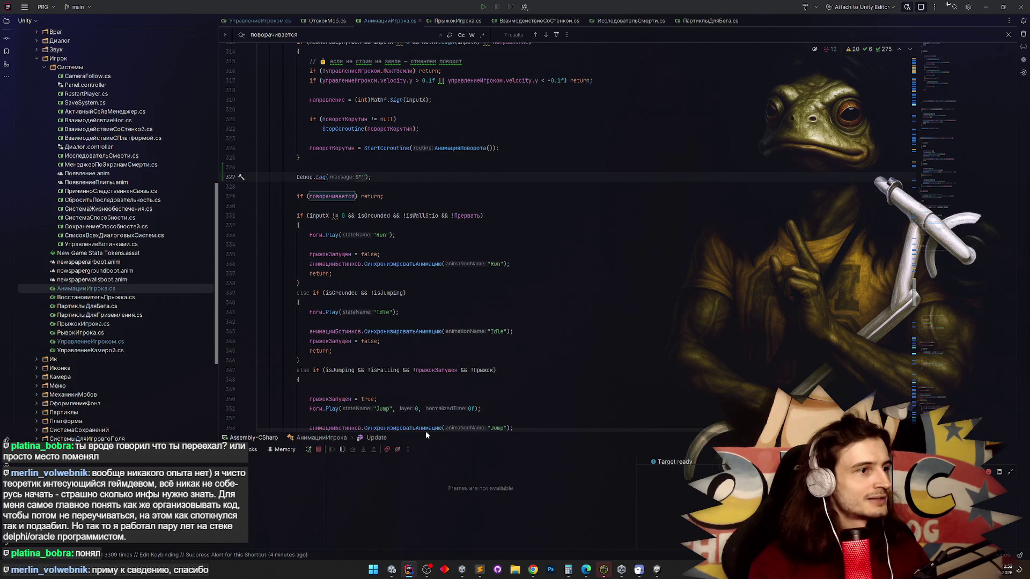
pyautogui.write('пове')
pyautogui.write('рачивается')
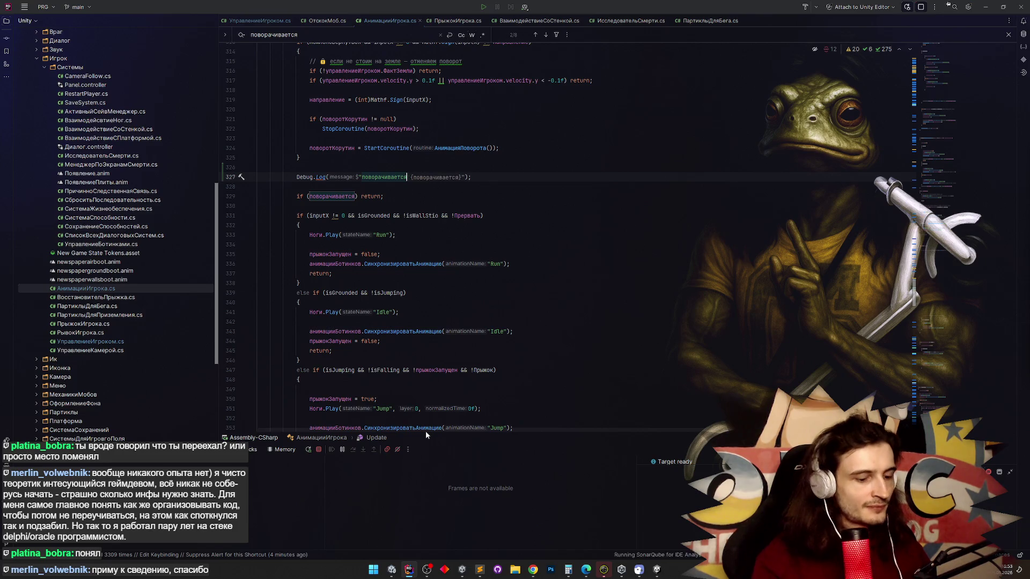
pyautogui.press('Tab')
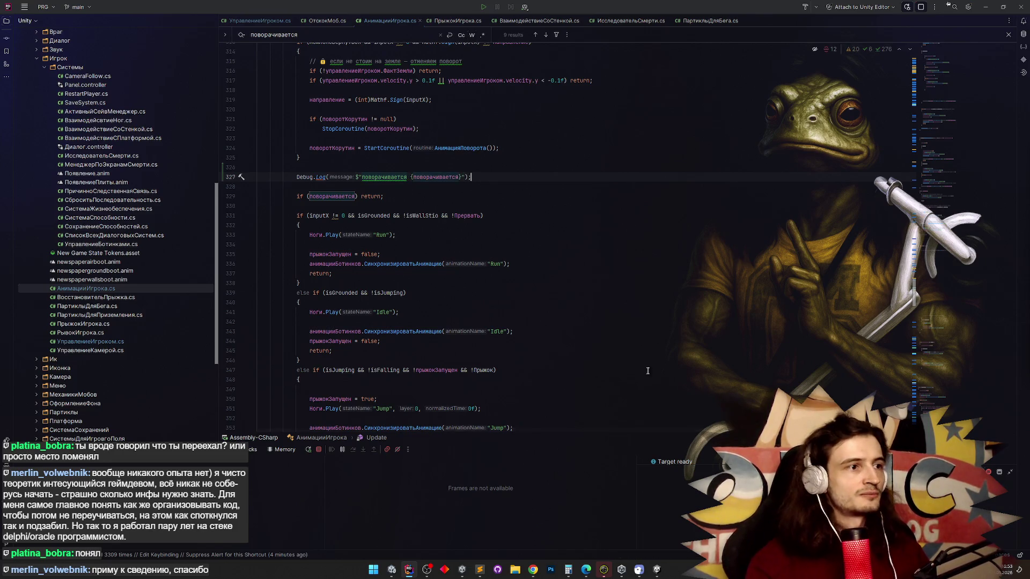
pyautogui.click(990, 9)
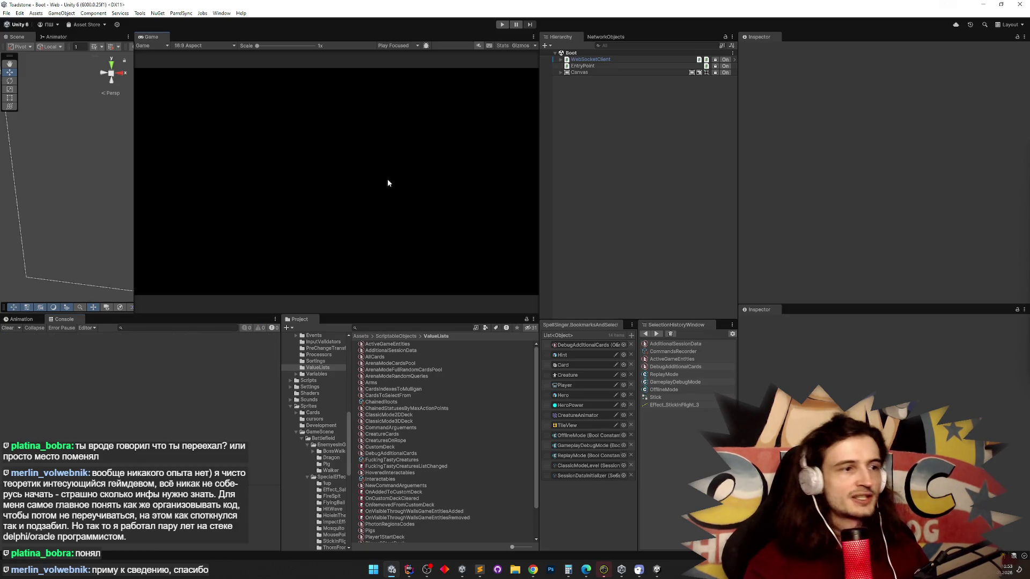
# Toggle Rider from the taskbar and open the Creature prefab from the Project window.
pyautogui.click(409, 567)
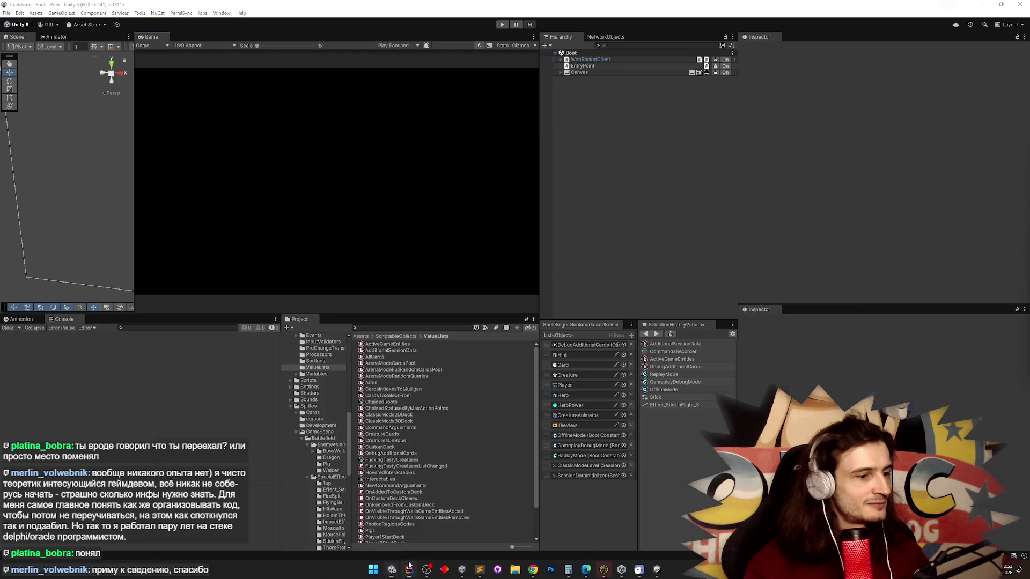
pyautogui.click(409, 568)
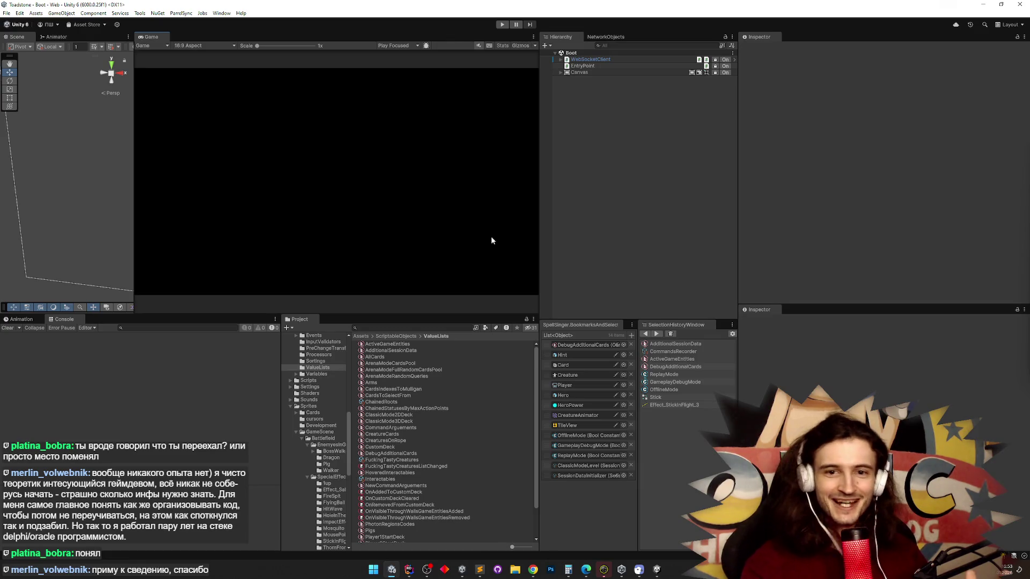
pyautogui.doubleClick(579, 376)
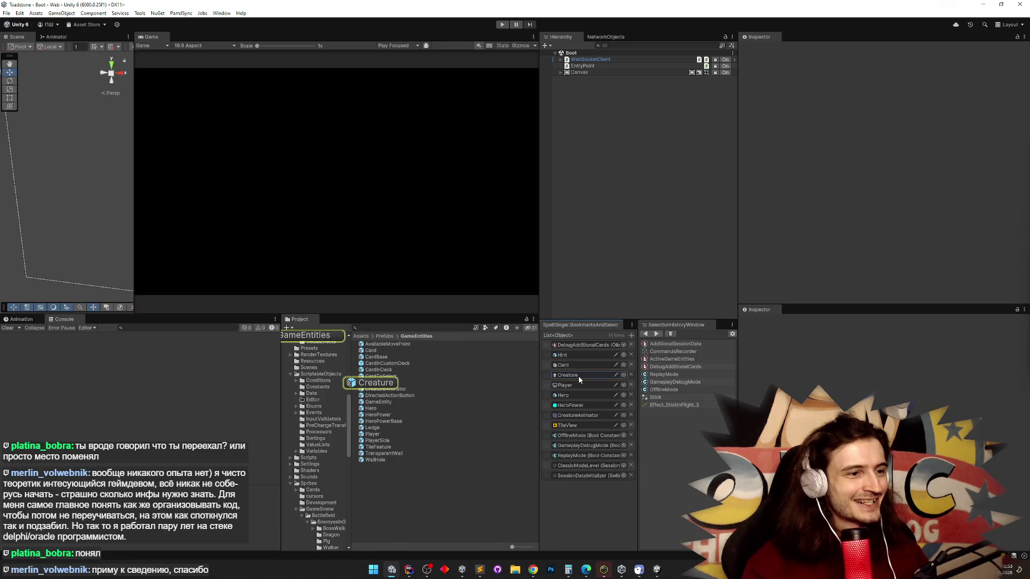
# Widen the Hierarchy column and select the Creature prefab's ActionPoints and Animator objects.
pyautogui.moveTo(540, 158); pyautogui.dragTo(513, 158)
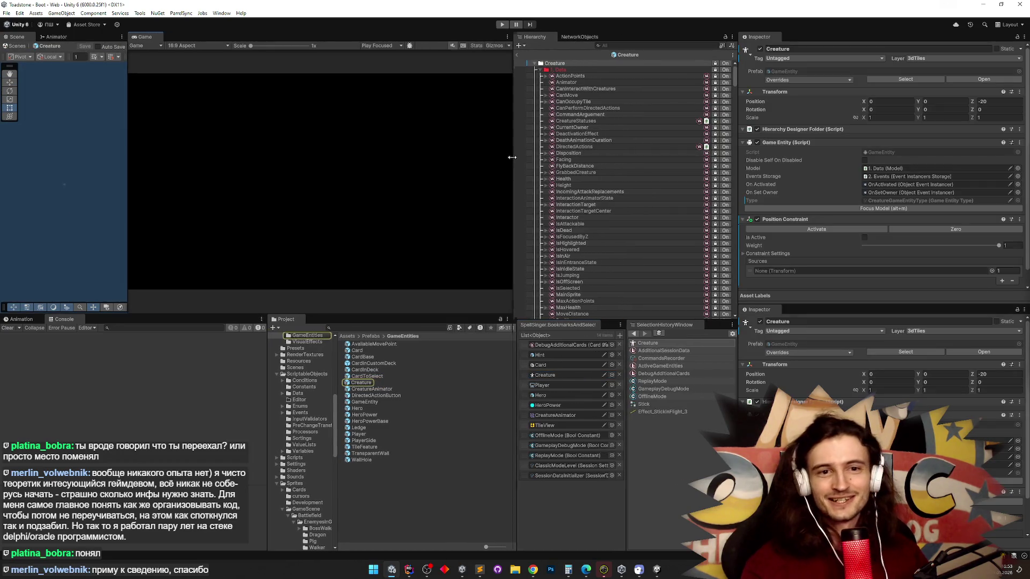
pyautogui.click(551, 77)
pyautogui.click(548, 82)
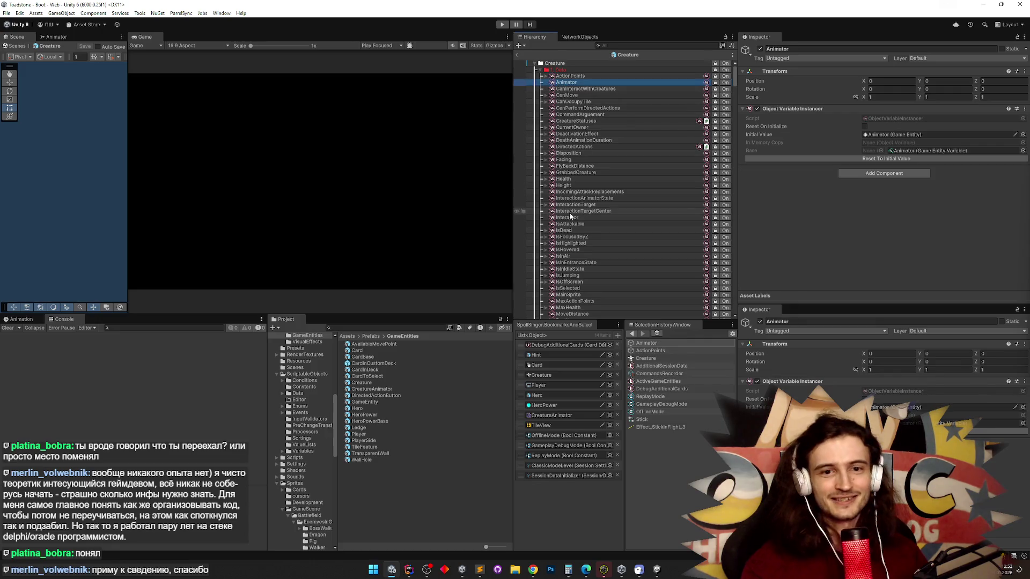
pyautogui.scroll(-7, 569, 139)
pyautogui.scroll(7, 569, 140)
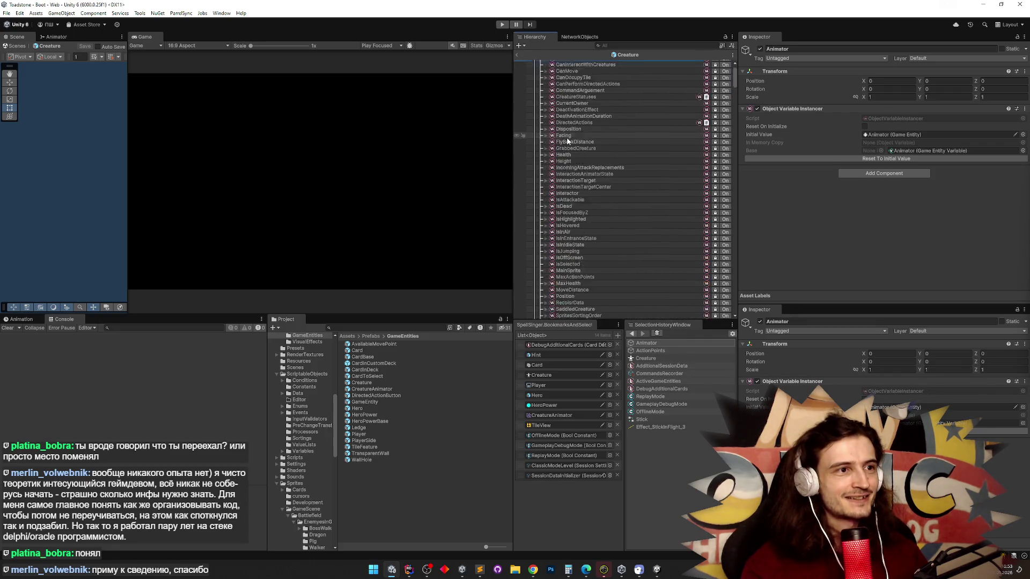
# Collapse the Data, Events and EventHandlers groups and the _StatusActivator branch.
pyautogui.click(542, 71)
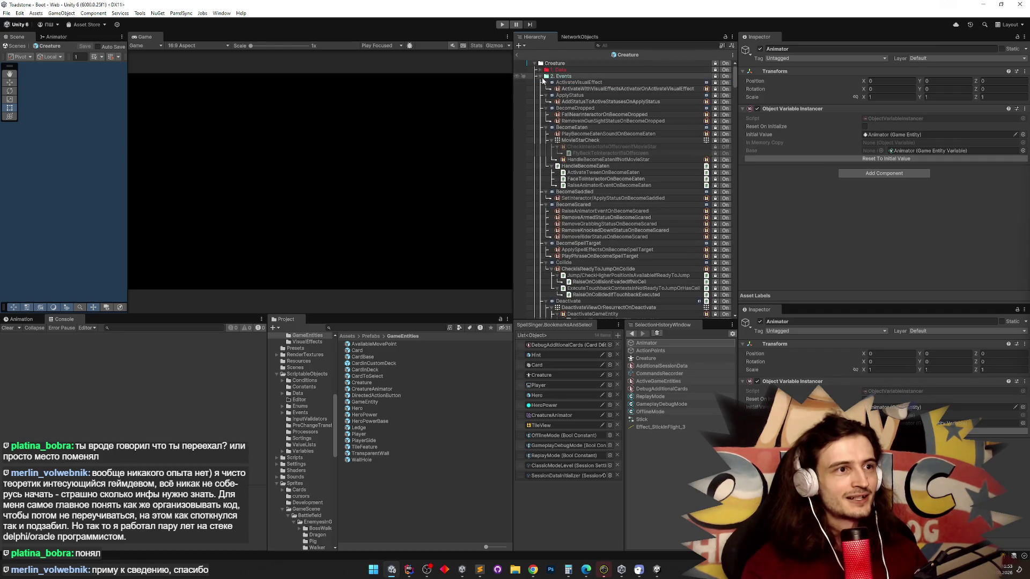
pyautogui.click(545, 83)
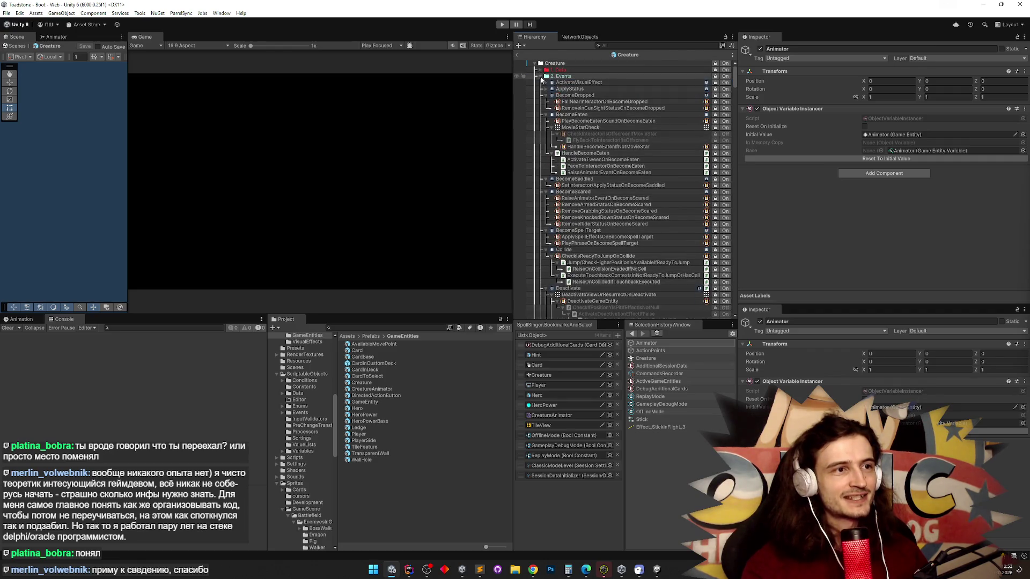
pyautogui.click(541, 76)
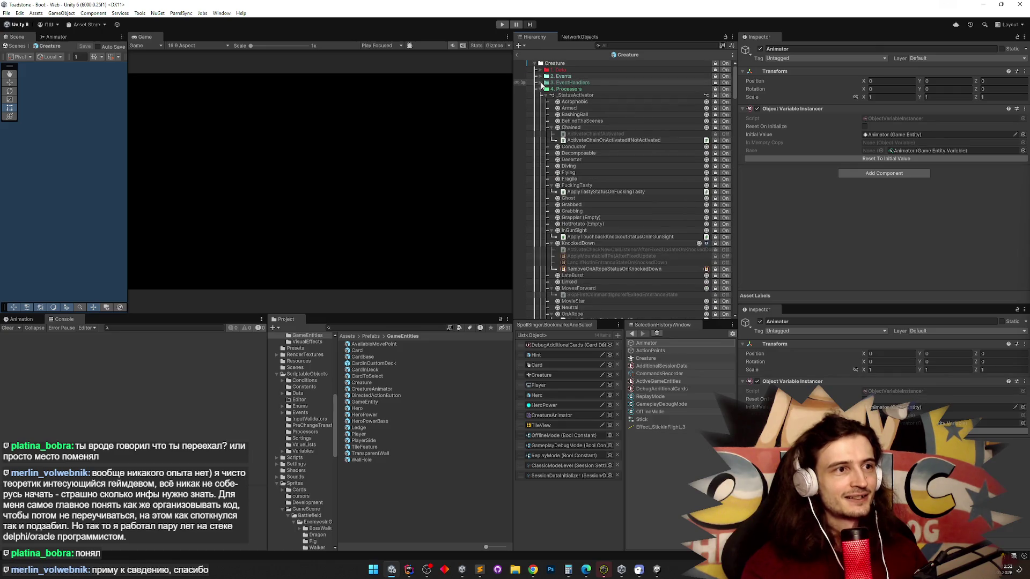
pyautogui.click(540, 83)
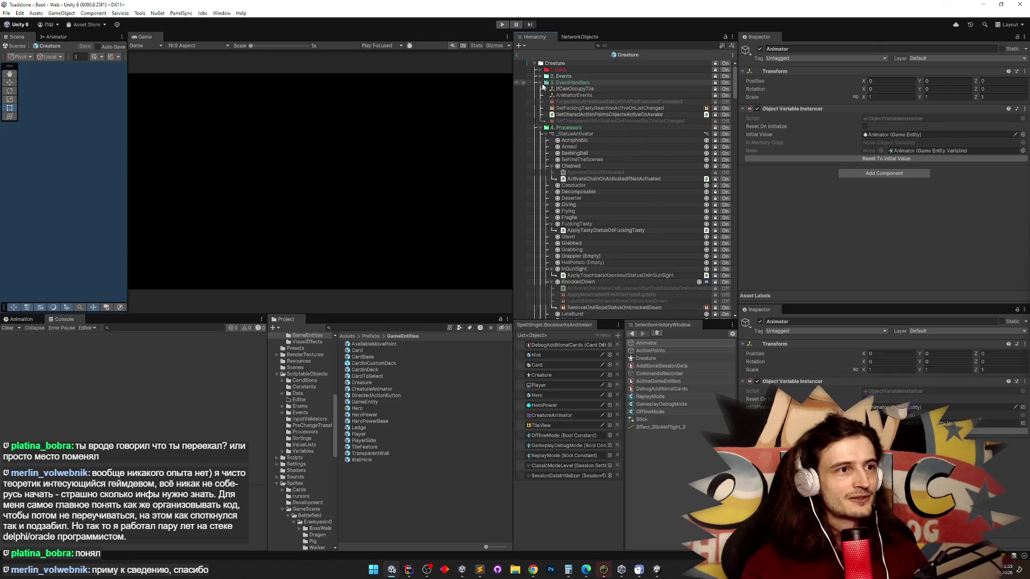
pyautogui.click(546, 95)
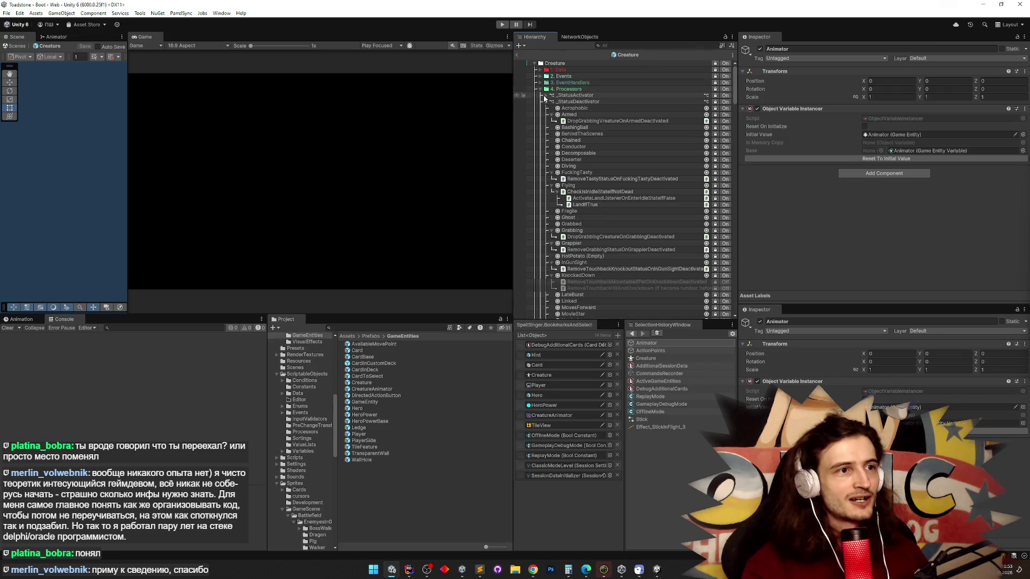
pyautogui.click(546, 101)
pyautogui.click(547, 102)
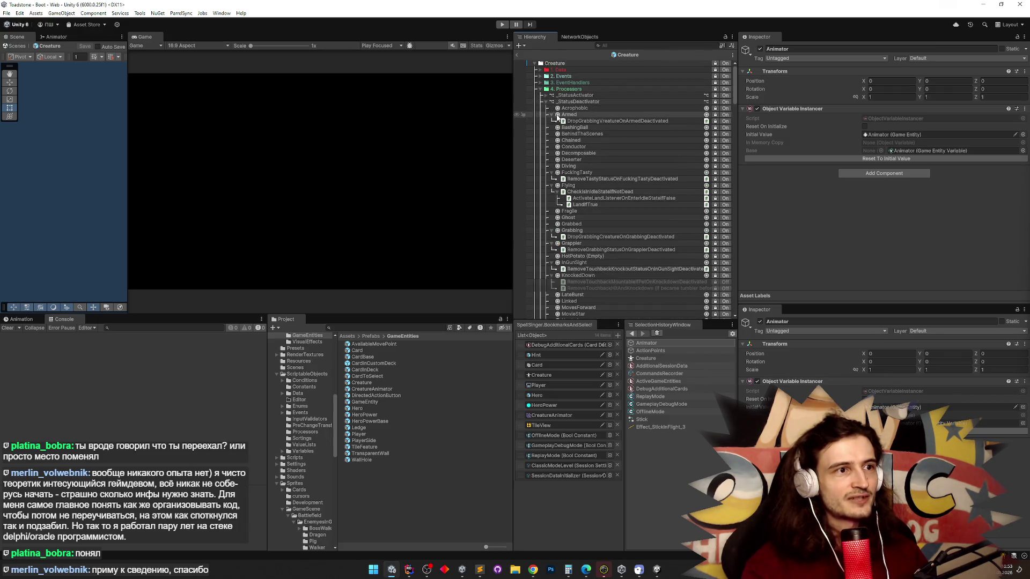
pyautogui.click(547, 103)
pyautogui.click(547, 104)
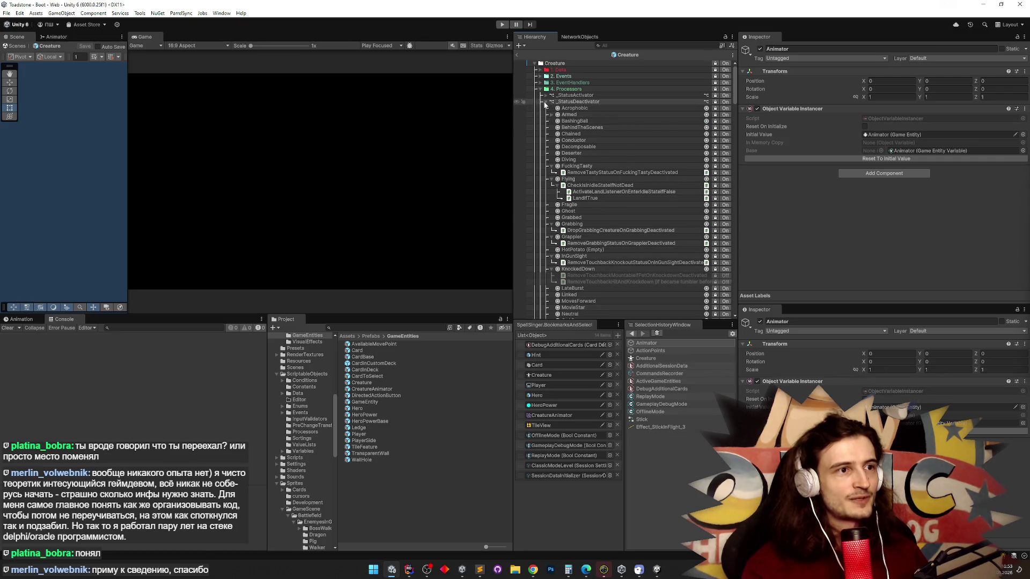
# Reopen 4. Processors, inspect IncreaseWithMaxHealthBound, and collapse the DataSetters branch.
pyautogui.click(540, 89)
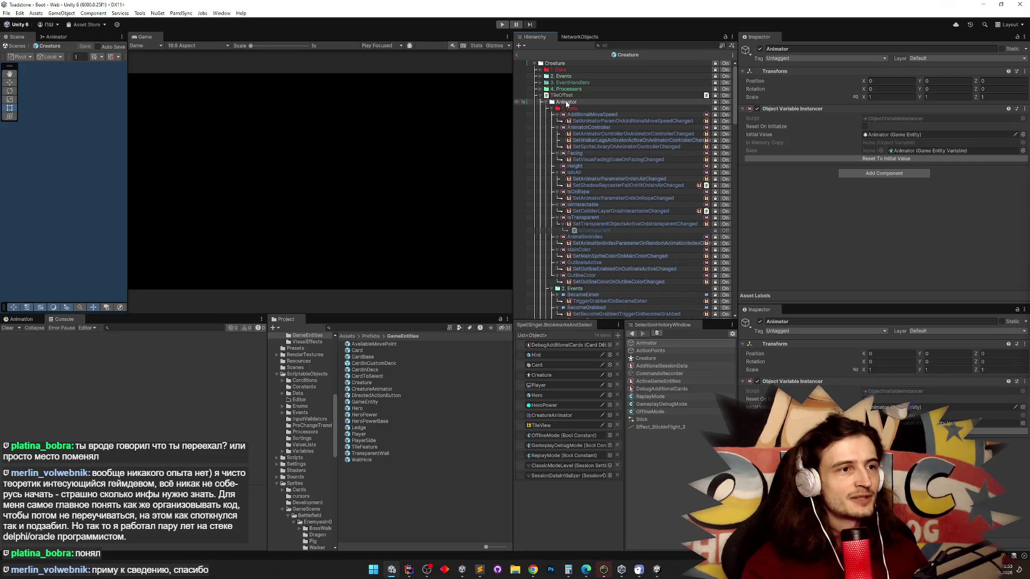
pyautogui.click(539, 90)
pyautogui.click(606, 159)
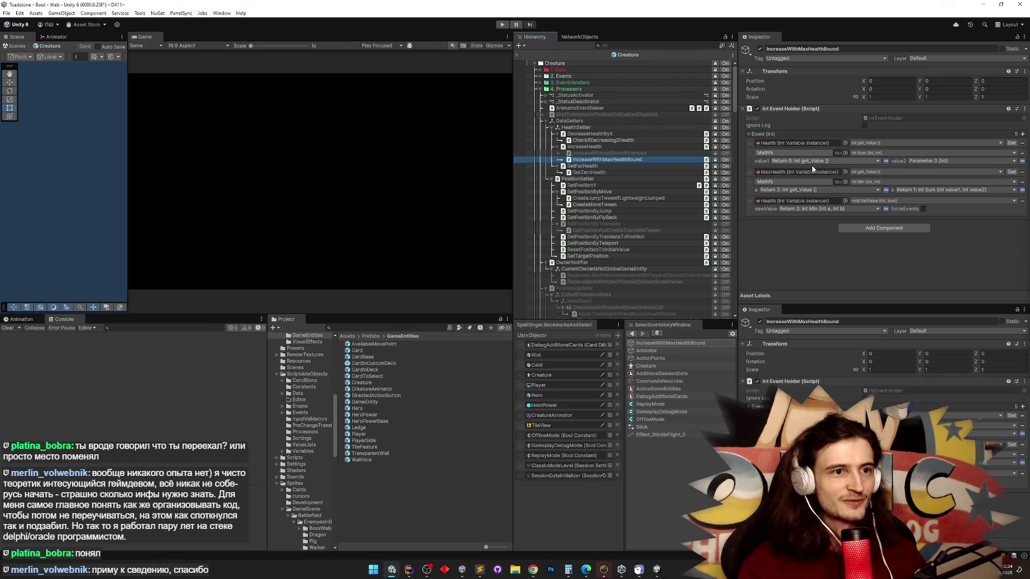
pyautogui.click(547, 121)
pyautogui.scroll(-5, 695, 146)
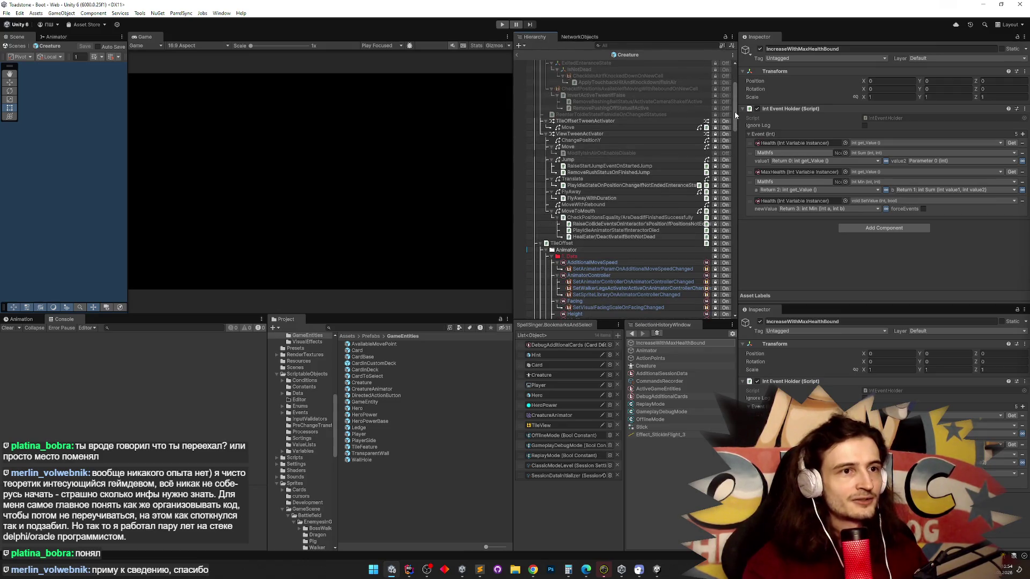
pyautogui.scroll(5, 695, 146)
# Search the hierarchy for "Kno:" and then clear the filter.
pyautogui.click(665, 46)
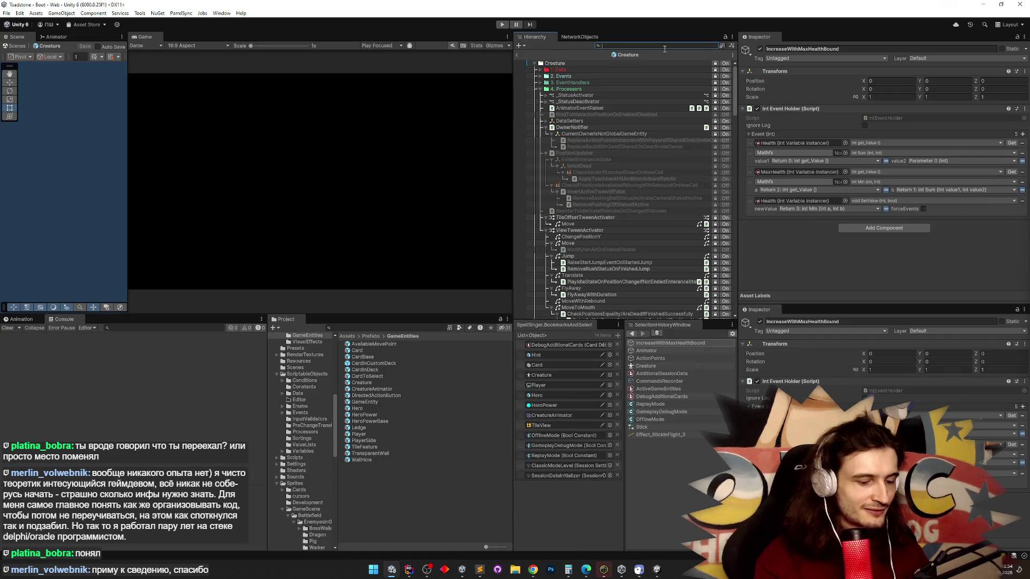
pyautogui.write('Kno:')
pyautogui.press('Escape')
# Fold the hierarchy back to the Creature root, deselect it, and close the Toadstone editor.
pyautogui.click(548, 64)
pyautogui.hotkey('ctrl', 'a')
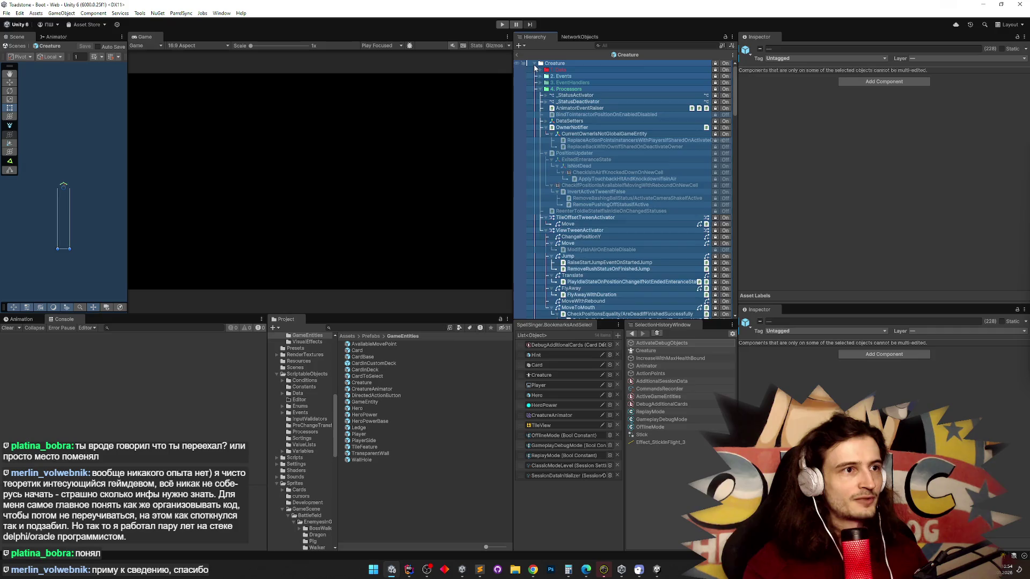
pyautogui.click(534, 63)
pyautogui.keyDown('alt'); pyautogui.click(535, 64); pyautogui.keyUp('alt')
pyautogui.hotkey('ctrl', 'a')
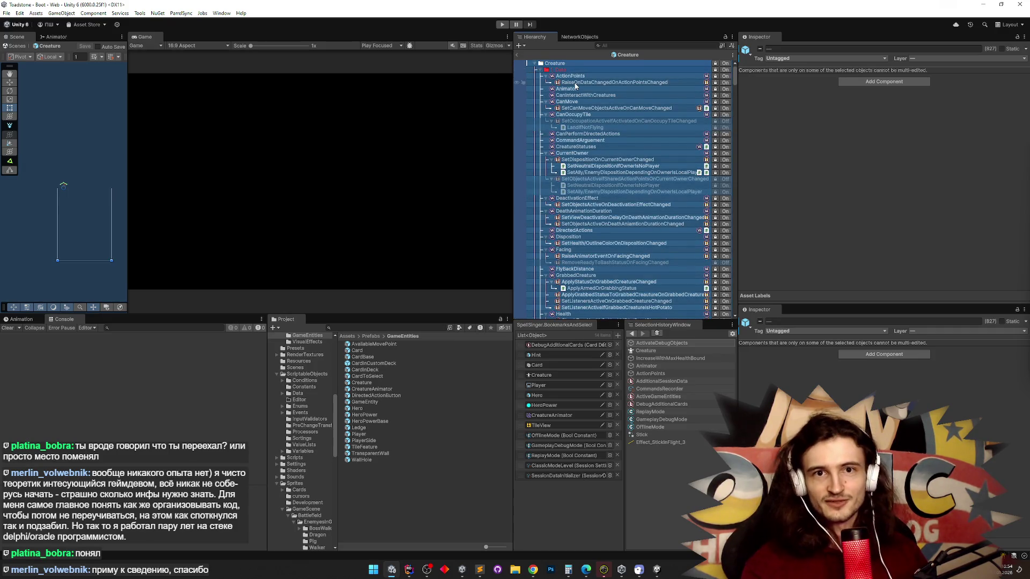
pyautogui.click(555, 64)
pyautogui.click(535, 64)
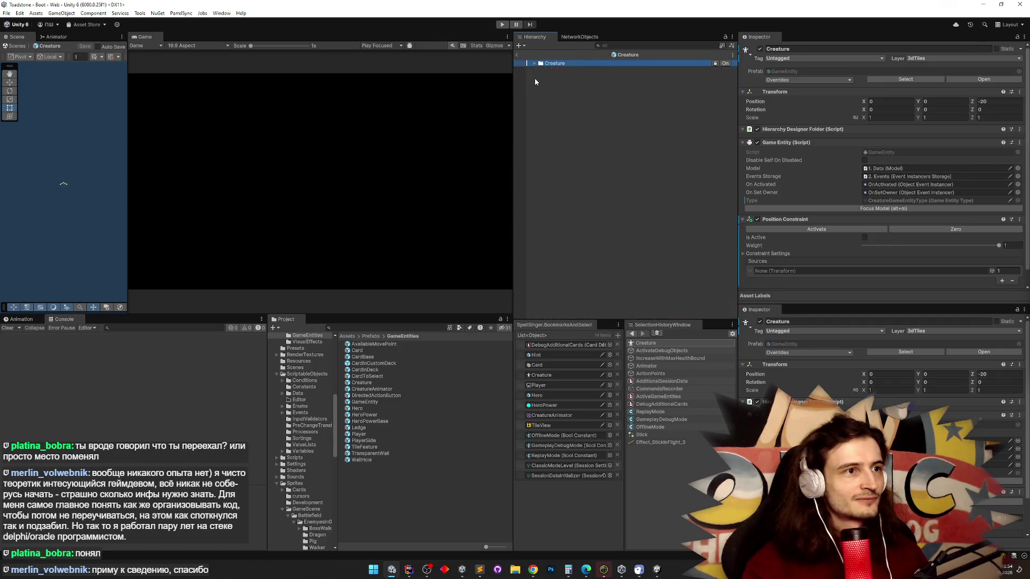
pyautogui.click(540, 87)
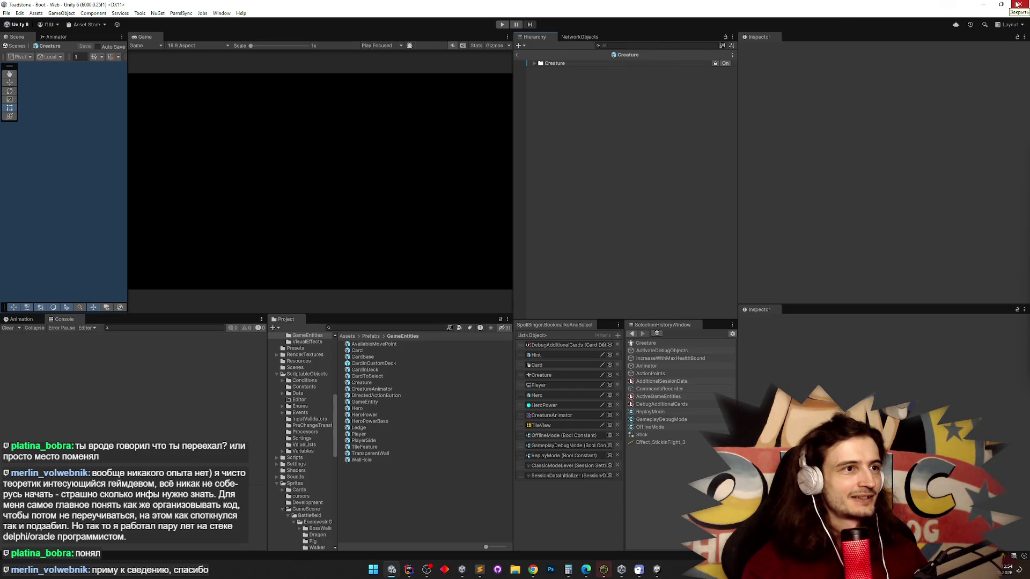
pyautogui.click(1019, 5)
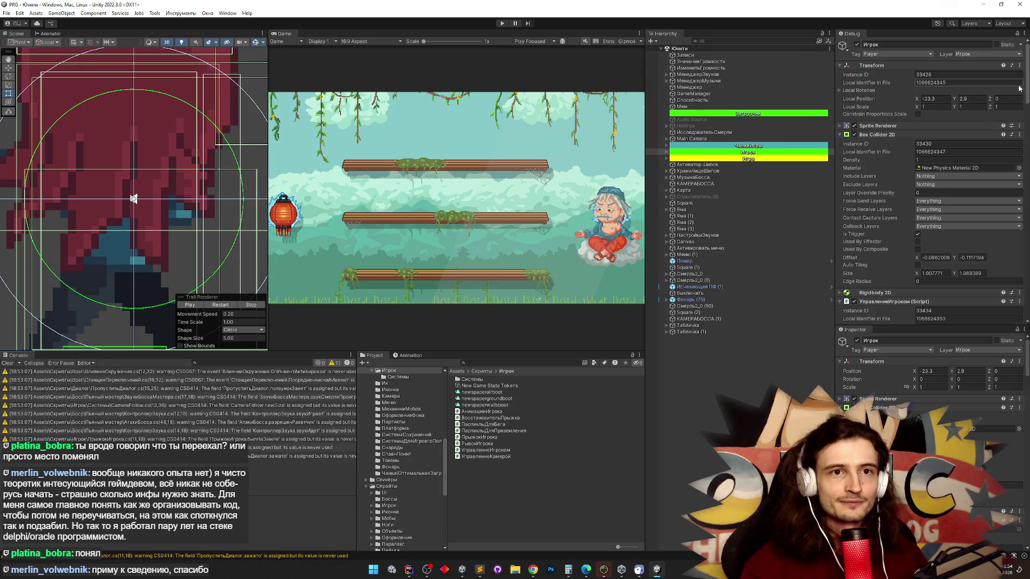
# Return to the PRG project's Unity editor and clear the Console.
pyautogui.scroll(-3, 1024, 105)
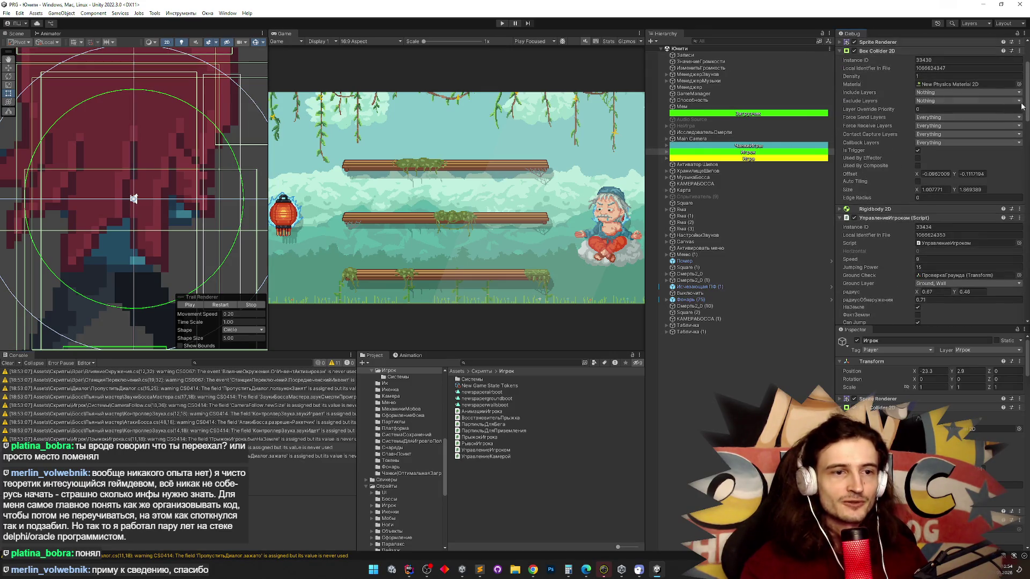
pyautogui.click(408, 568)
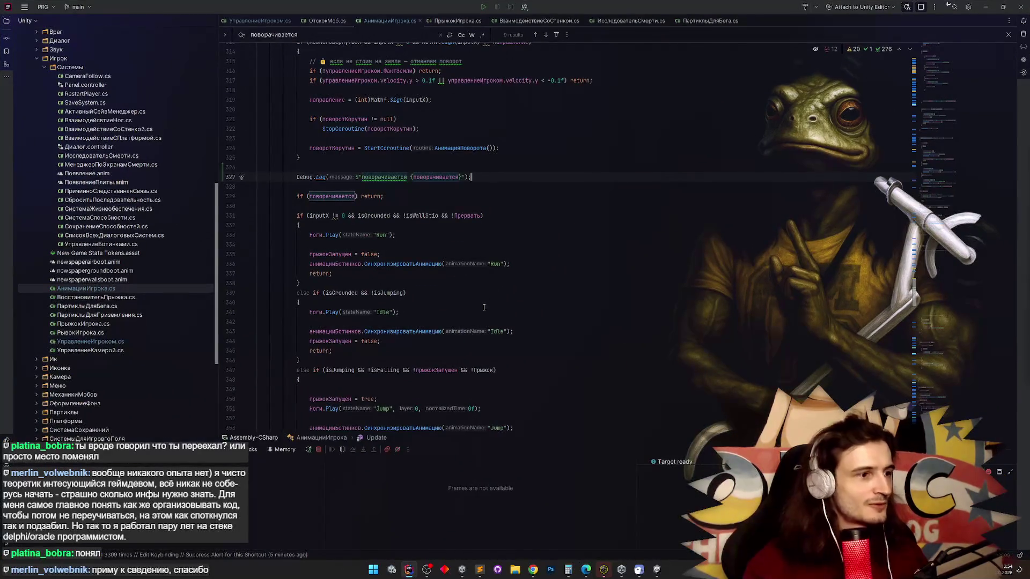
pyautogui.click(986, 7)
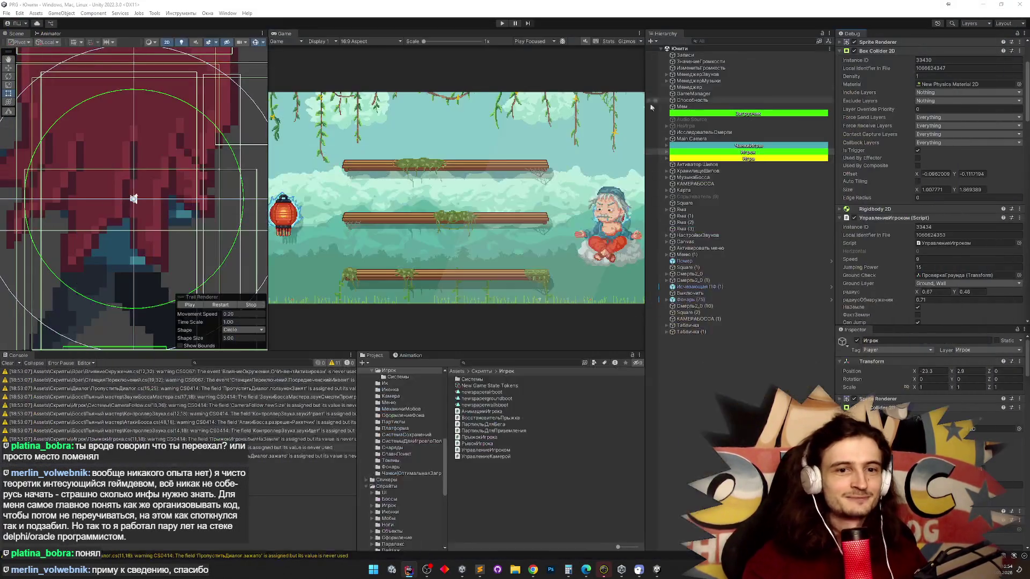
pyautogui.click(8, 364)
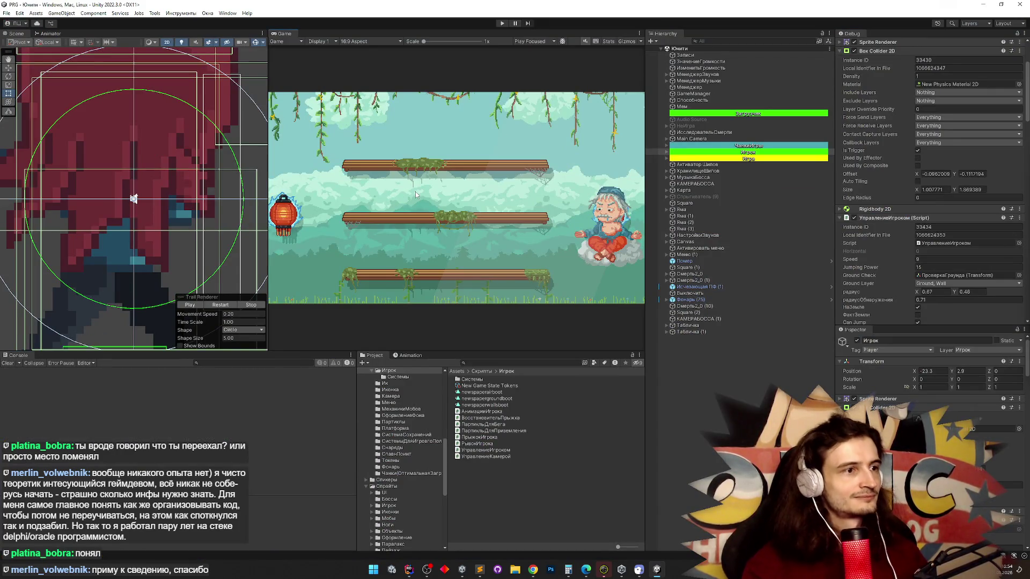
# Play-test the game running the player left and right with A/D, then pause and switch to Rider.
pyautogui.hotkey('ctrl', 'p')
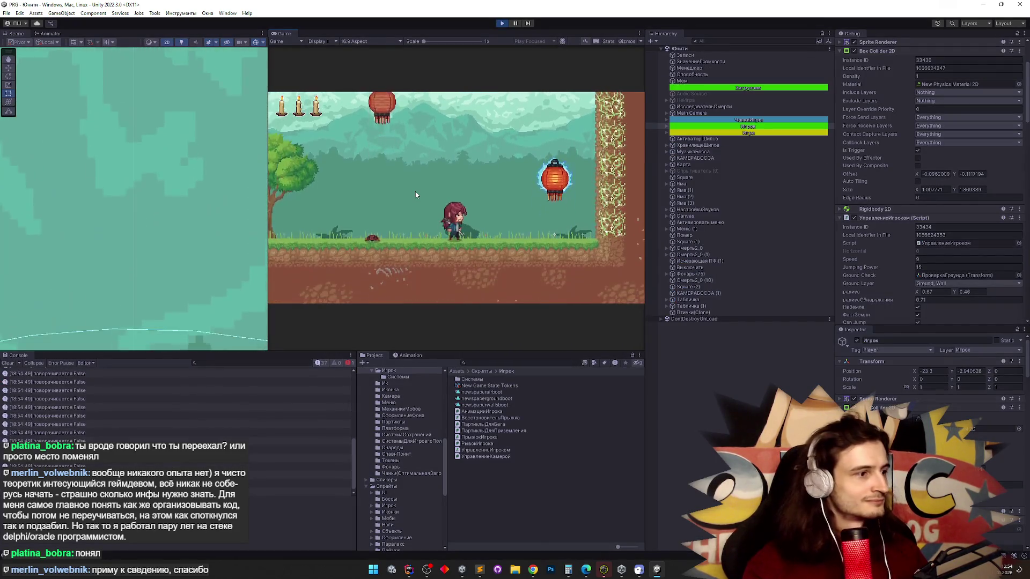
pyautogui.press('a')
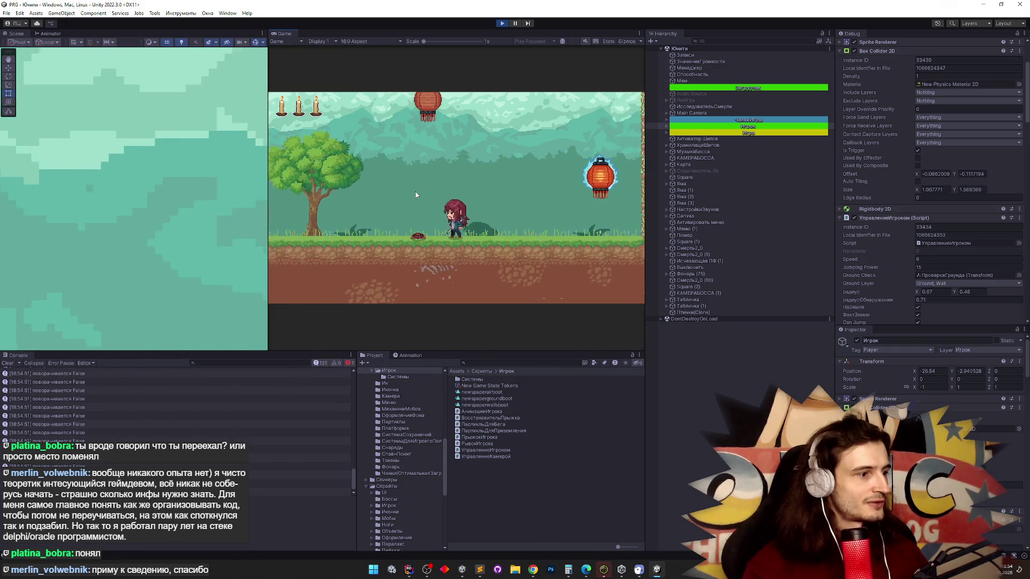
pyautogui.press('a')
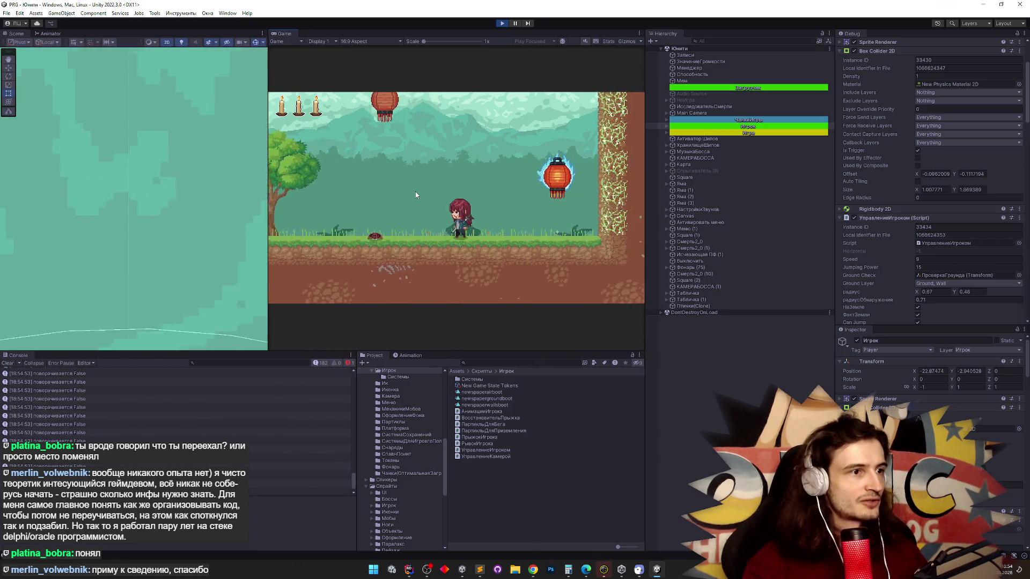
pyautogui.press('d')
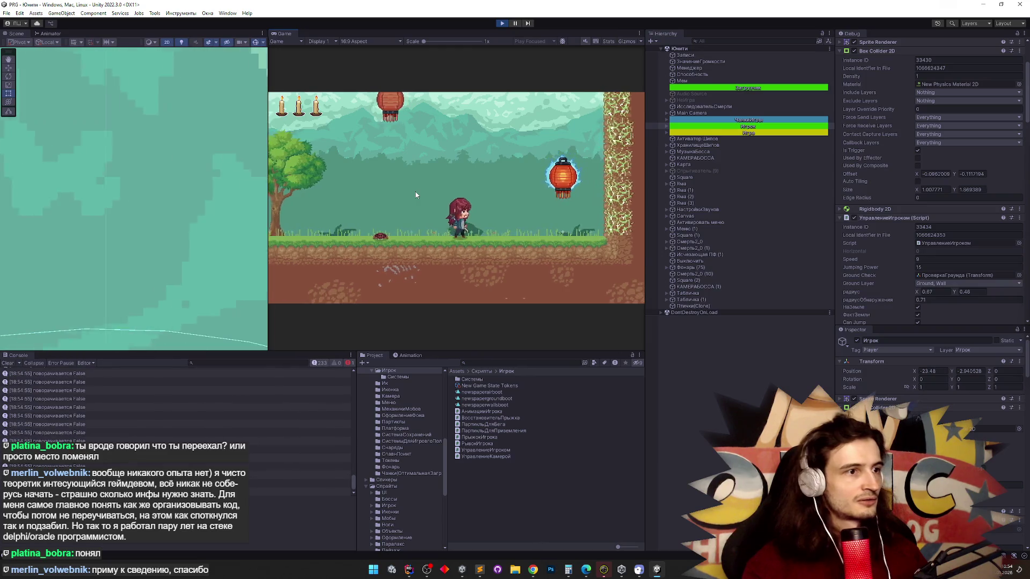
pyautogui.press('d')
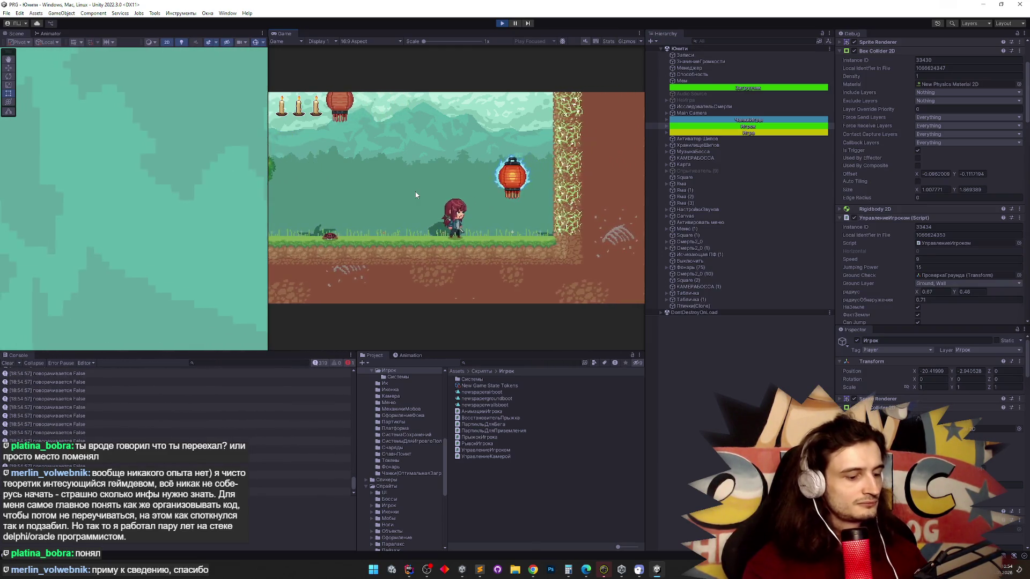
pyautogui.press('a')
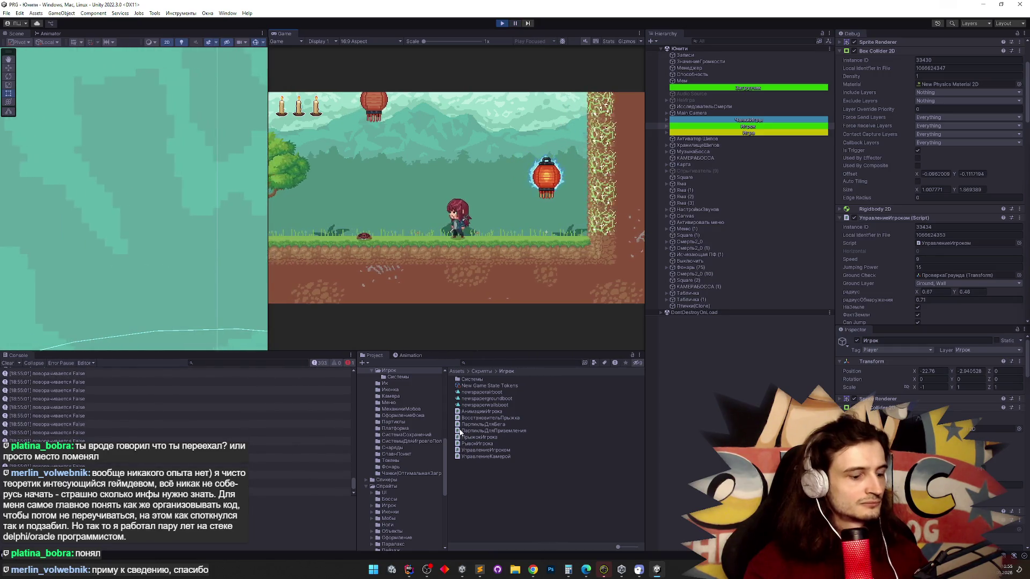
pyautogui.hotkey('ctrl', 'shift', 'p')
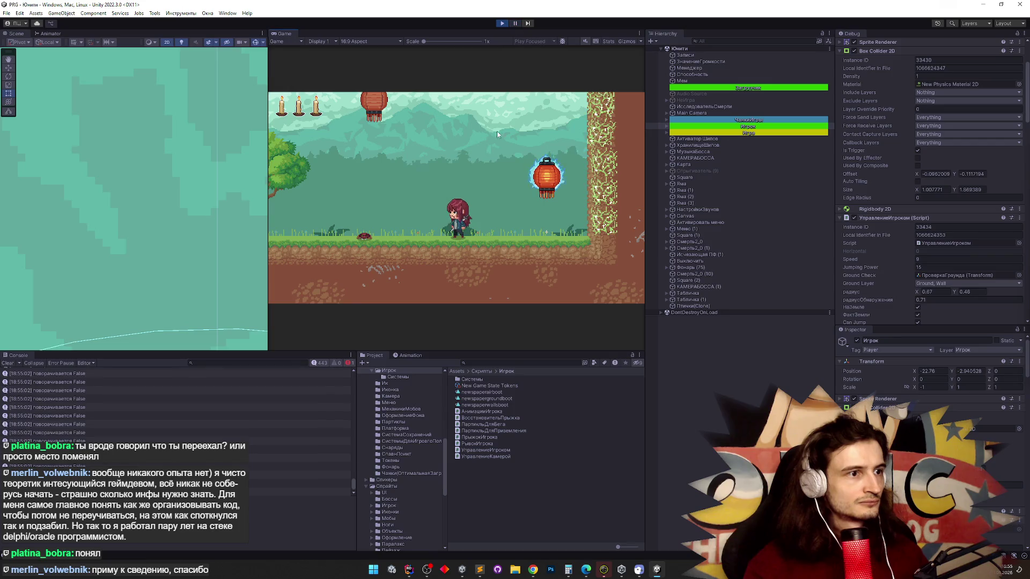
pyautogui.hotkey('alt', 'Tab')
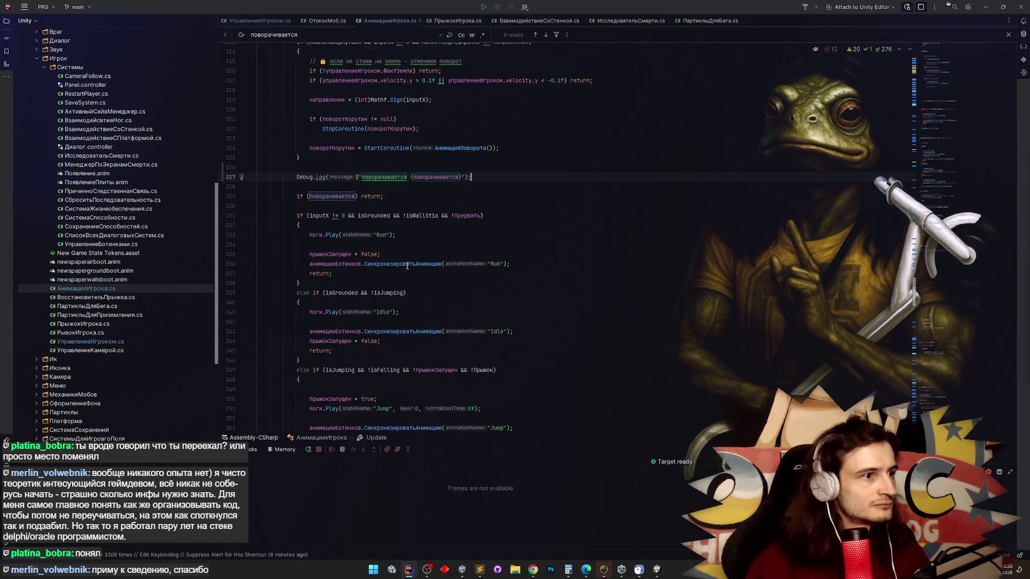
# Make the line-331 breakpoint conditional on inputX !=0, resume execution and bring Unity forward.
pyautogui.moveTo(408, 266)
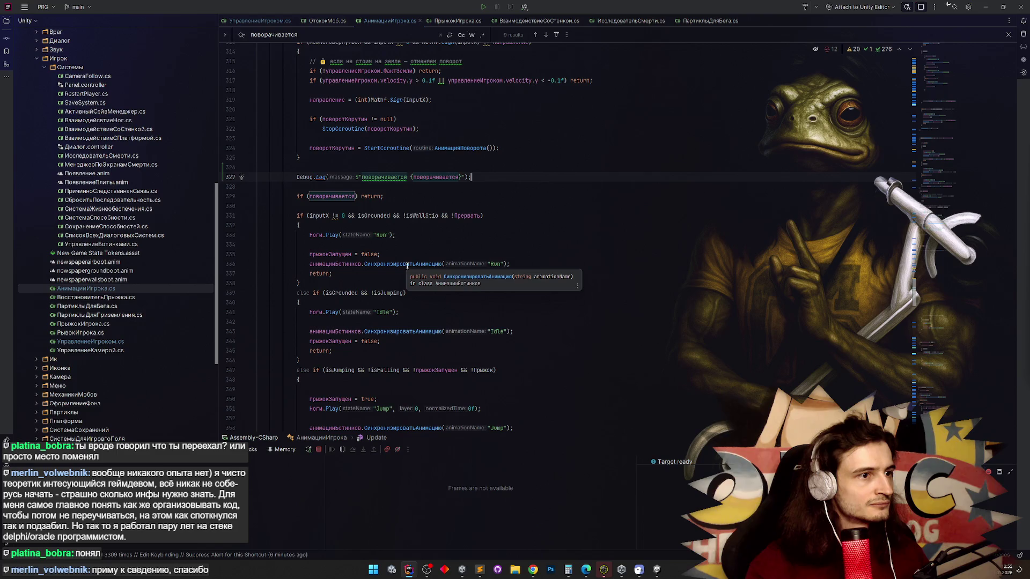
pyautogui.click(233, 215)
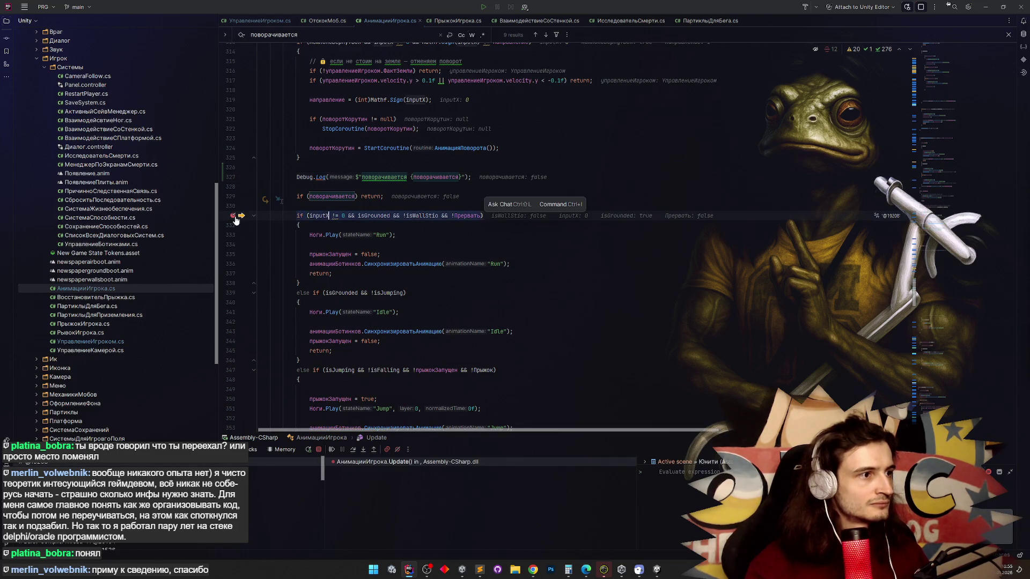
pyautogui.rightClick(233, 216)
pyautogui.write('inputX !=0')
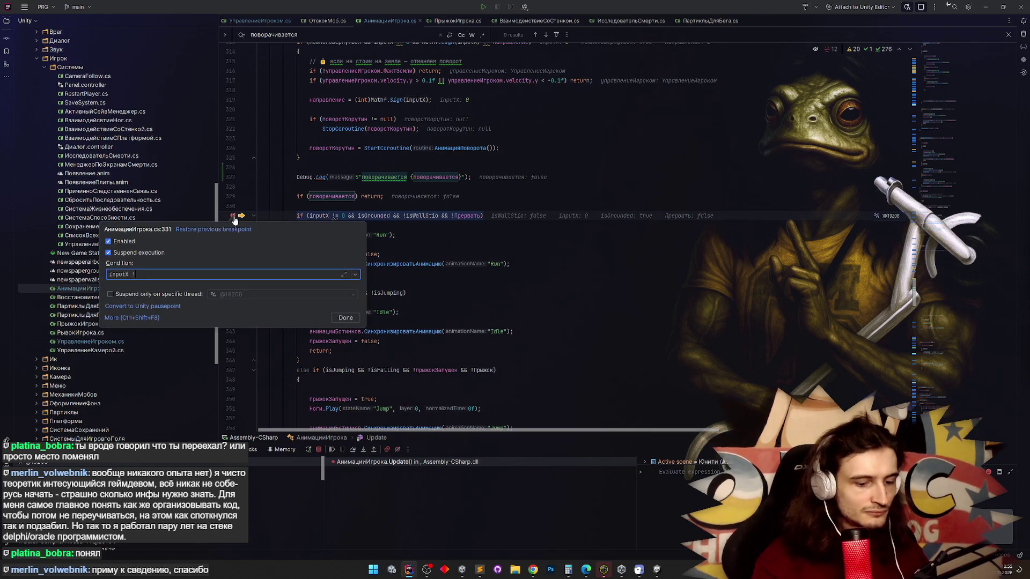
pyautogui.click(347, 319)
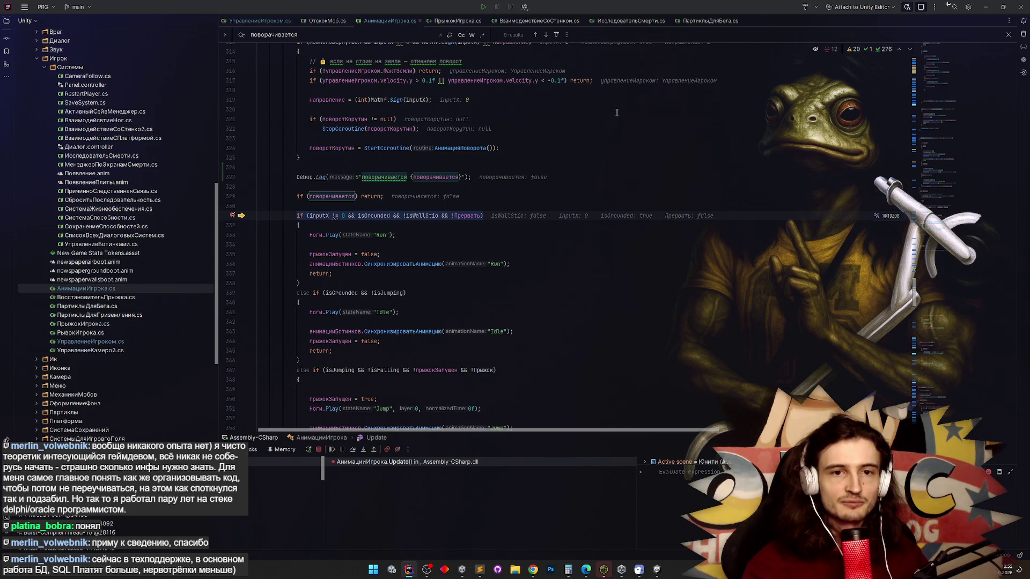
pyautogui.press('F5')
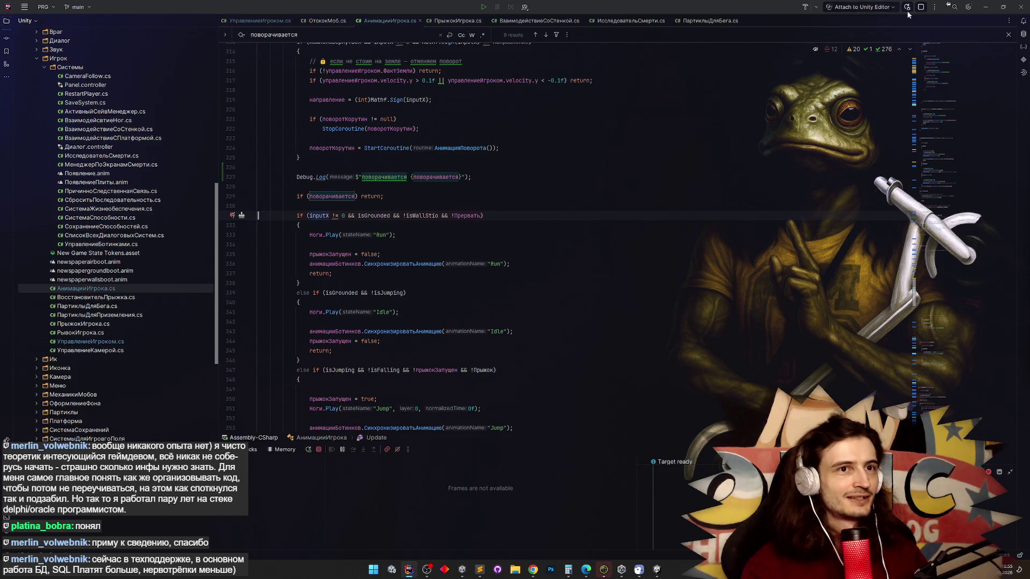
pyautogui.click(985, 7)
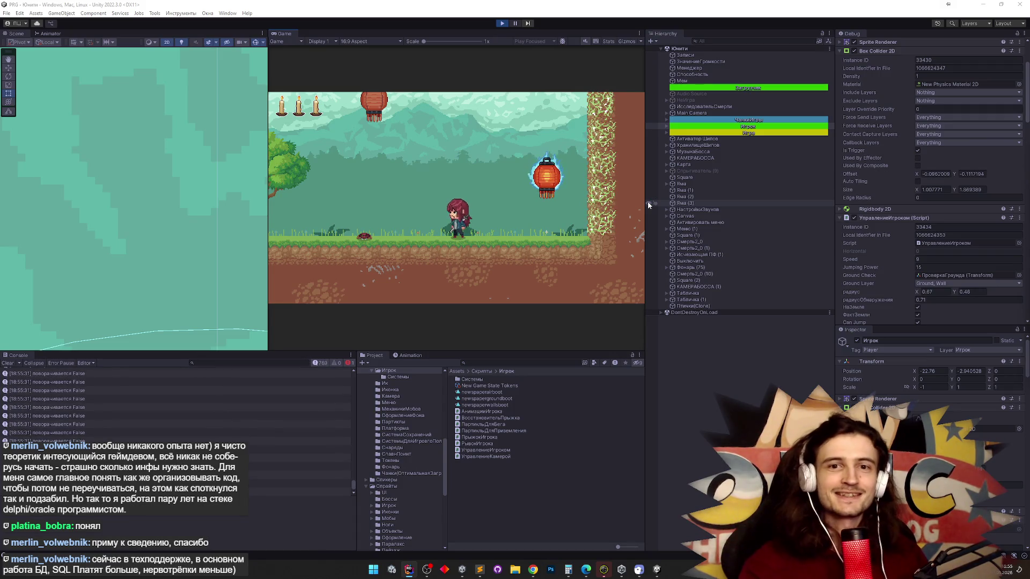
# Make the heroine attack and walk left in the running game, then return to the Rider animation script.
pyautogui.click(510, 164)
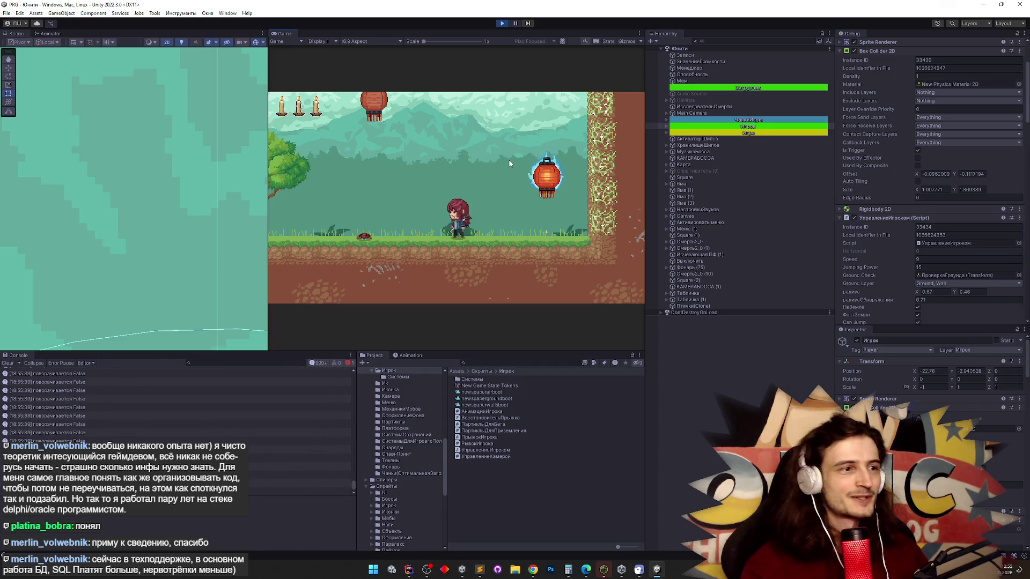
pyautogui.press('a')
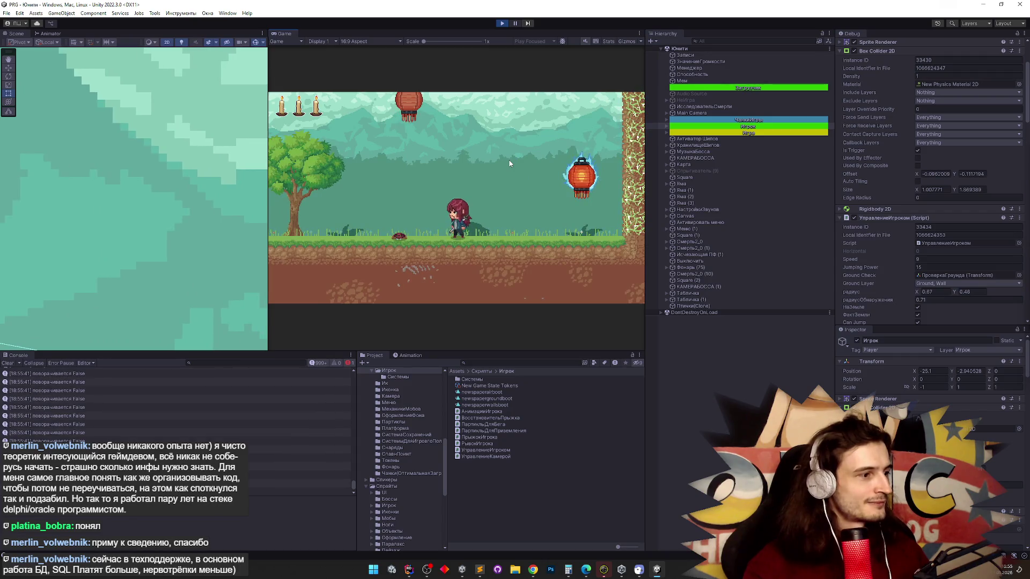
pyautogui.click(408, 570)
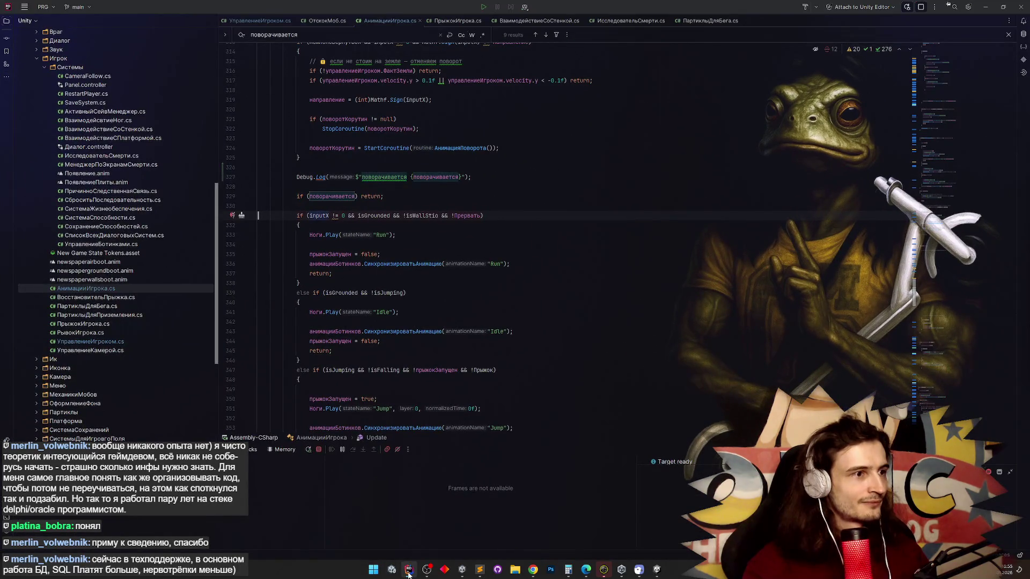
# Search for inputX and change line 327's Debug.Log to print $"inputX {inputX}".
pyautogui.doubleClick(319, 215)
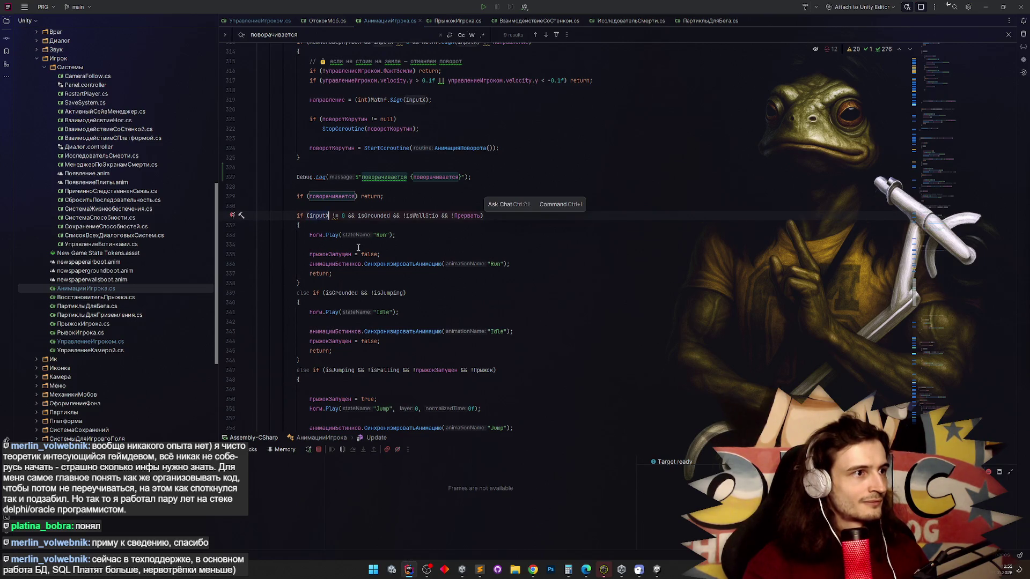
pyautogui.scroll(3, 358, 248)
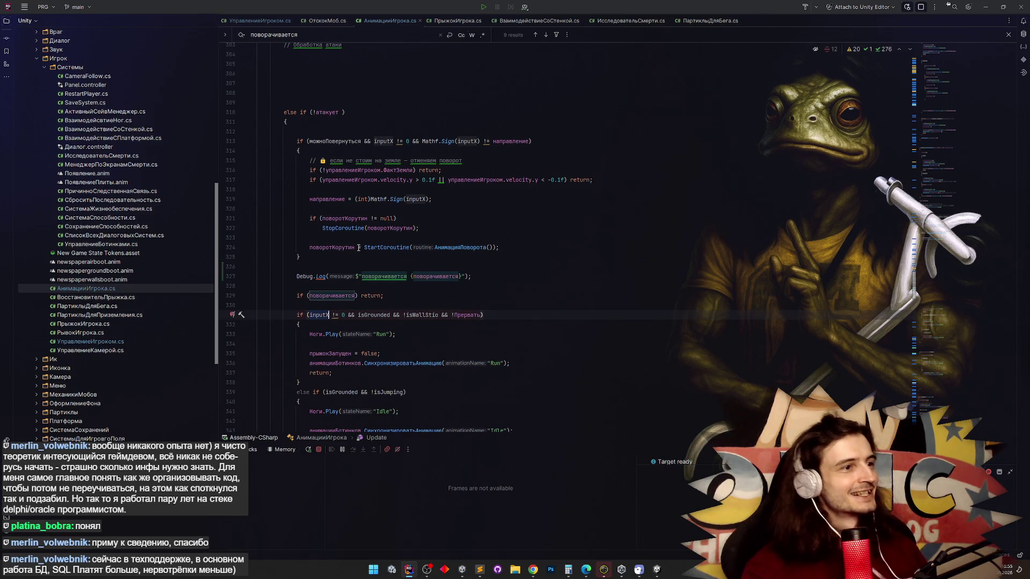
pyautogui.moveTo(395, 171)
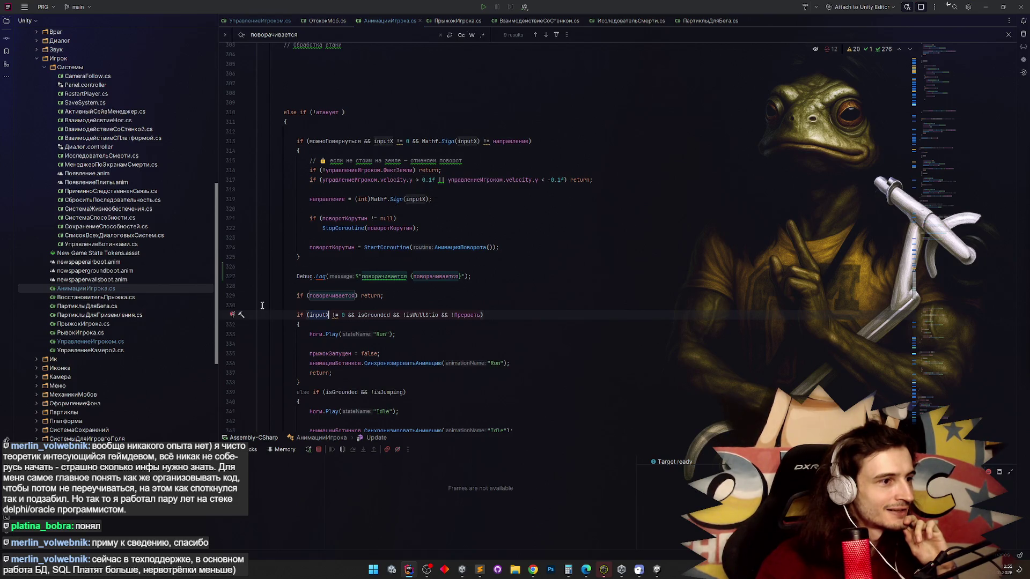
pyautogui.doubleClick(328, 314)
pyautogui.hotkey('ctrl', 'f')
pyautogui.scroll(2, 329, 306)
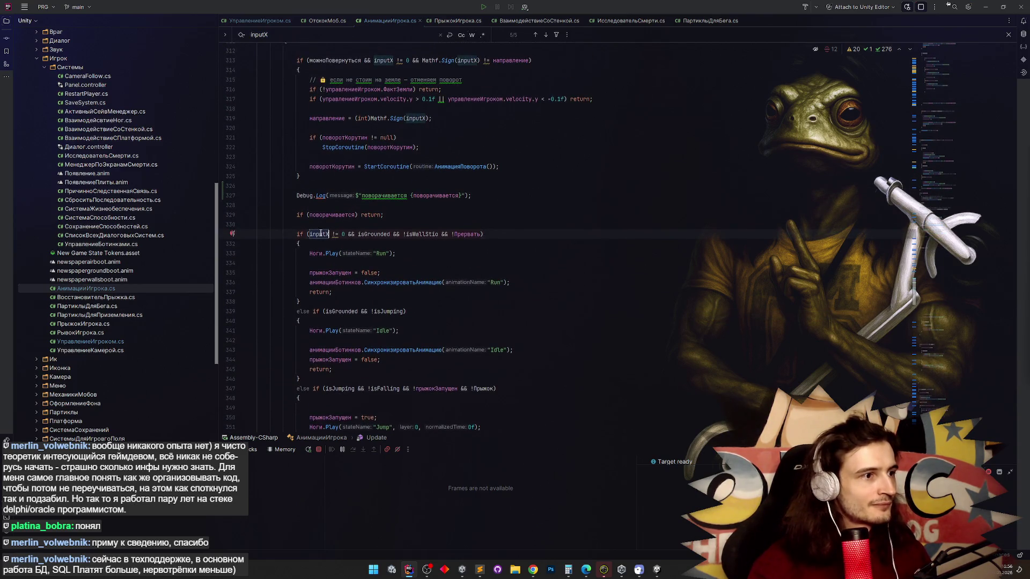
pyautogui.write('inputX {inputX')
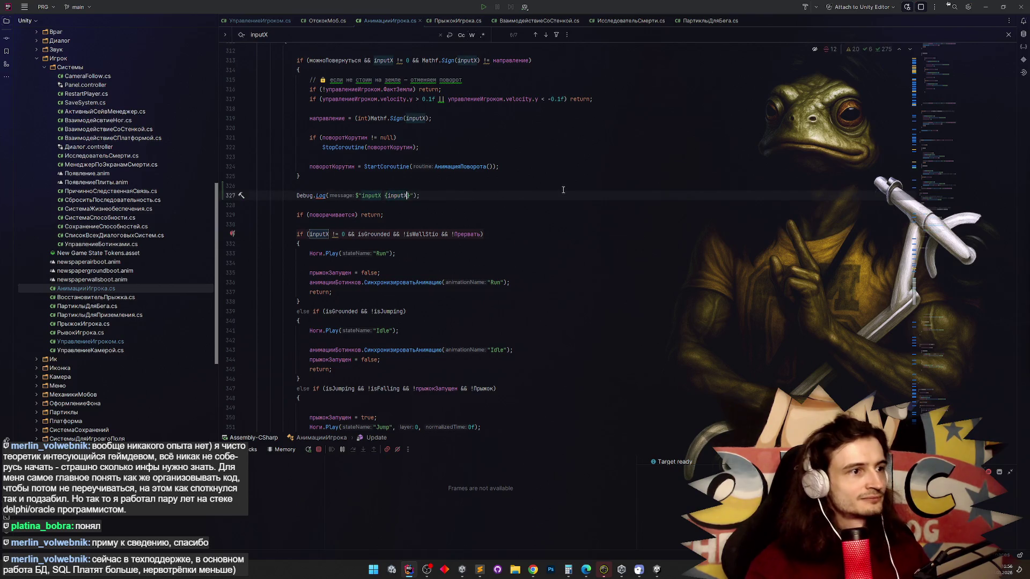
pyautogui.click(258, 234)
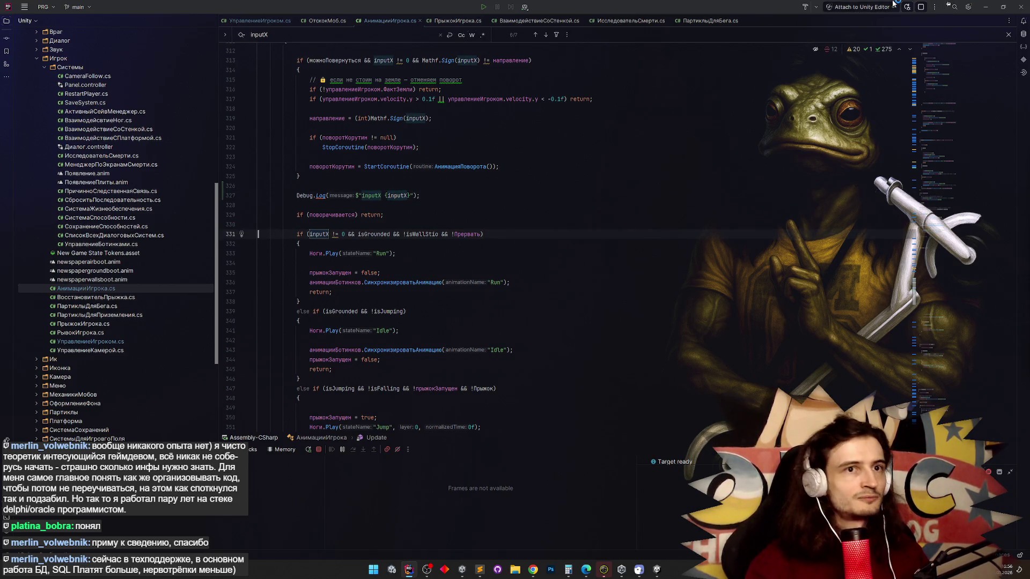
pyautogui.hotkey('alt', 'Tab')
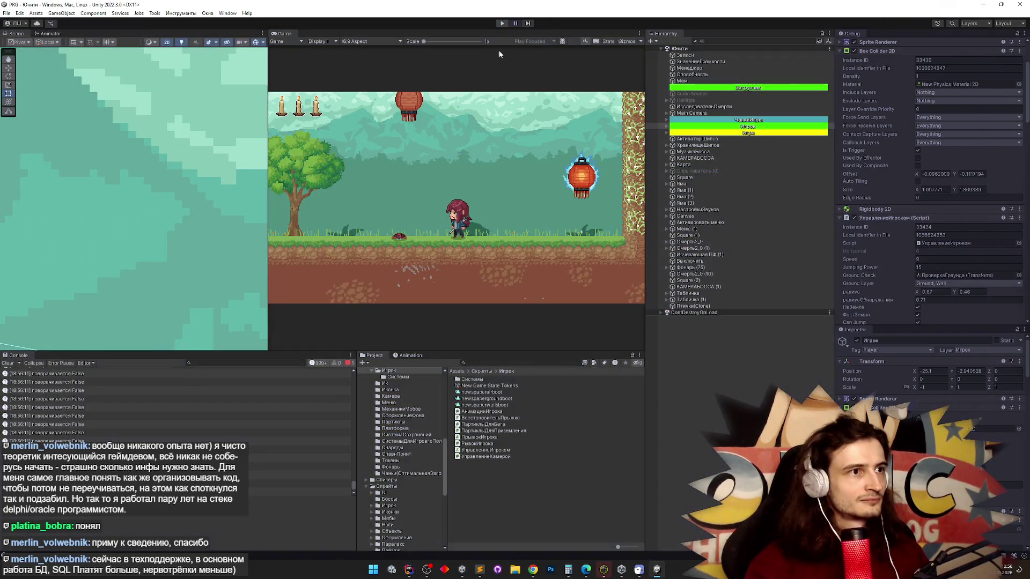
# Replay the game walking left and right so the console logs inputX 0 and inputX 1, then stop play.
pyautogui.press('d')
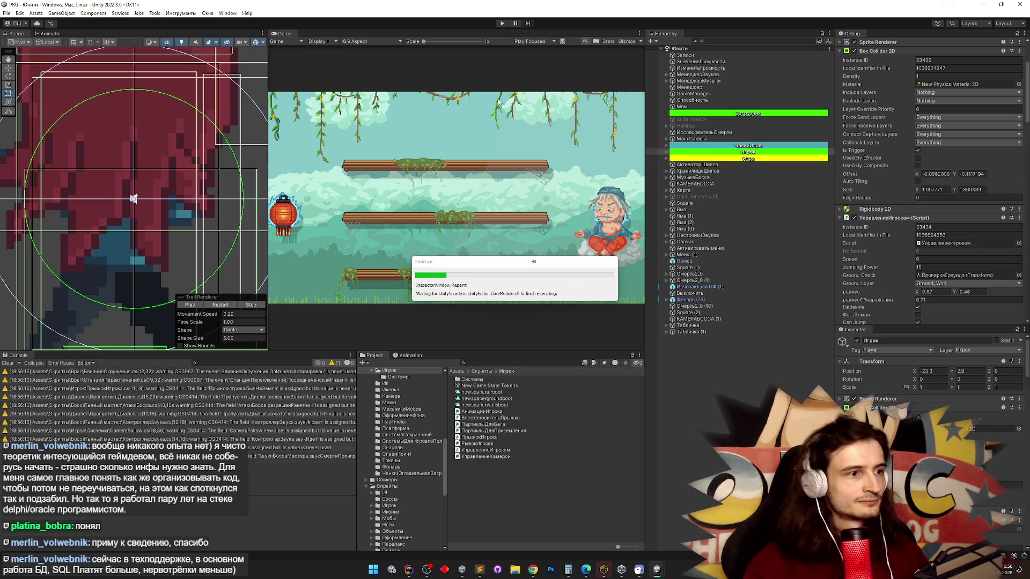
pyautogui.hotkey('ctrl', 'p')
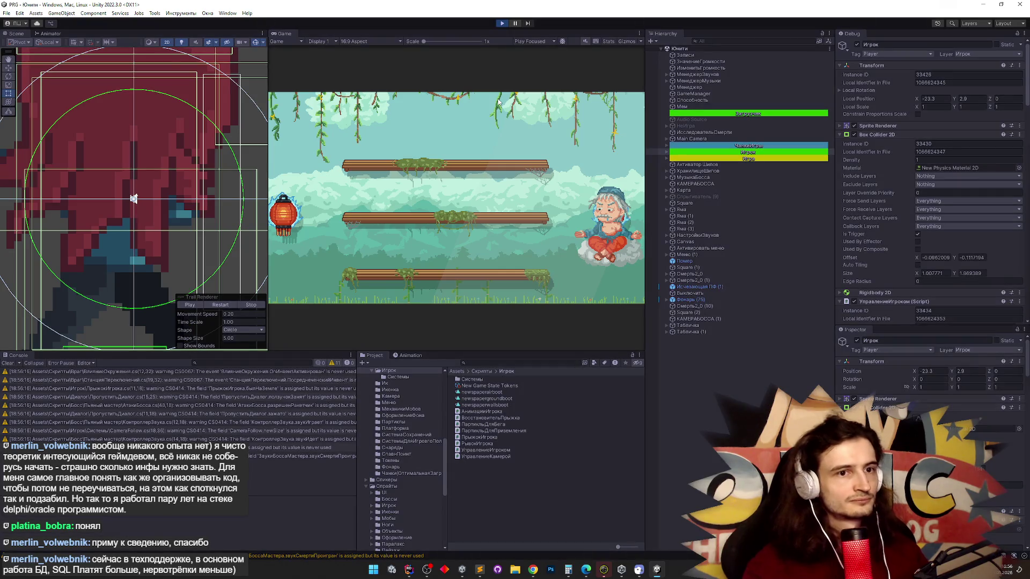
pyautogui.press('a')
pyautogui.press('d')
pyautogui.press('a')
pyautogui.hotkey('ctrl', 'p')
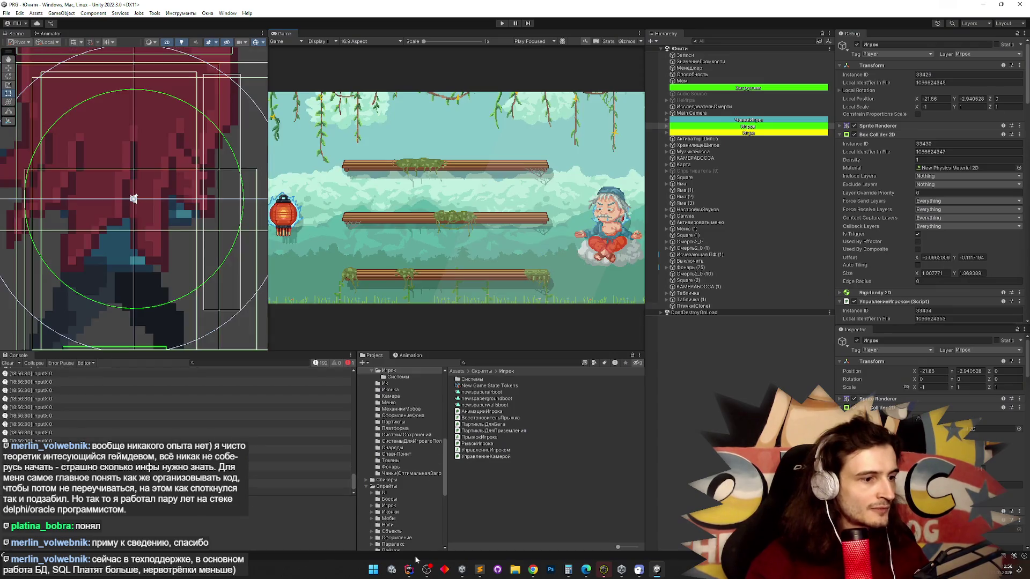
pyautogui.click(409, 569)
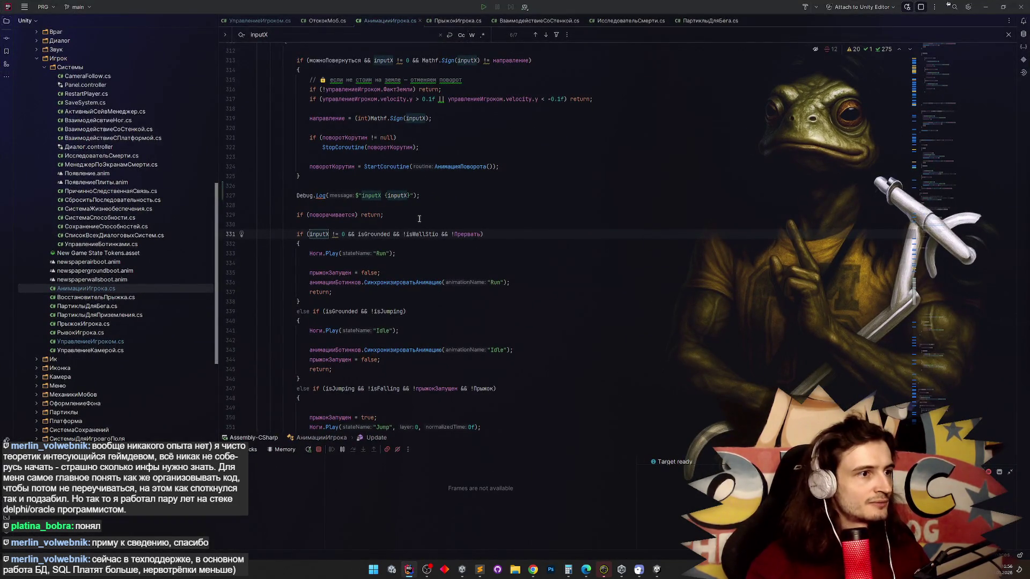
# Step through the inputX search matches back to its declaration on line 154.
pyautogui.click(402, 195)
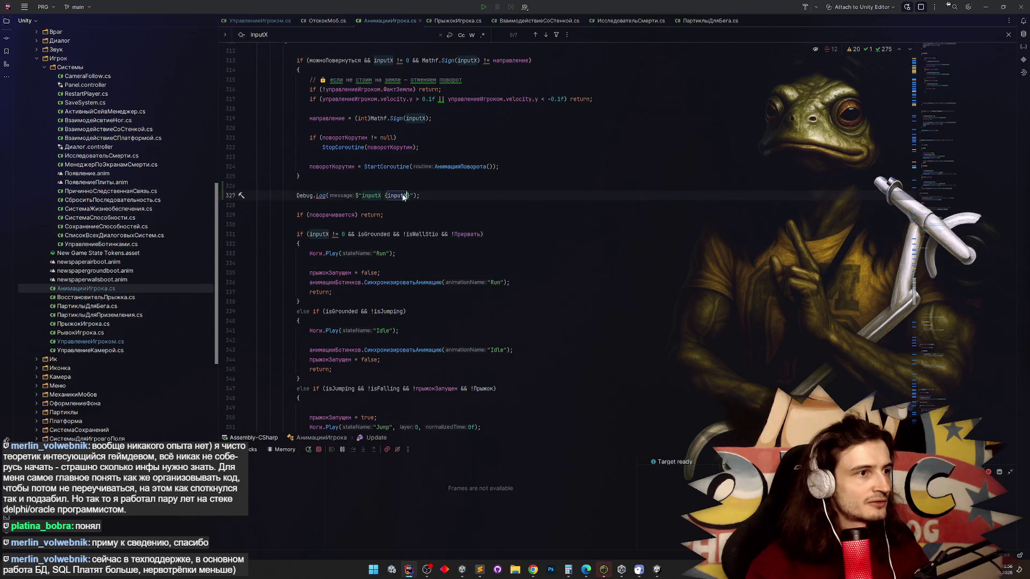
pyautogui.scroll(2, 429, 221)
pyautogui.hotkey('ctrl', 'f')
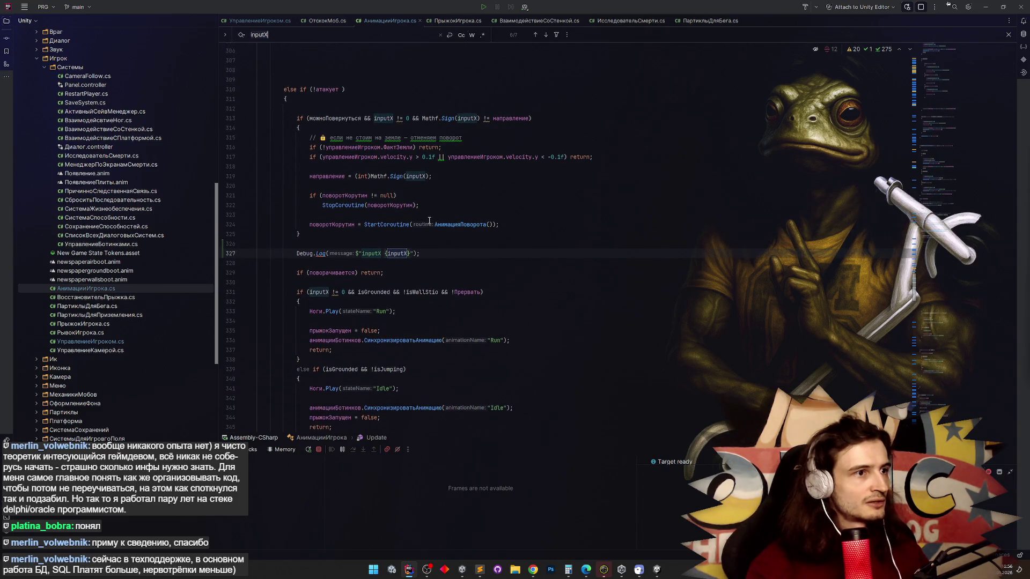
pyautogui.press('Return')
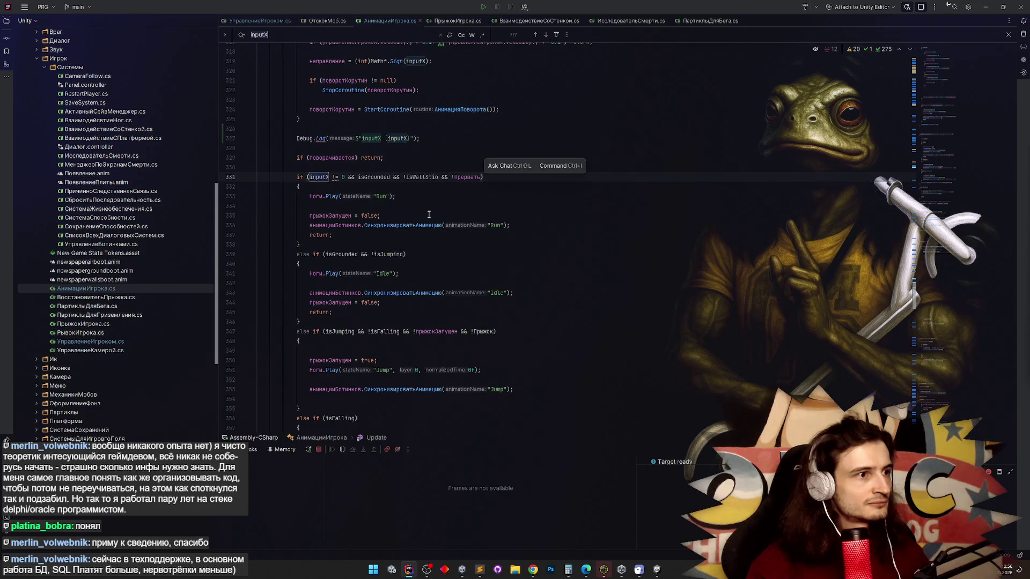
pyautogui.hotkey('shift', 'Return')
pyautogui.hotkey('shift', 'Return')
pyautogui.hotkey('shift', 'Return')
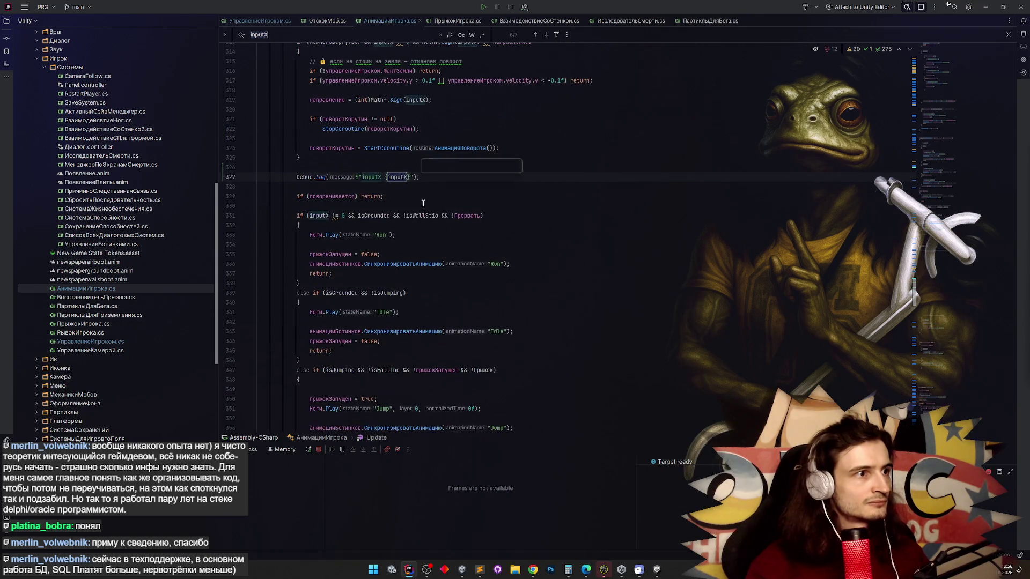
pyautogui.hotkey('shift', 'Return')
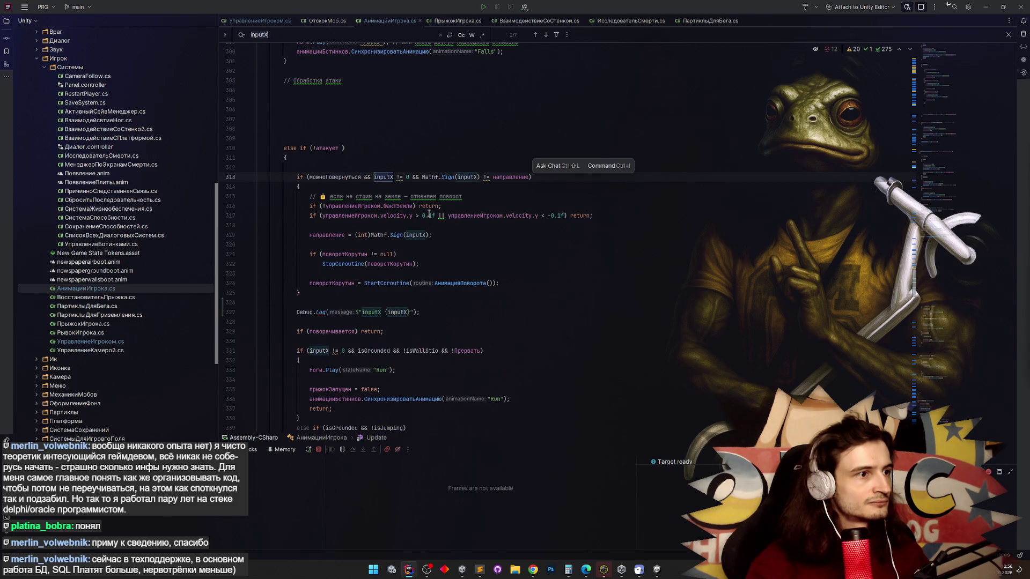
pyautogui.hotkey('shift', 'Return')
pyautogui.hotkey('shift', 'Return')
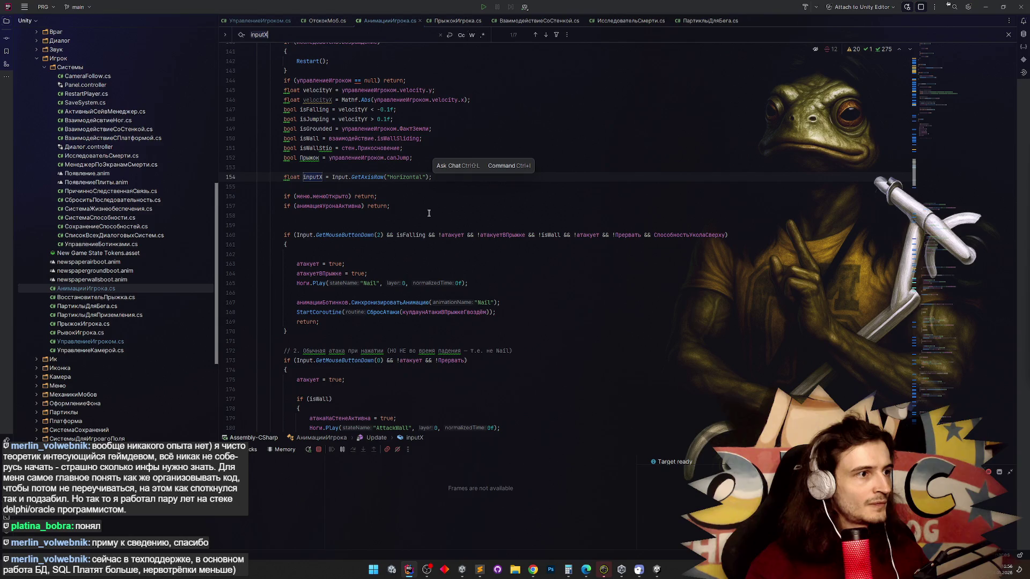
pyautogui.scroll(4, 429, 214)
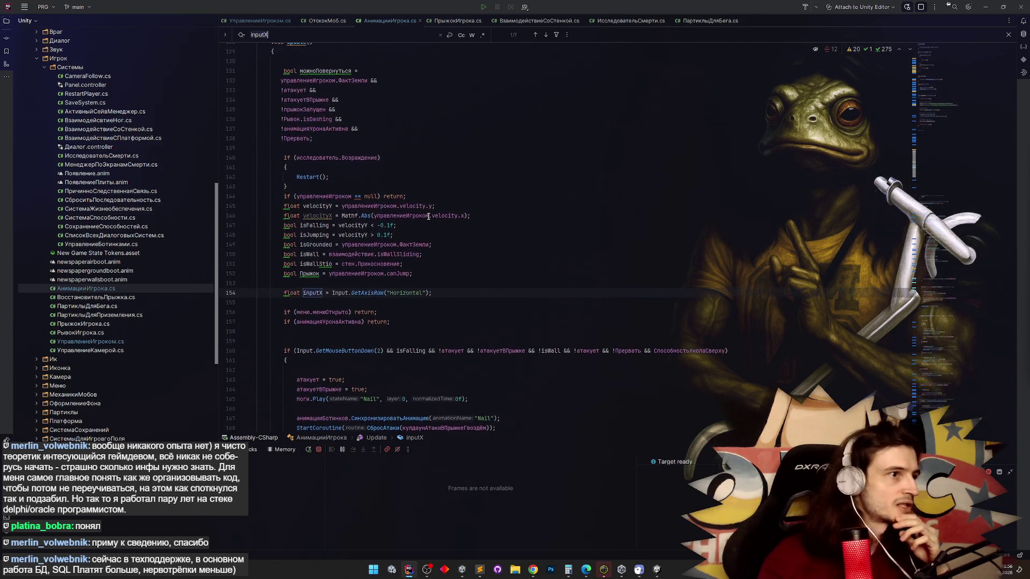
pyautogui.scroll(3, 429, 216)
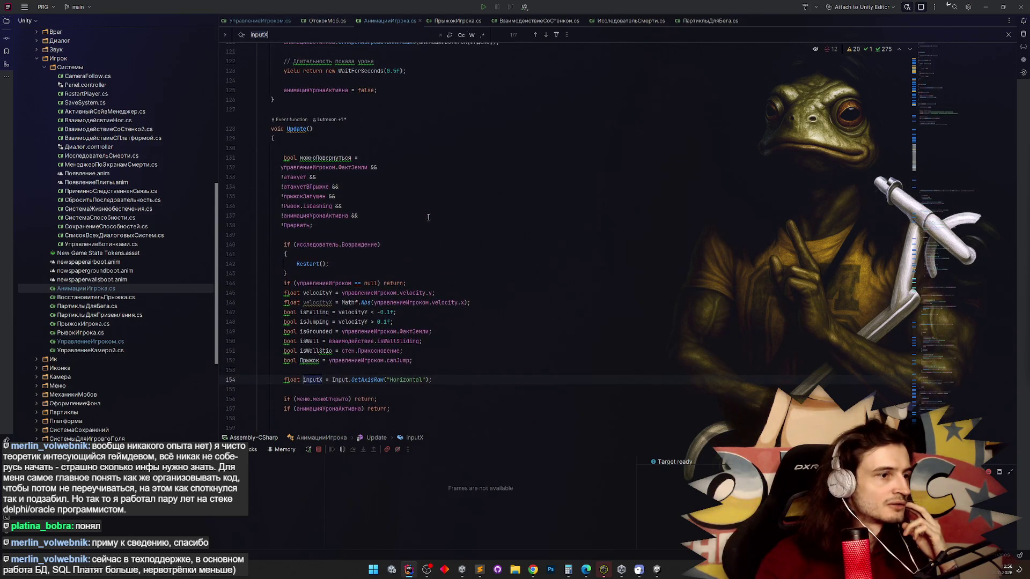
pyautogui.scroll(-3, 428, 217)
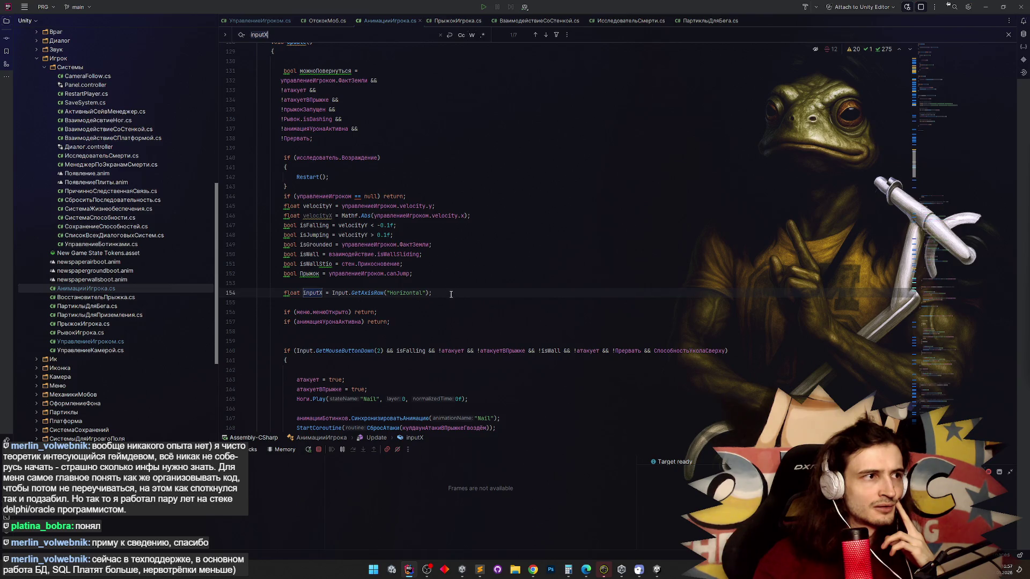
pyautogui.scroll(4, 450, 294)
pyautogui.scroll(-3, 451, 294)
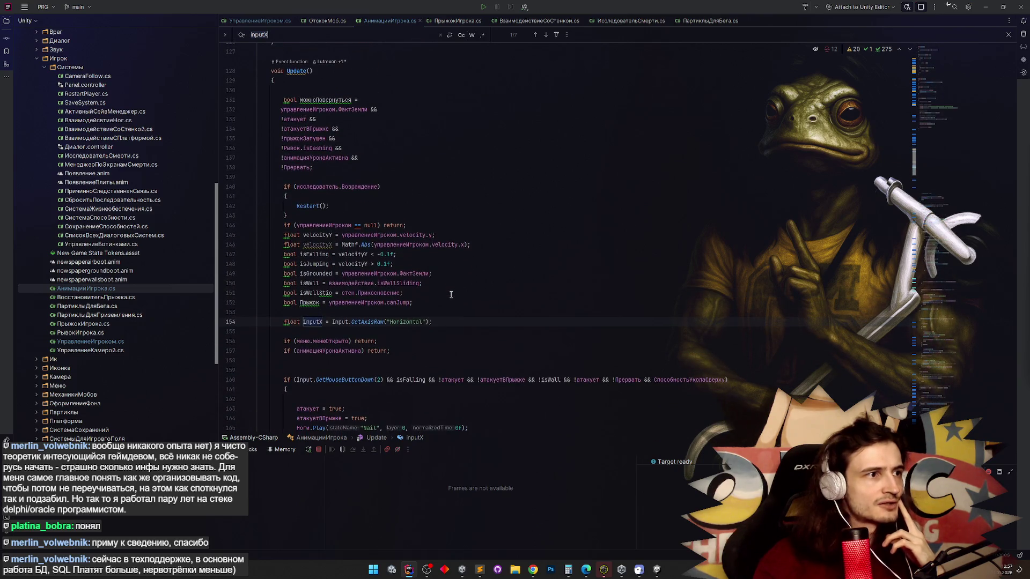
pyautogui.scroll(-3, 451, 294)
# Add a new empty Debug.Log(); line right below the inputX declaration.
pyautogui.press('Return')
pyautogui.write('dEBUG')
pyautogui.press('Escape')
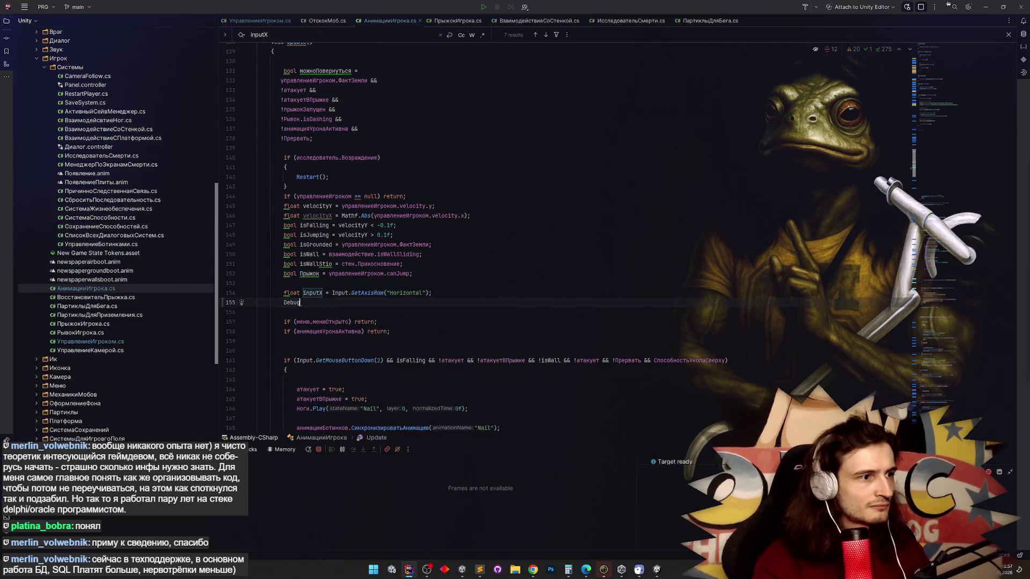
pyautogui.press('BackSpace')
pyautogui.press('BackSpace')
pyautogui.press('BackSpace')
pyautogui.write('Debug.LO')
pyautogui.press('Return')
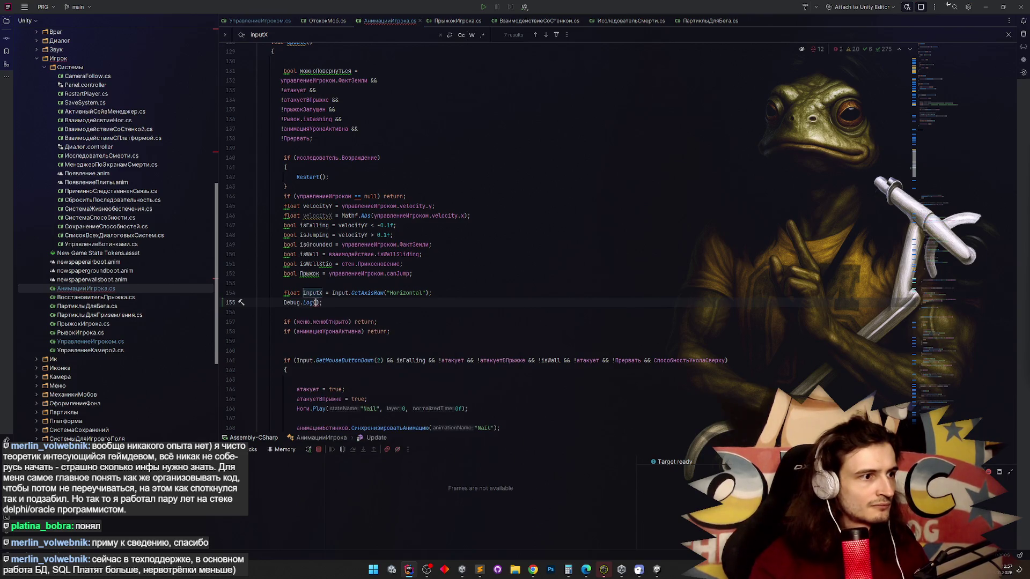
pyautogui.write(');')
# Copy the horizontal input expression from line 154 into the new Debug.Log call.
pyautogui.press('Up')
pyautogui.hotkey('ctrl', 'Right')
pyautogui.hotkey('ctrl', 'Right')
pyautogui.hotkey('ctrl', 'Right')
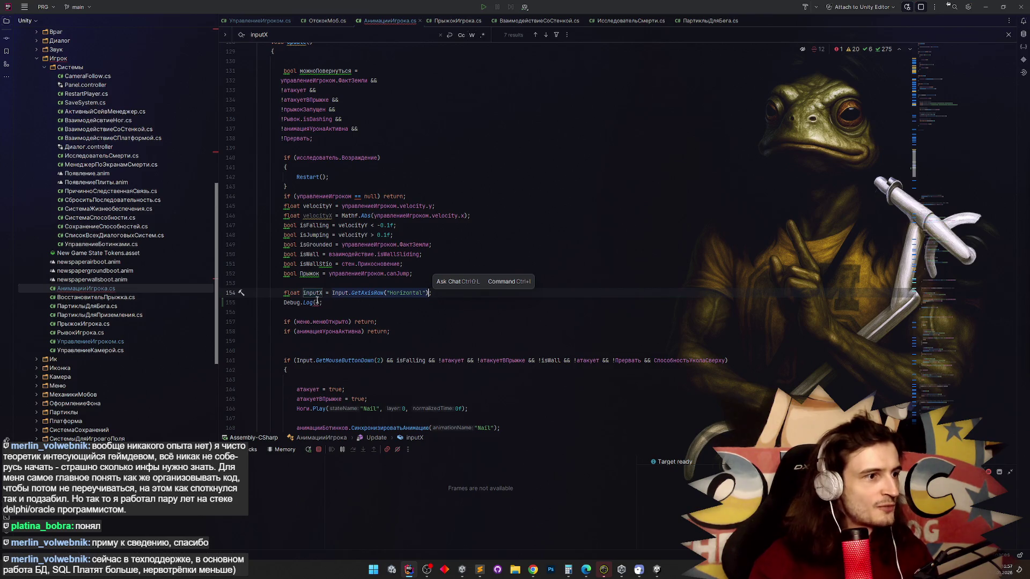
pyautogui.hotkey('ctrl', 'shift', 'Left')
pyautogui.hotkey('ctrl', 'shift', 'Left')
pyautogui.hotkey('ctrl', 'shift', 'Left')
pyautogui.hotkey('ctrl', 'c')
pyautogui.press('Down')
pyautogui.press('End')
pyautogui.press('Left')
pyautogui.press('Left')
pyautogui.hotkey('ctrl', 'v')
pyautogui.click(354, 312)
pyautogui.scroll(-3, 354, 312)
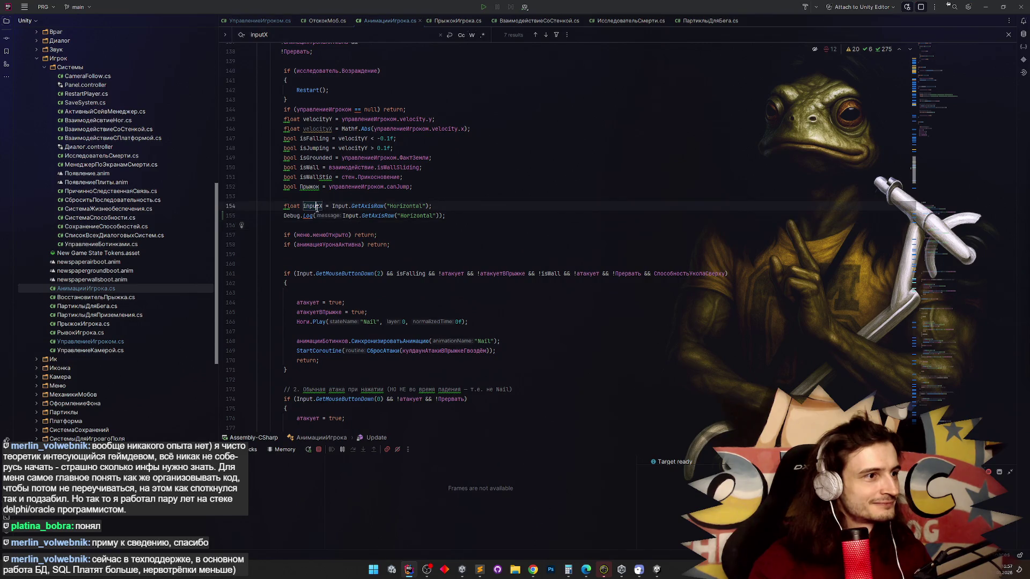
# Replace the logged GetAxisRaw argument with inputX on line 155.
pyautogui.click(437, 215)
pyautogui.moveTo(437, 215); pyautogui.dragTo(320, 215)
pyautogui.write('inputX')
pyautogui.press('Down')
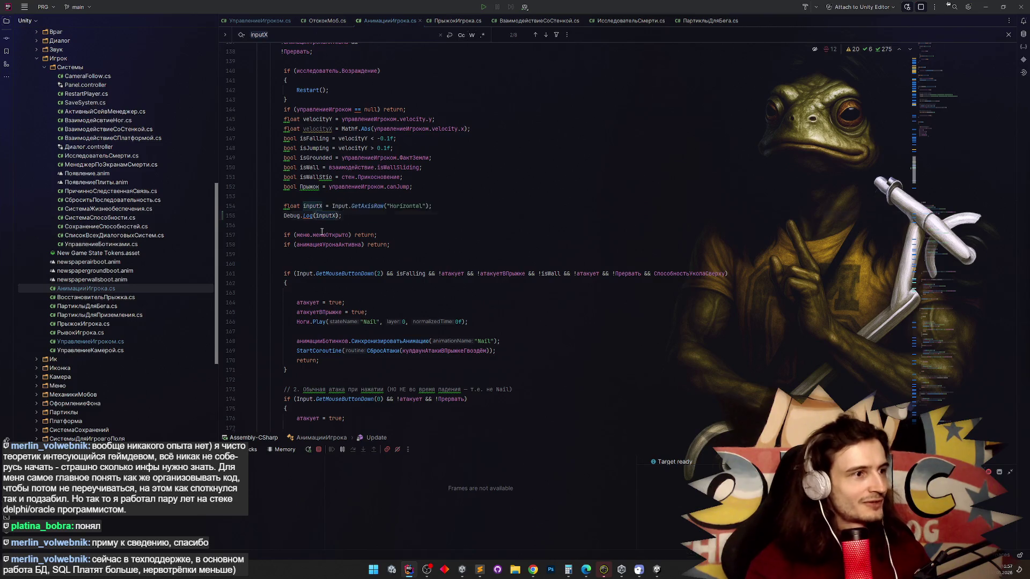
# Delete the old interpolated inputX log line near the turning check.
pyautogui.press('Return')
pyautogui.press('Return')
pyautogui.press('Return')
pyautogui.click(421, 177)
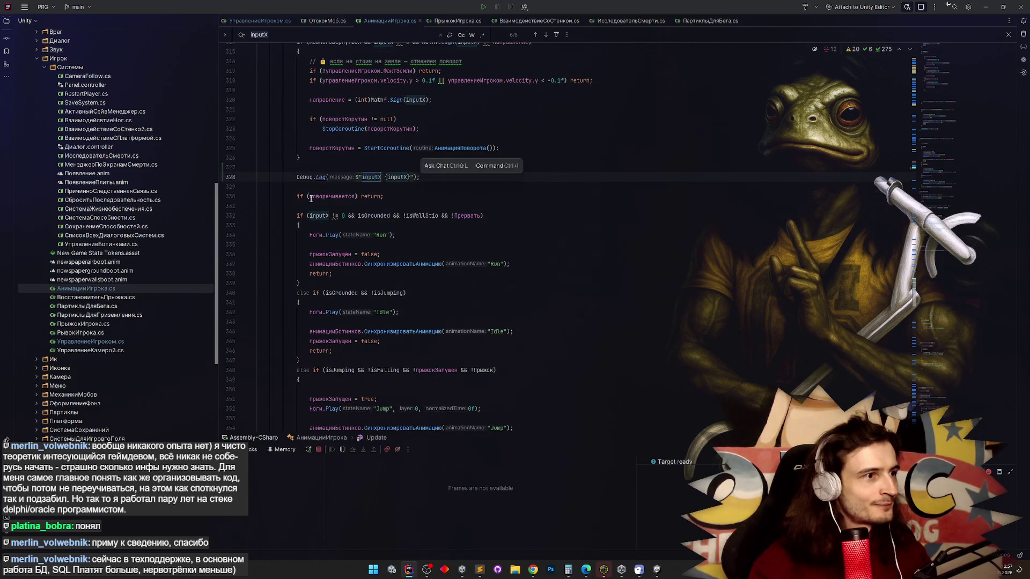
pyautogui.hotkey('shift', 'Home')
pyautogui.press('BackSpace')
pyautogui.press('BackSpace')
pyautogui.press('Delete')
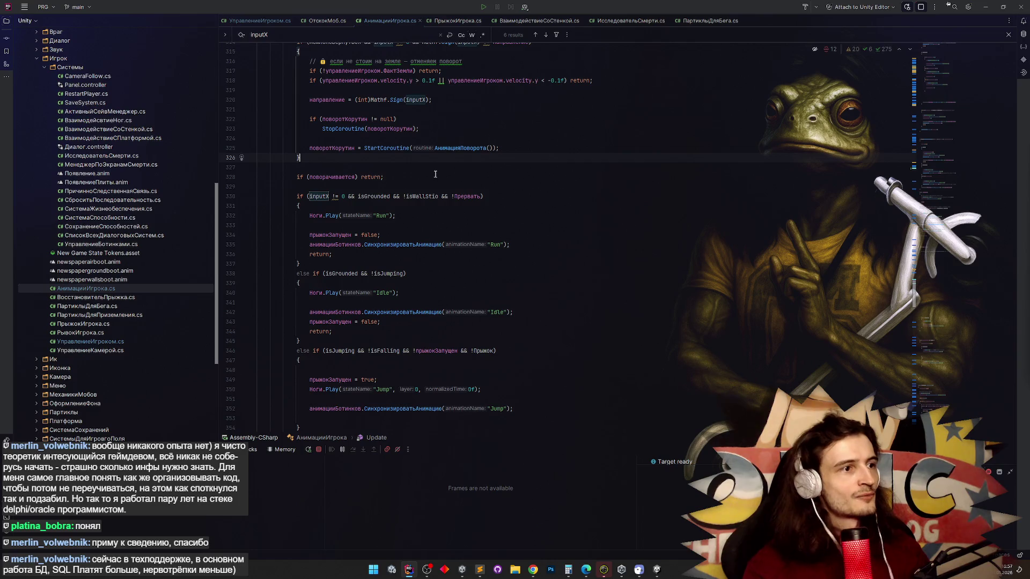
pyautogui.press('Down')
pyautogui.press('End')
# Walk the player character left in the running Unity game, then bring Rider back.
pyautogui.hotkey('alt', 'Tab')
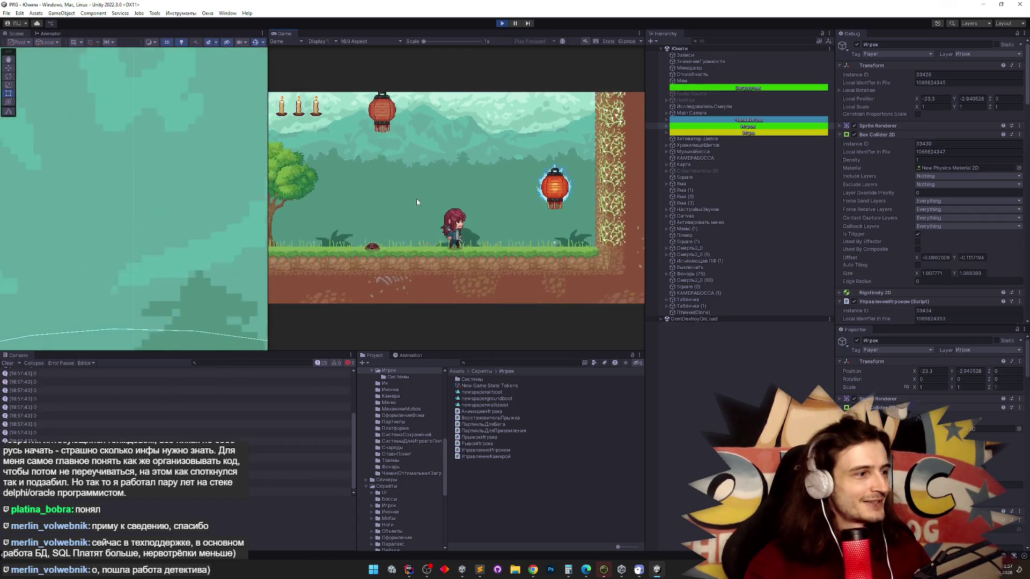
pyautogui.press('a')
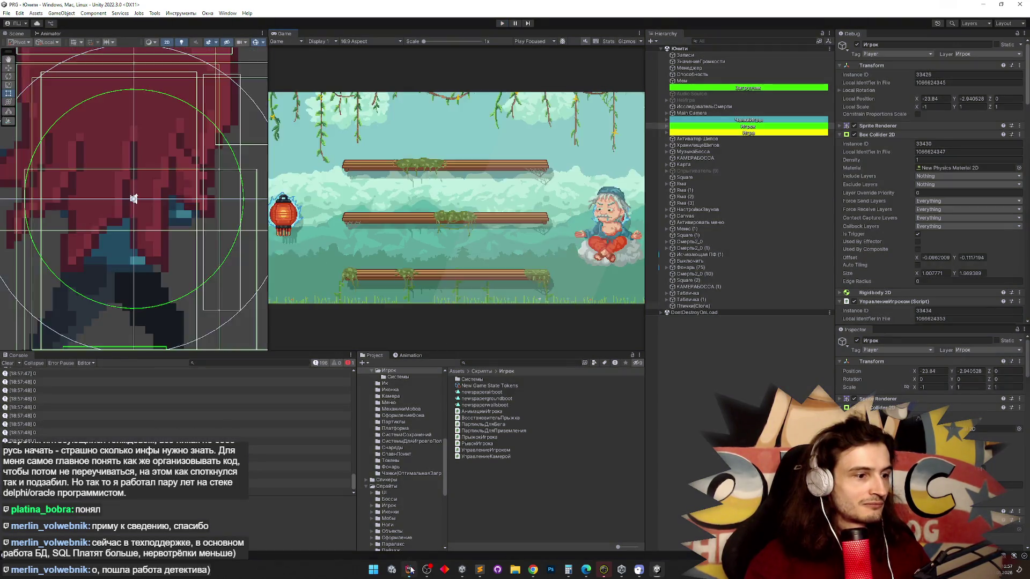
pyautogui.click(409, 570)
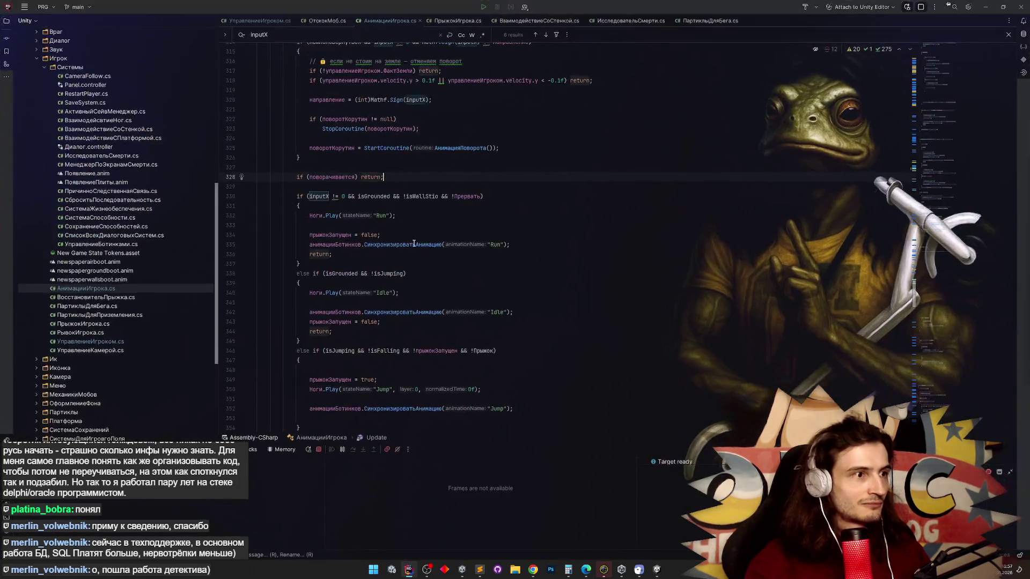
# Rewrite line 155's log as Debug.Log($"INPUT 1 {inputX}").
pyautogui.scroll(4, 395, 204)
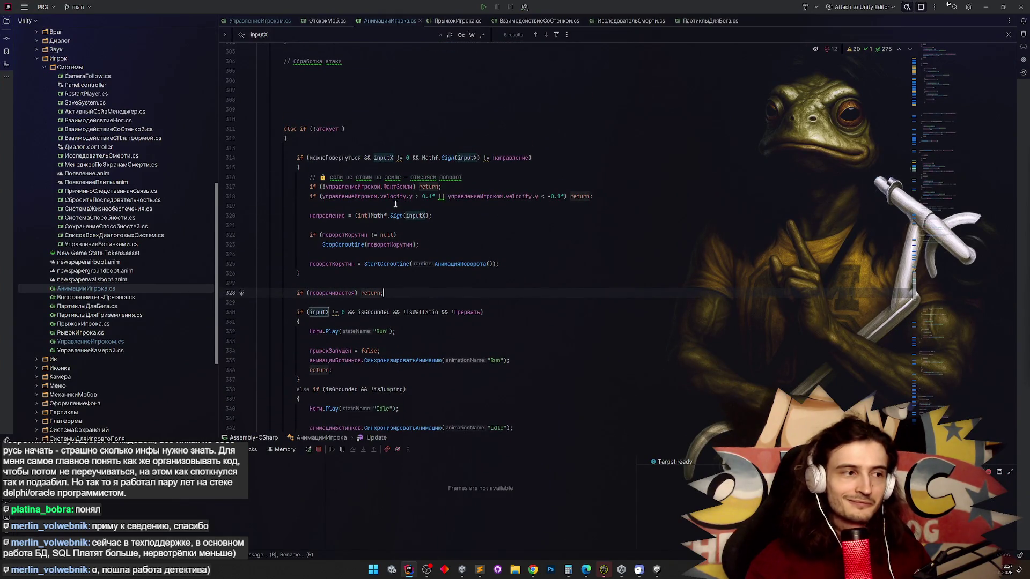
pyautogui.scroll(15, 395, 204)
pyautogui.scroll(15, 396, 204)
pyautogui.scroll(20, 396, 203)
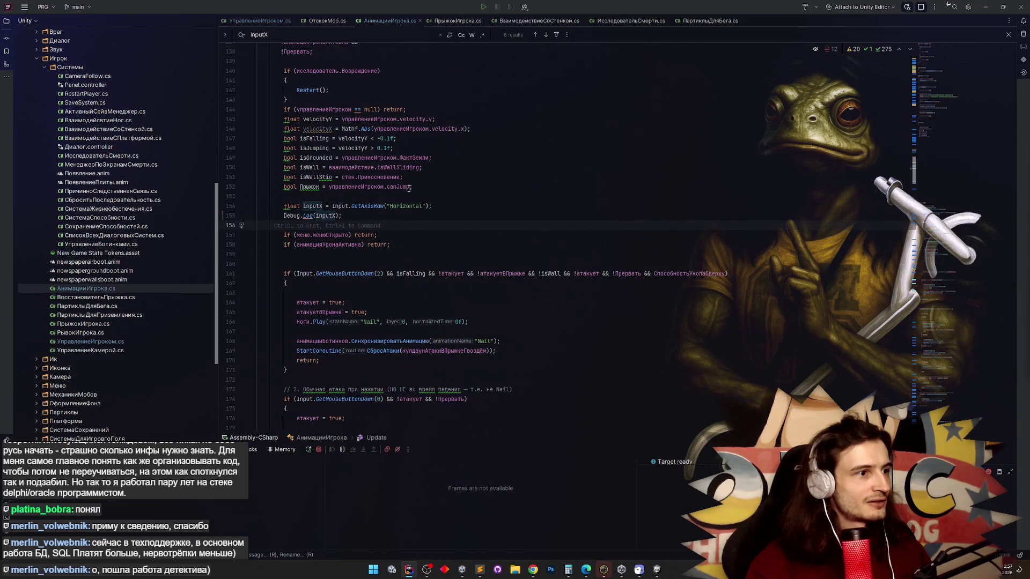
pyautogui.scroll(4, 408, 188)
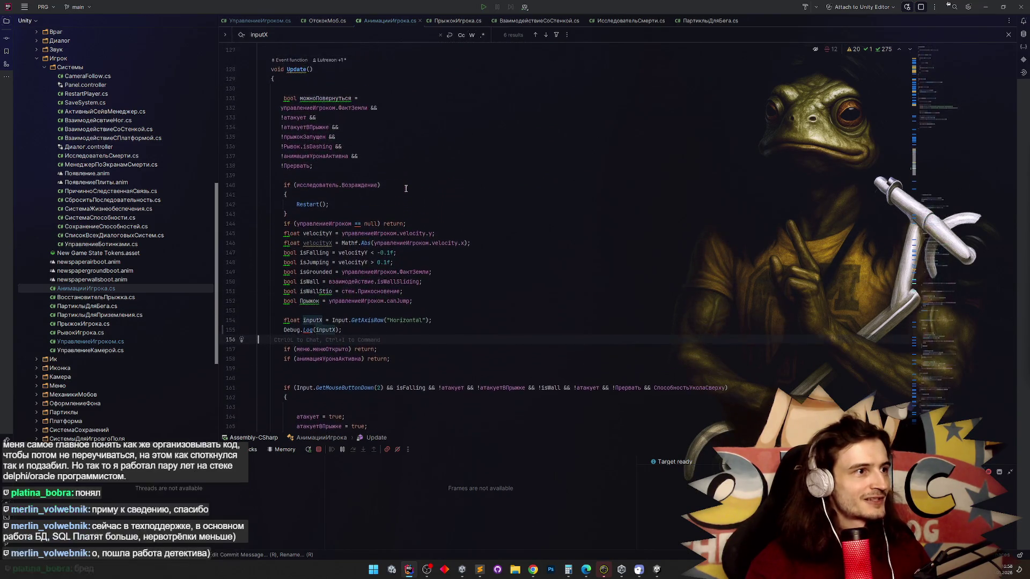
pyautogui.scroll(-4, 407, 189)
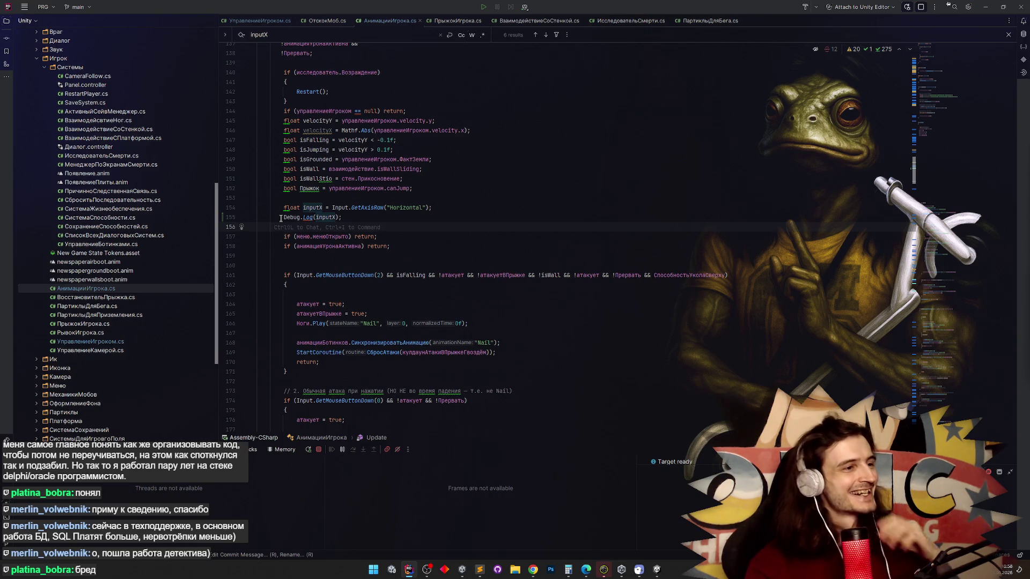
pyautogui.click(316, 217)
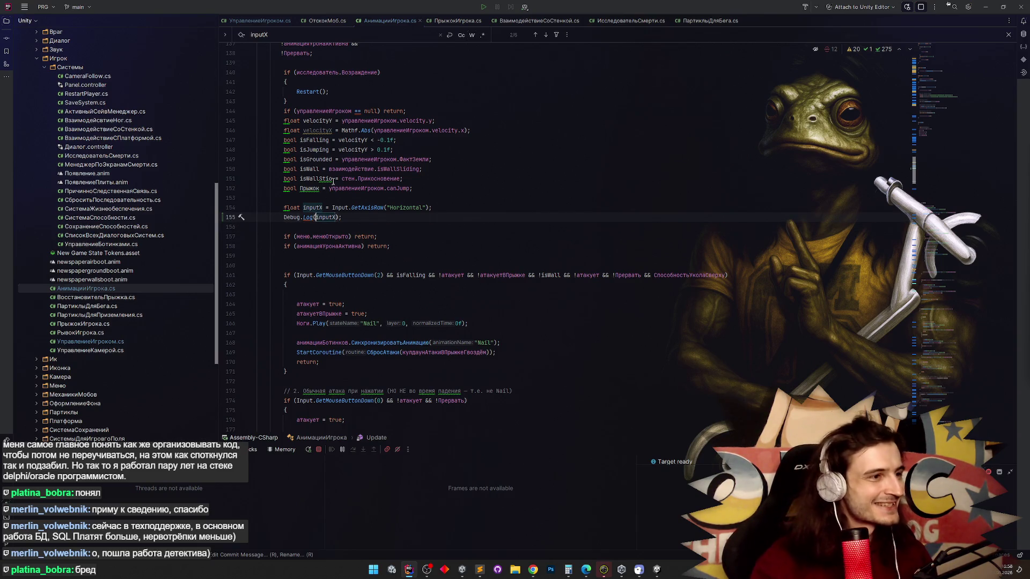
pyautogui.write('$"')
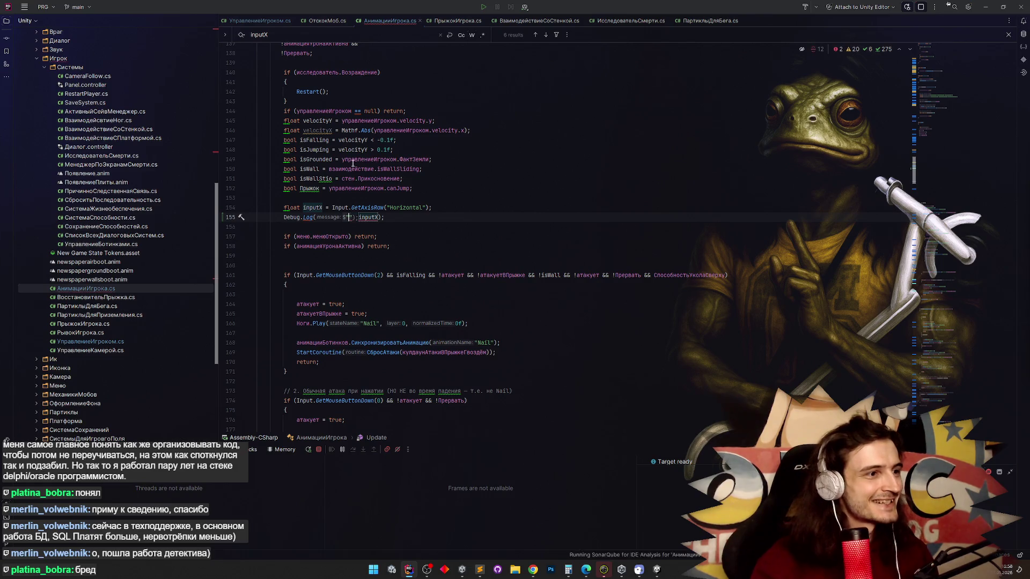
pyautogui.doubleClick(355, 217)
pyautogui.press('BackSpace')
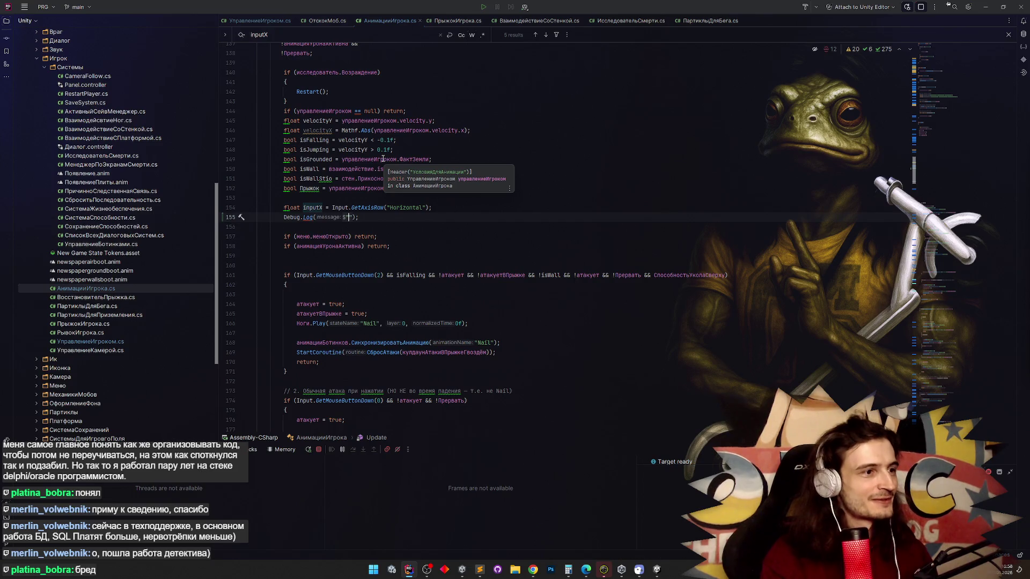
pyautogui.write('INPUT 1 {inputX}')
pyautogui.click(425, 217)
pyautogui.scroll(-2, 425, 216)
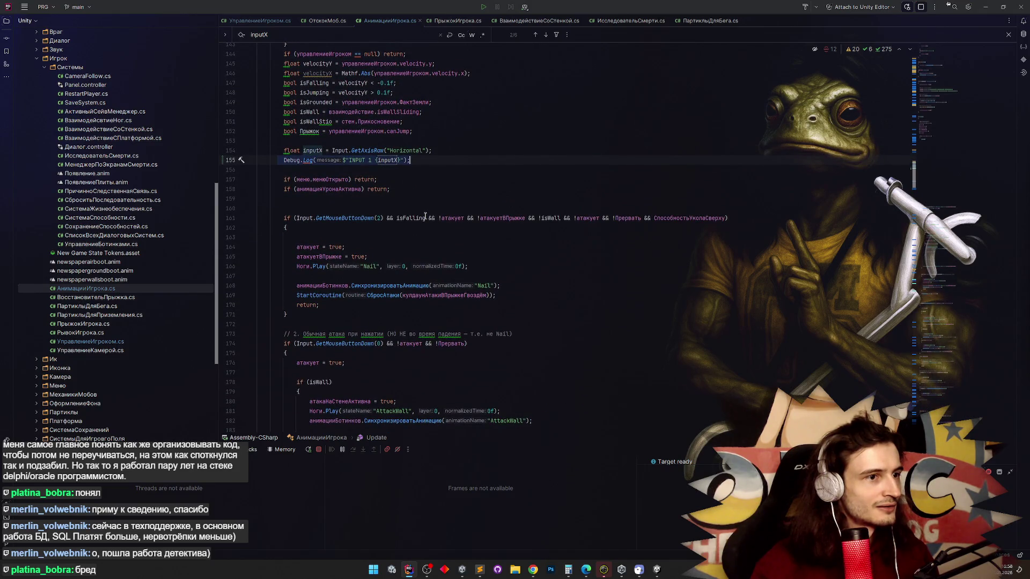
pyautogui.click(399, 193)
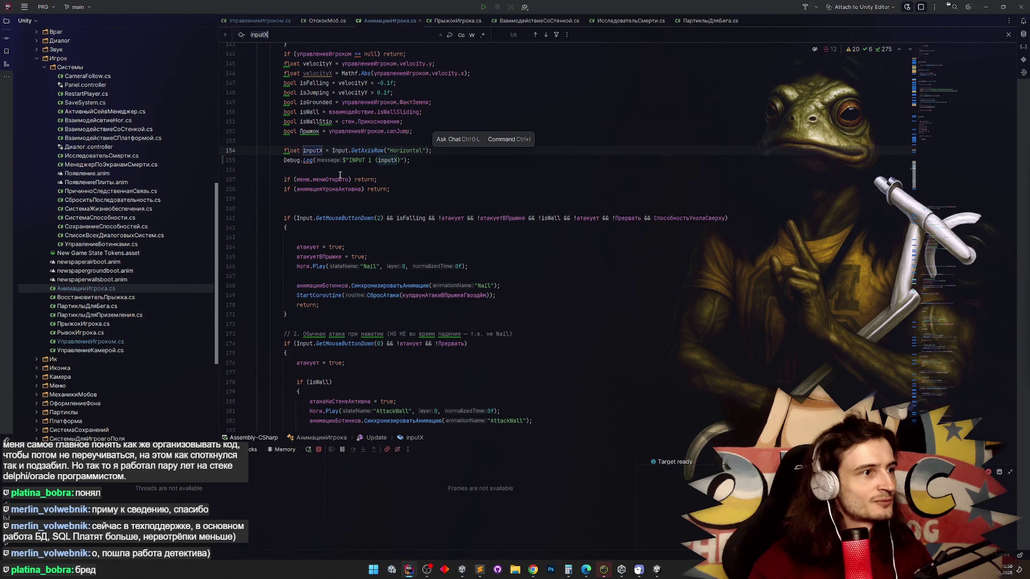
# Add Debug.Log($"INPUT 2 {inputX}"); below the turning check near line 328, then switch to Unity.
pyautogui.press('F3')
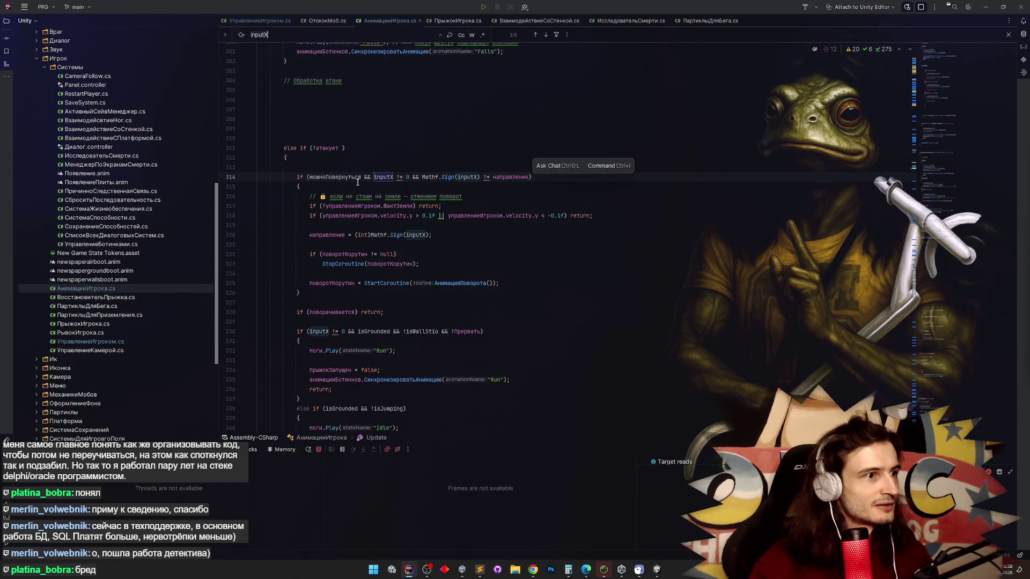
pyautogui.press('F3')
pyautogui.press('F3')
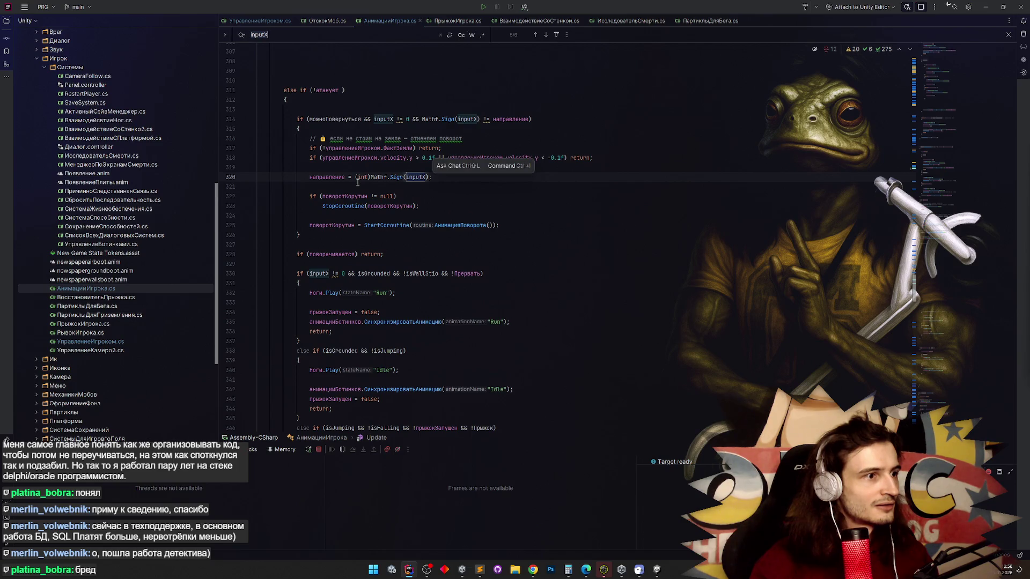
pyautogui.click(387, 255)
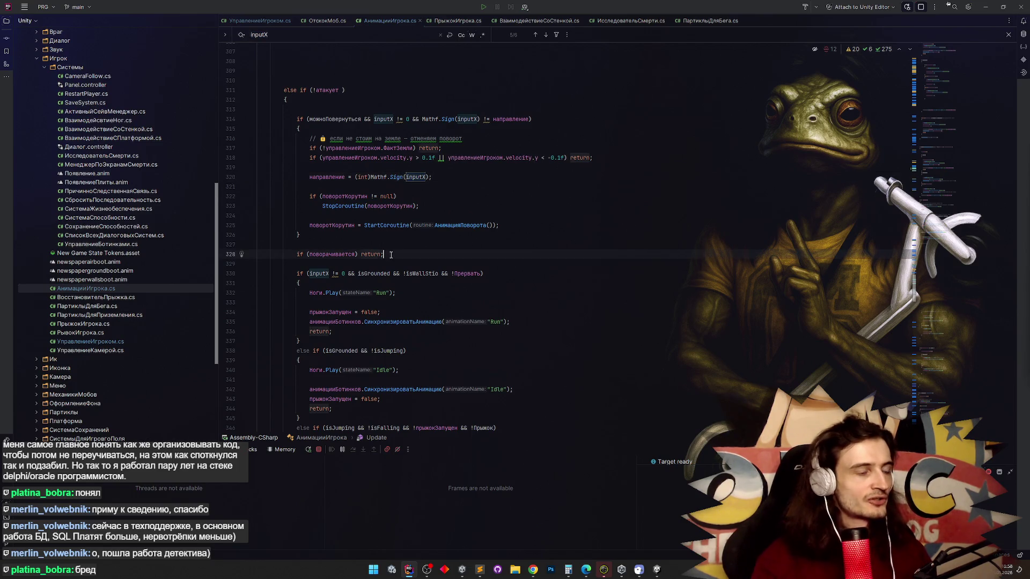
pyautogui.press('Return')
pyautogui.press('Return')
pyautogui.write('Debug')
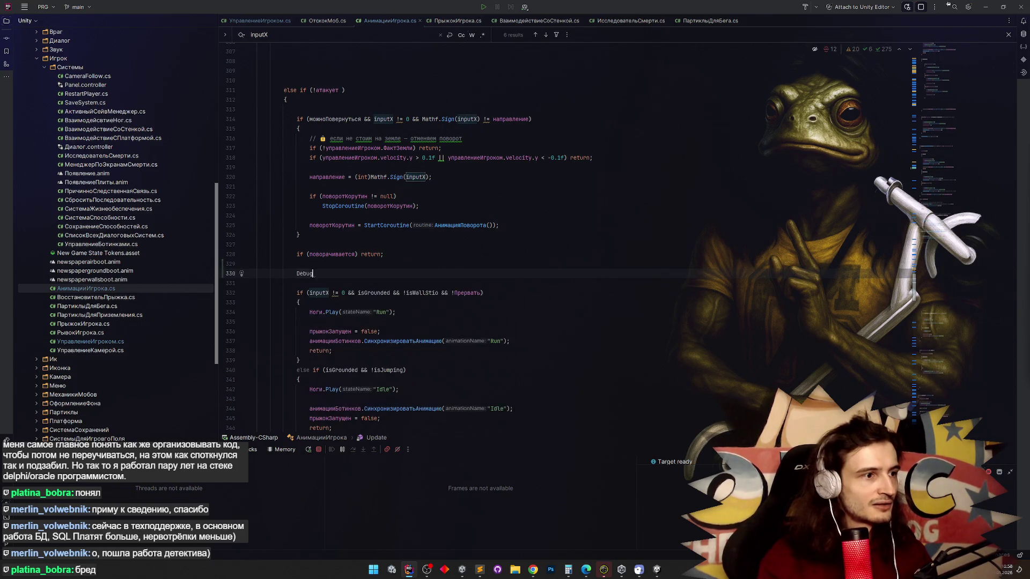
pyautogui.write('.Log();')
pyautogui.write('Debug.Log($"INPUT 1 {inputX}");')
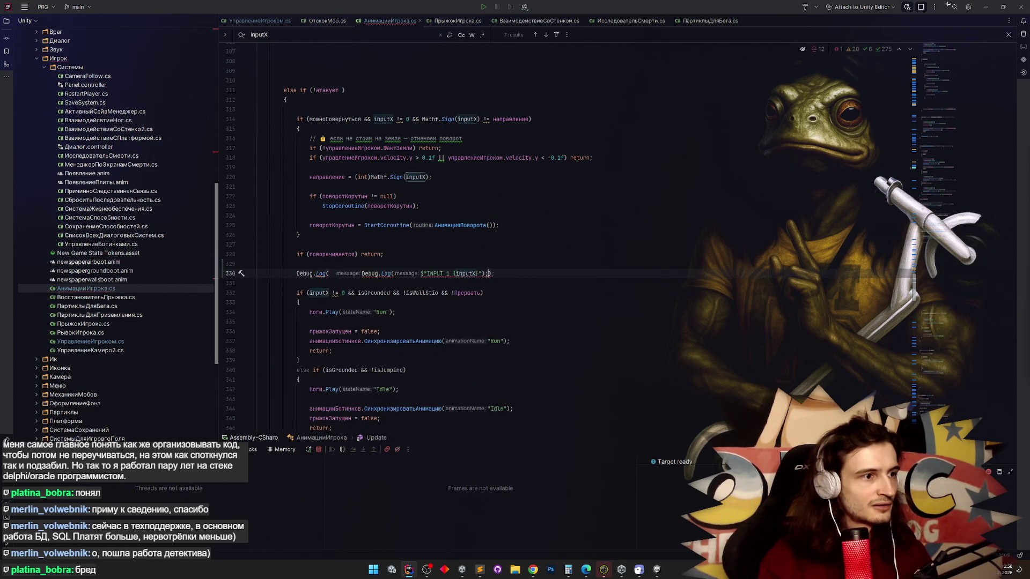
pyautogui.hotkey('ctrl', 'z')
pyautogui.hotkey('ctrl', 'v')
pyautogui.doubleClick(382, 274)
pyautogui.write('2')
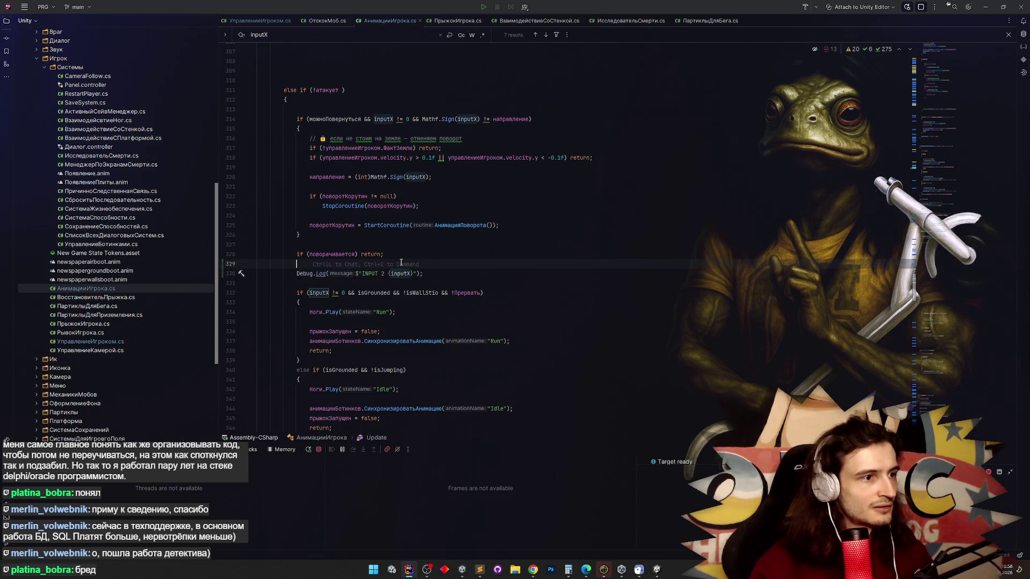
pyautogui.click(402, 263)
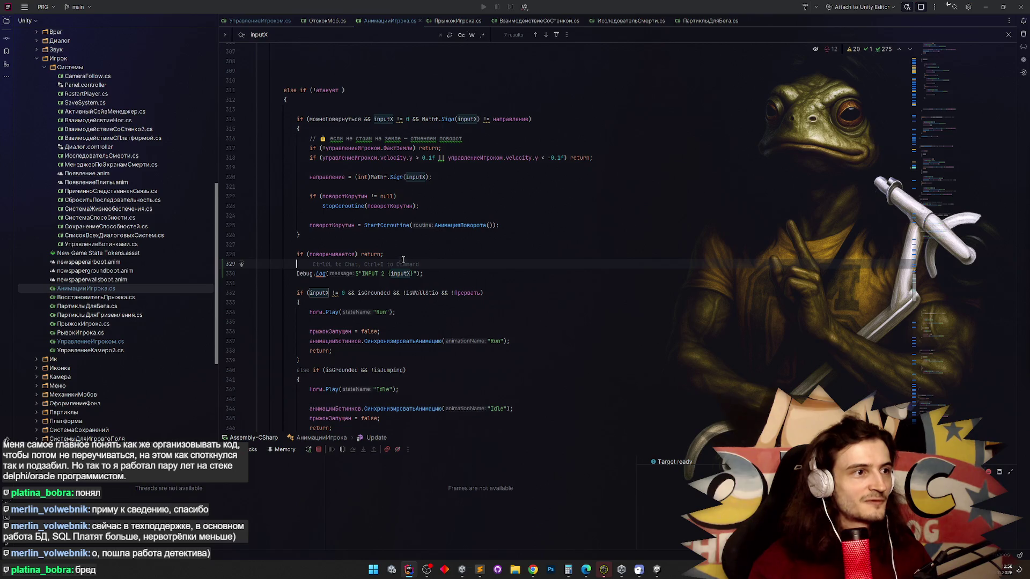
pyautogui.hotkey('alt', 'Tab')
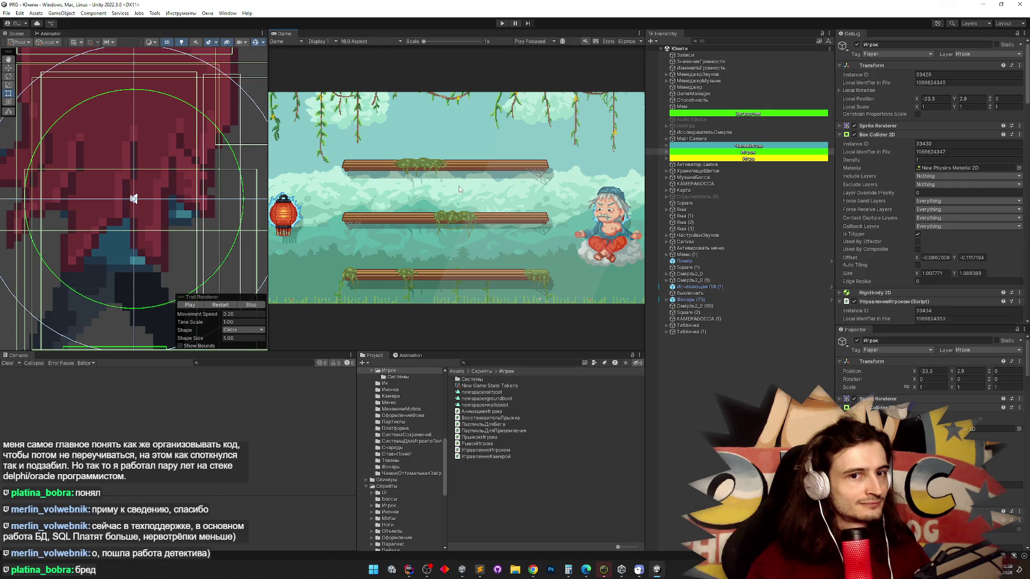
# Play-test turning left and right so the console logs paired INPUT 1 and INPUT 2 values.
pyautogui.hotkey('ctrl', 'p')
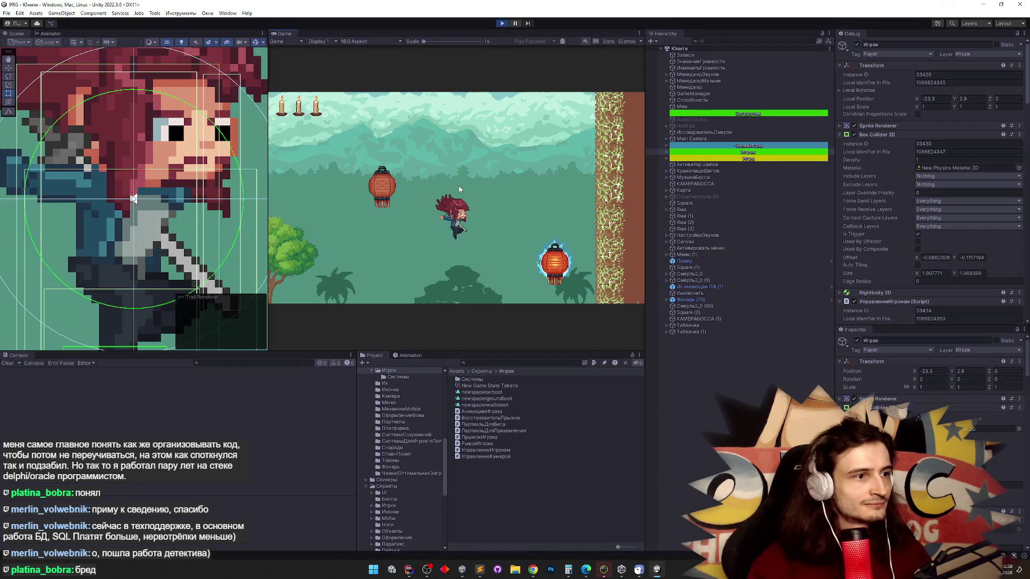
pyautogui.press('d')
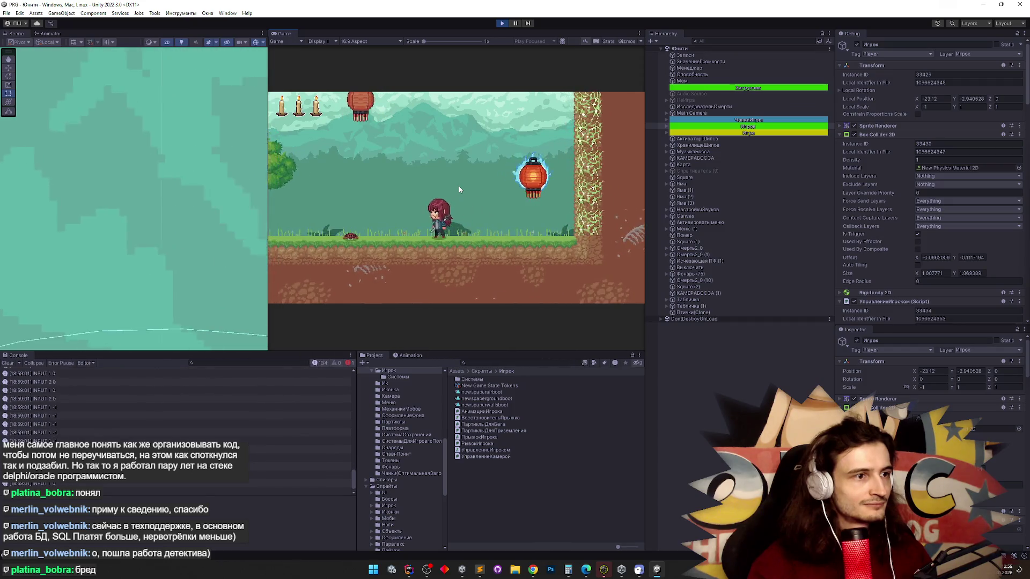
pyautogui.press('a')
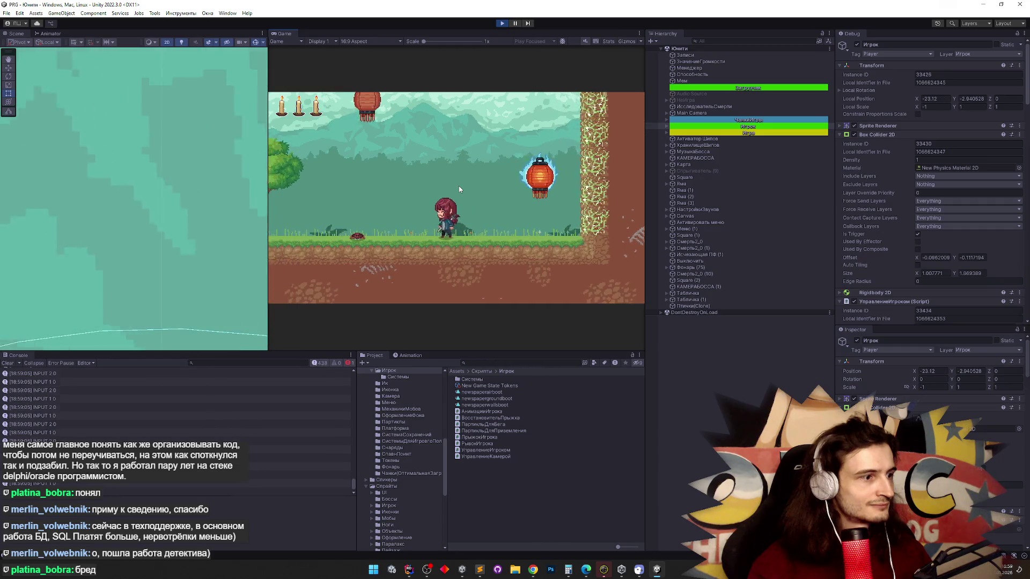
pyautogui.press('d')
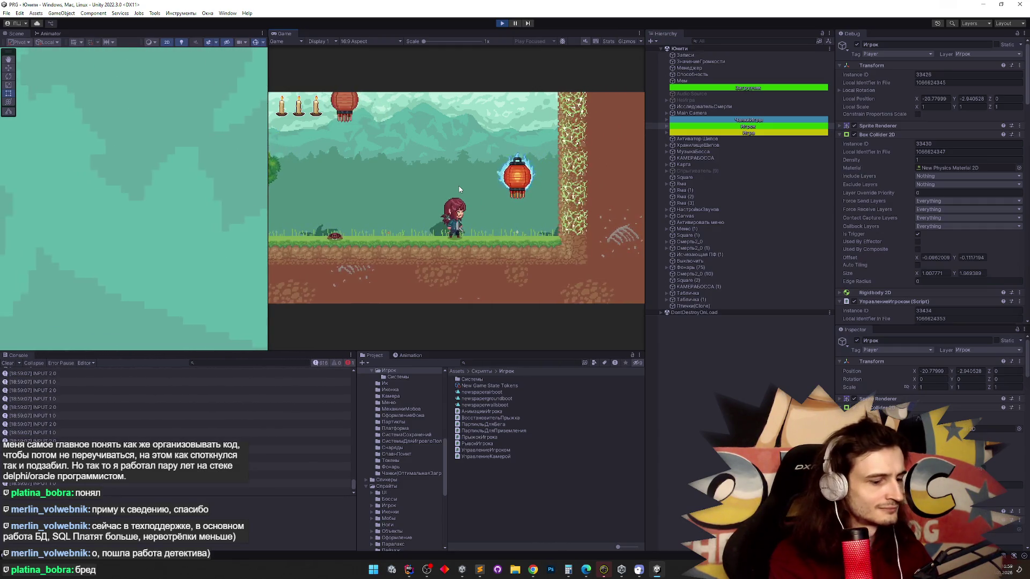
pyautogui.press('a')
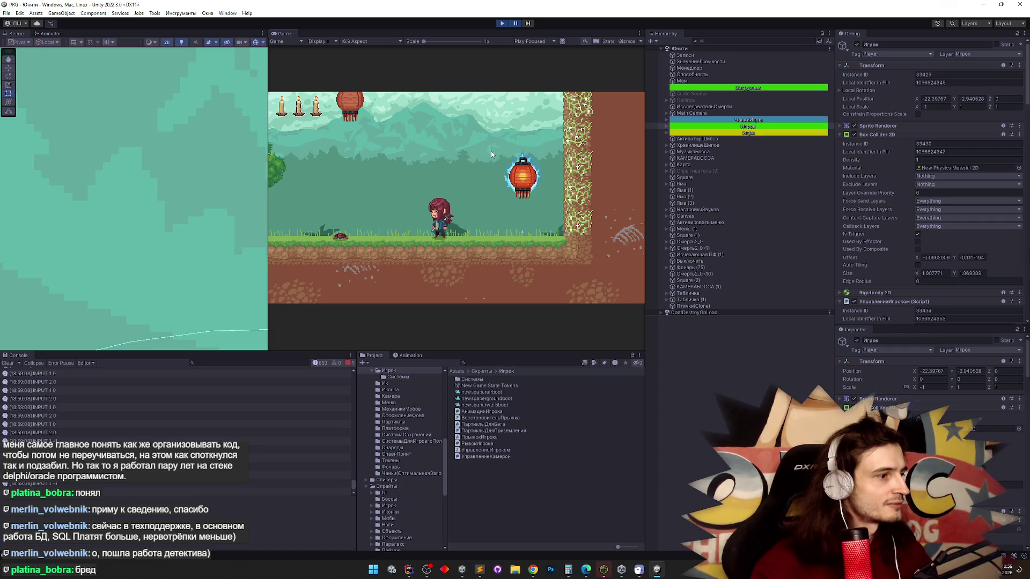
pyautogui.click(409, 569)
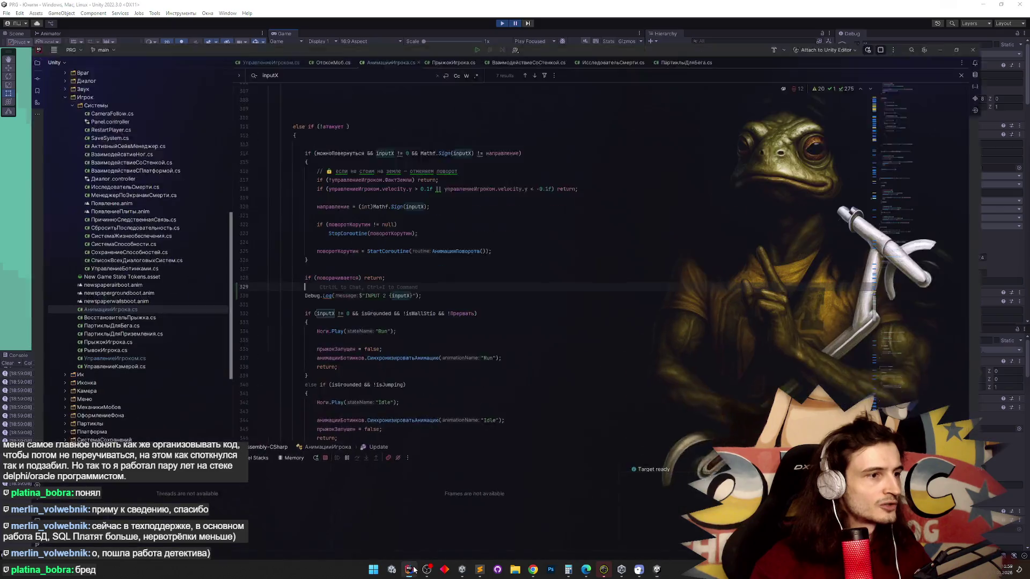
pyautogui.scroll(2, 322, 263)
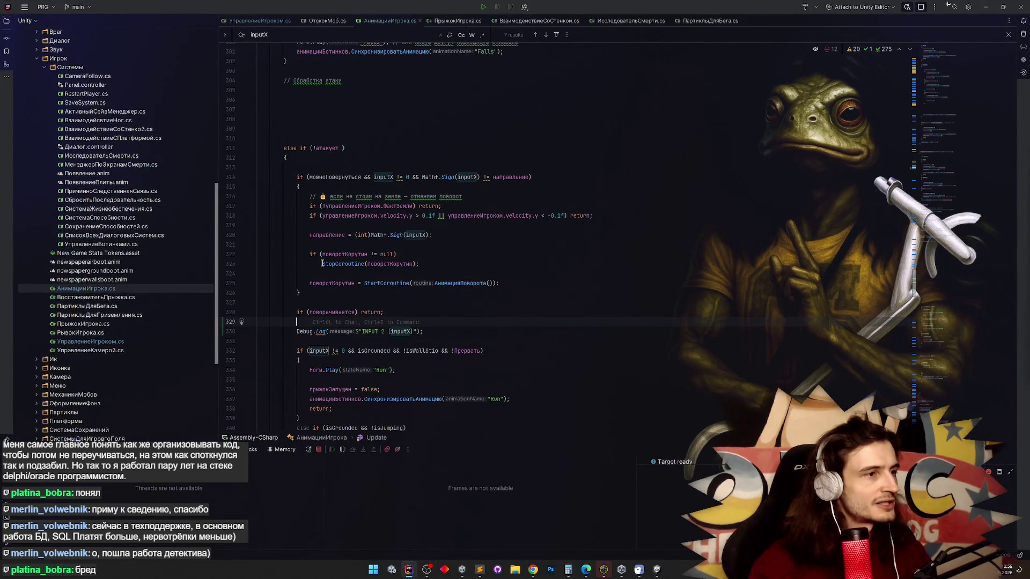
pyautogui.moveTo(324, 262)
pyautogui.scroll(6, 324, 262)
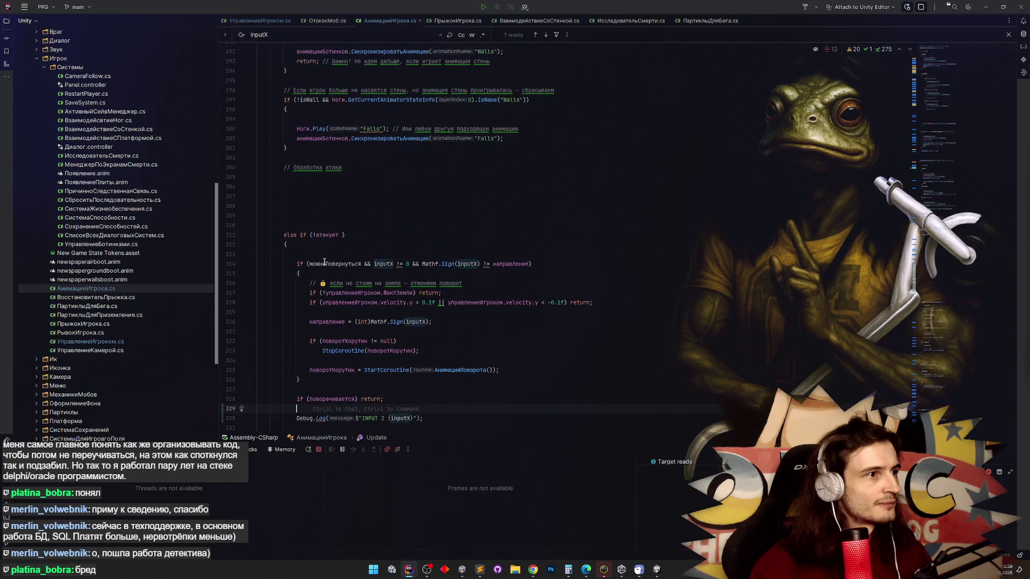
pyautogui.scroll(1, 324, 263)
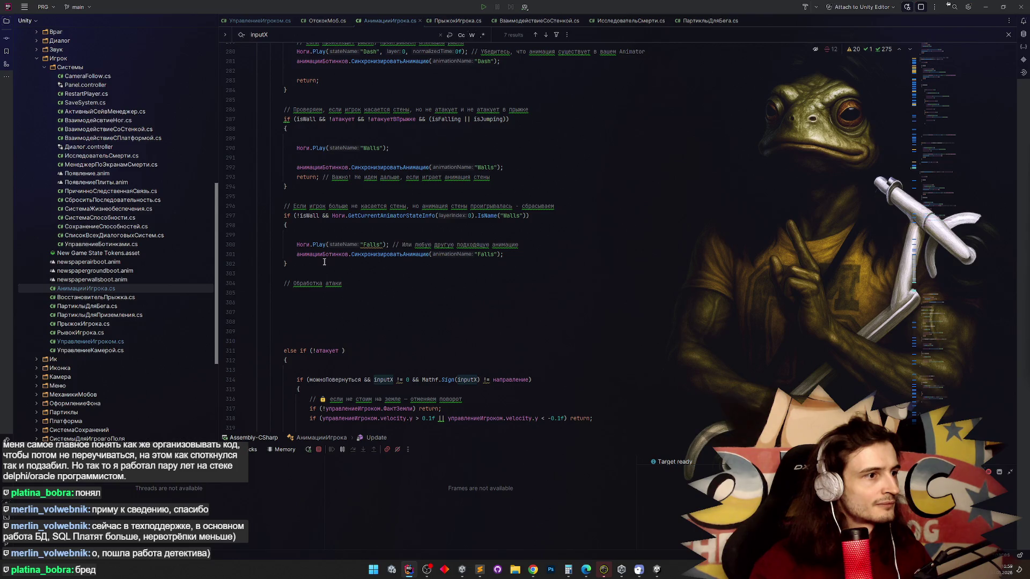
pyautogui.scroll(1, 325, 263)
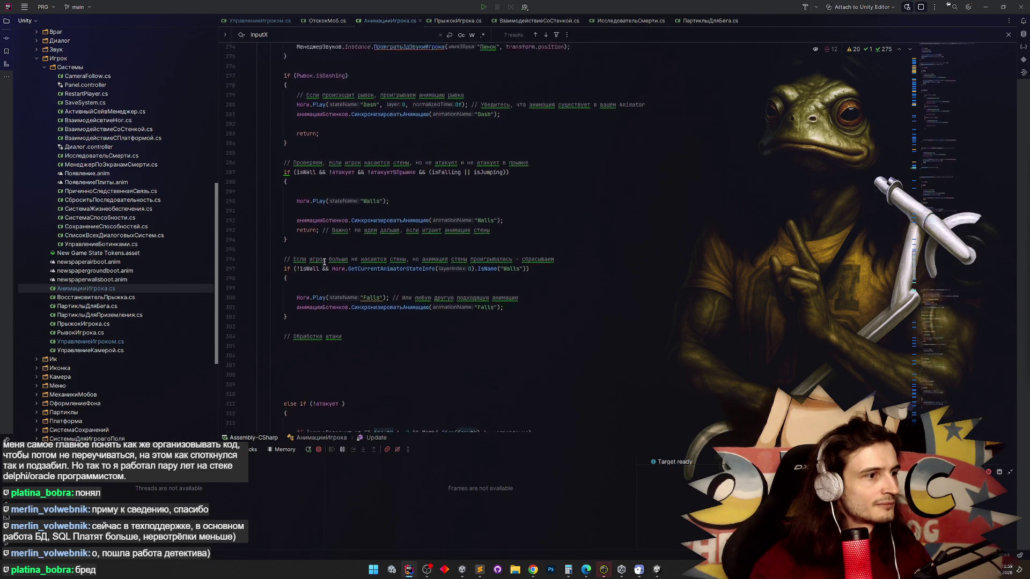
pyautogui.click(287, 245)
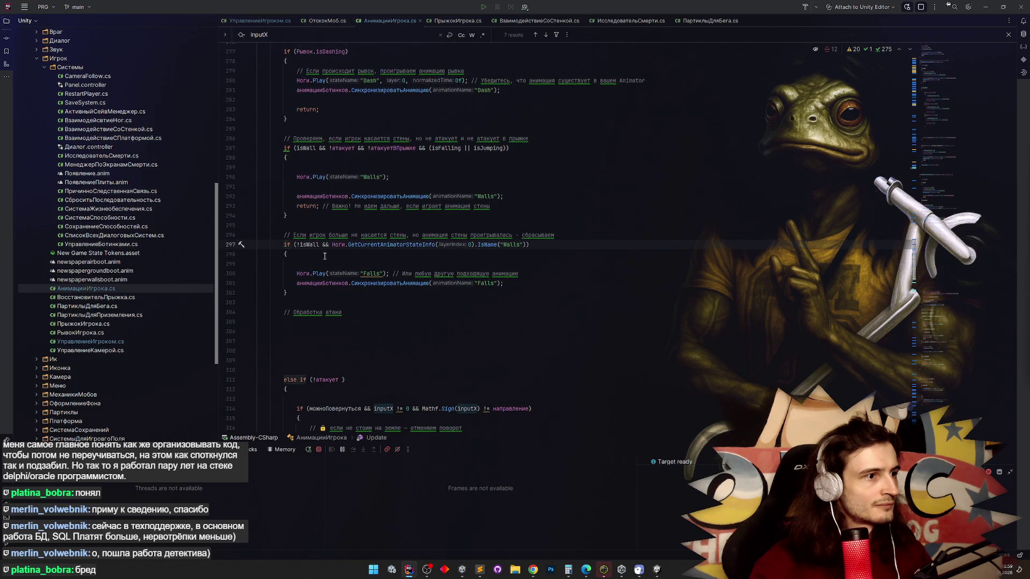
pyautogui.scroll(-2, 325, 256)
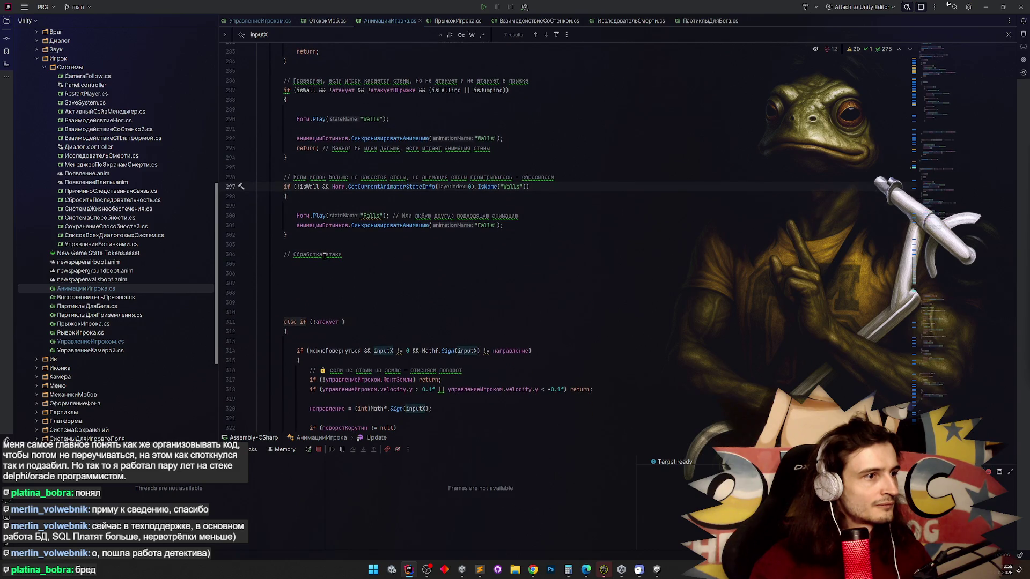
pyautogui.click(360, 216)
pyautogui.click(352, 235)
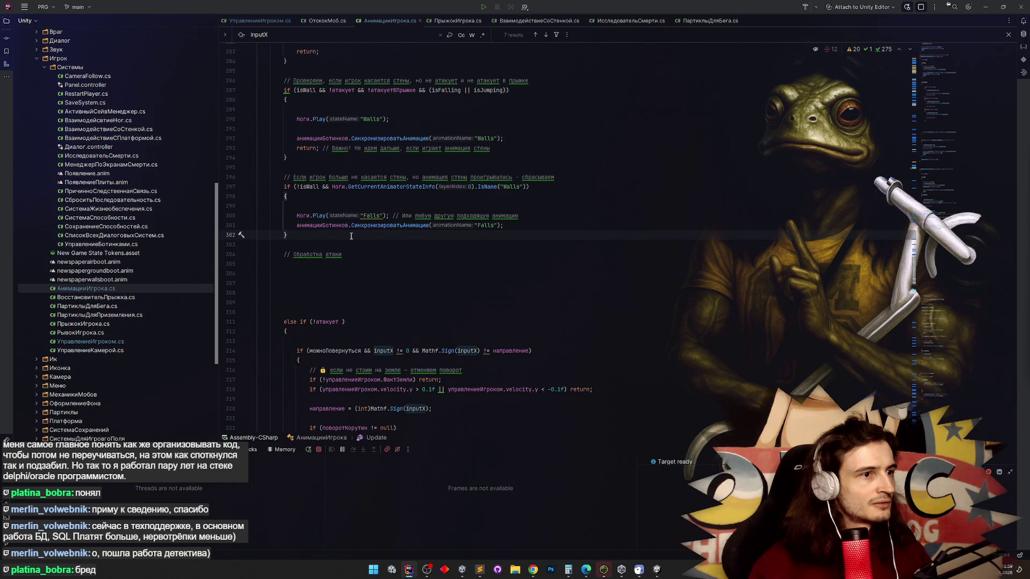
pyautogui.click(288, 196)
pyautogui.scroll(-2, 288, 214)
pyautogui.click(285, 274)
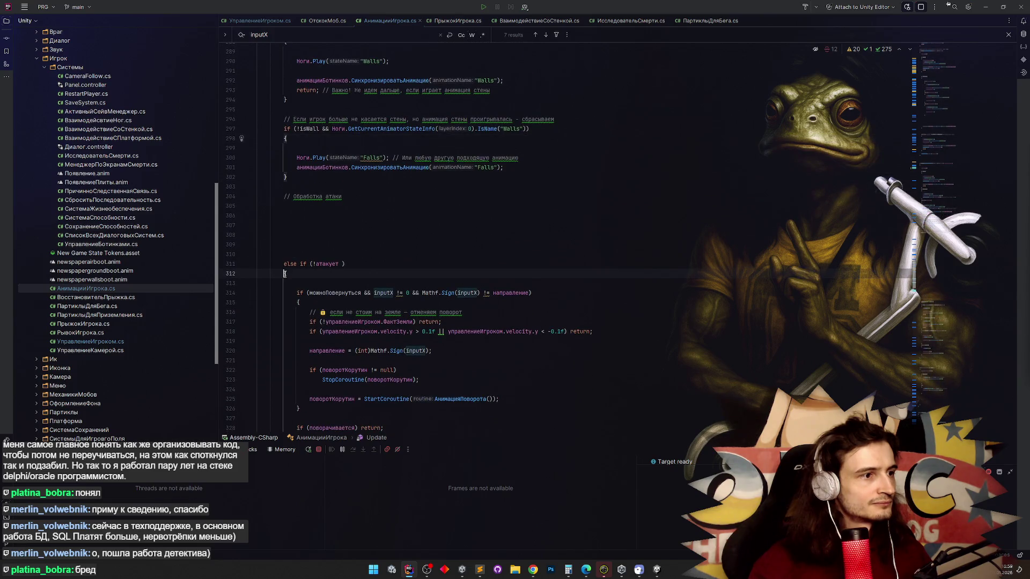
pyautogui.scroll(-11, 285, 274)
pyautogui.scroll(-8, 306, 237)
pyautogui.scroll(11, 306, 236)
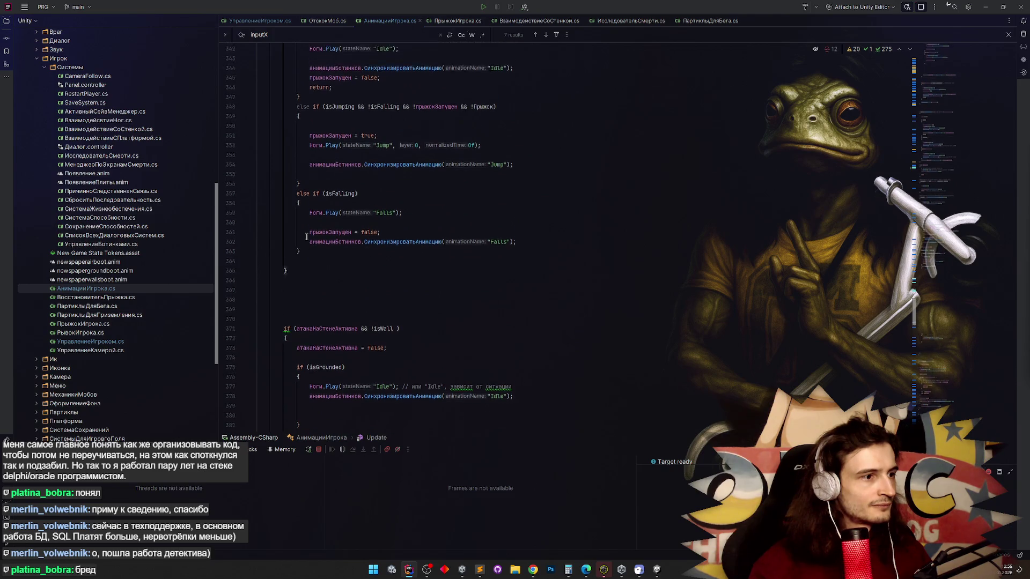
pyautogui.scroll(14, 307, 237)
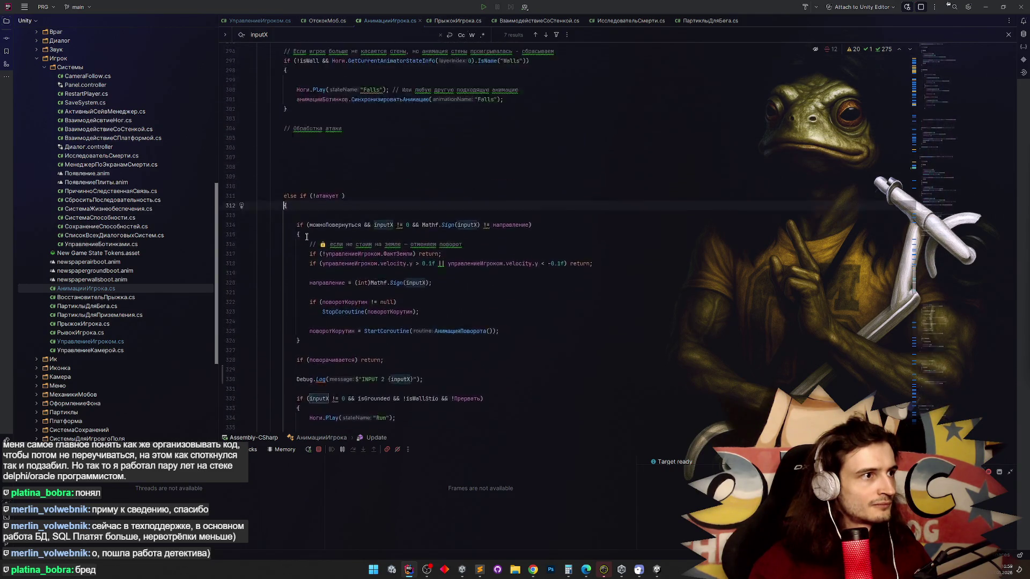
pyautogui.scroll(2, 306, 237)
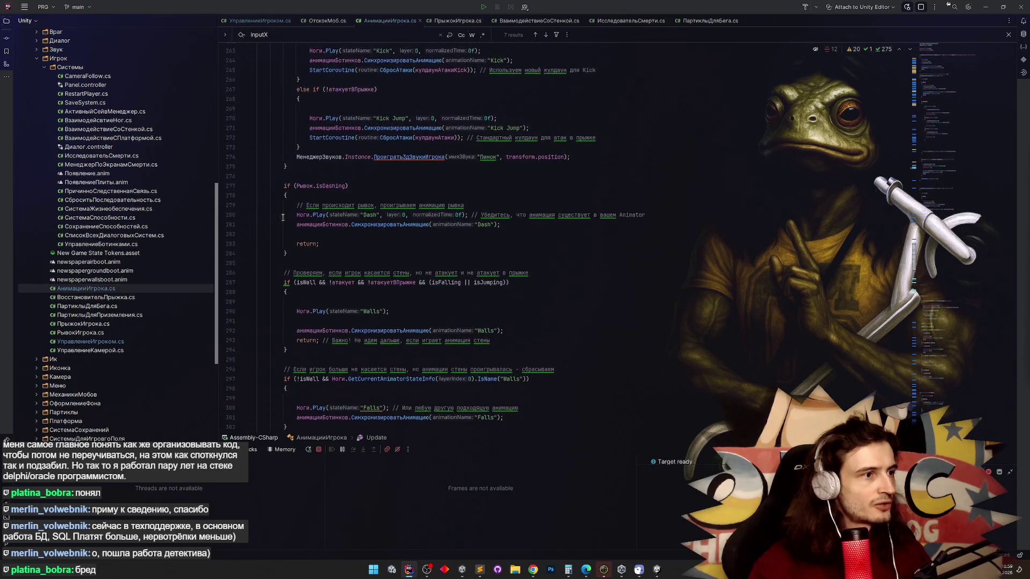
pyautogui.scroll(10, 271, 215)
pyautogui.click(271, 205)
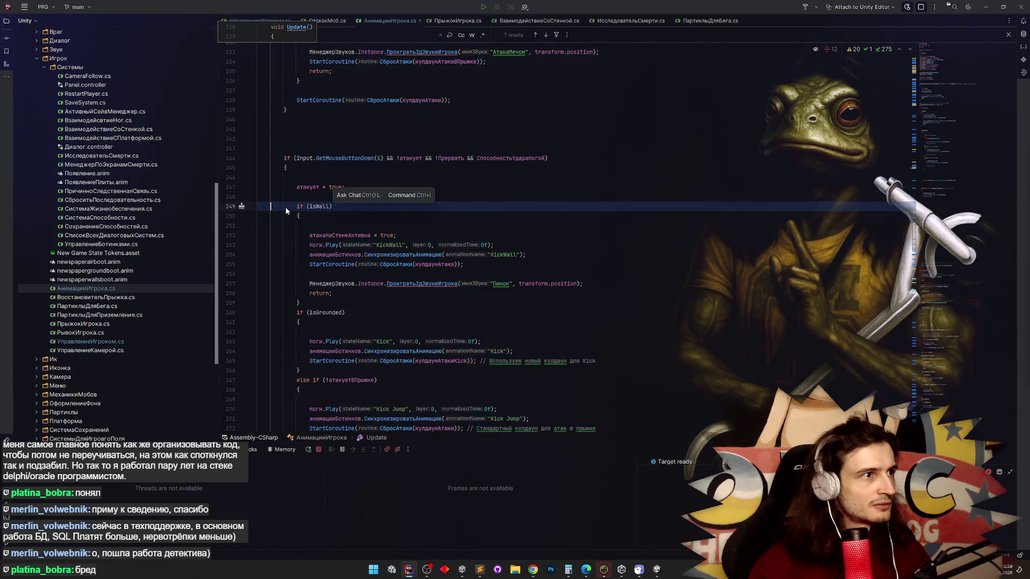
pyautogui.click(283, 235)
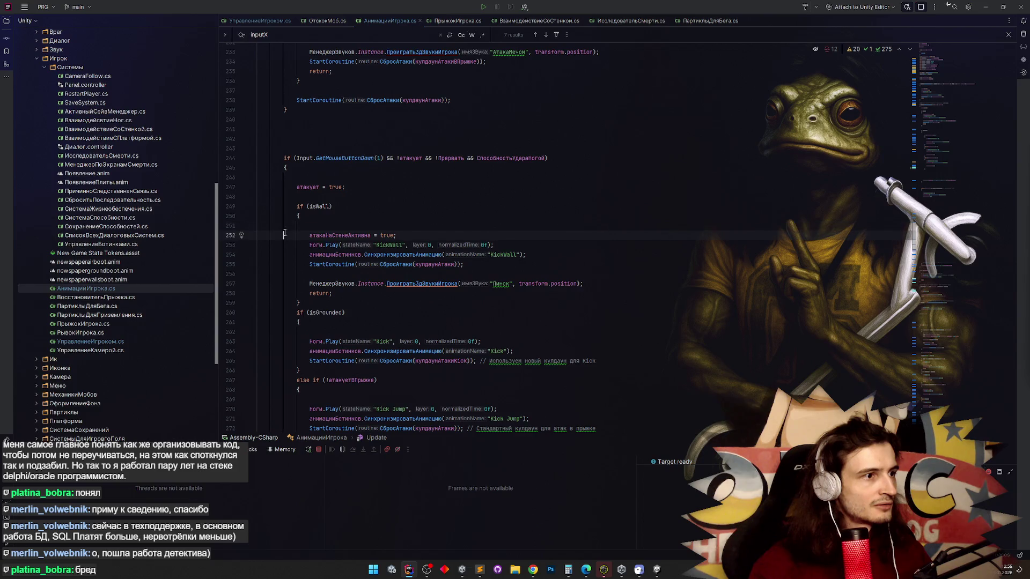
pyautogui.scroll(-8, 314, 225)
pyautogui.scroll(-5, 326, 221)
pyautogui.scroll(-5, 338, 214)
pyautogui.scroll(-5, 338, 214)
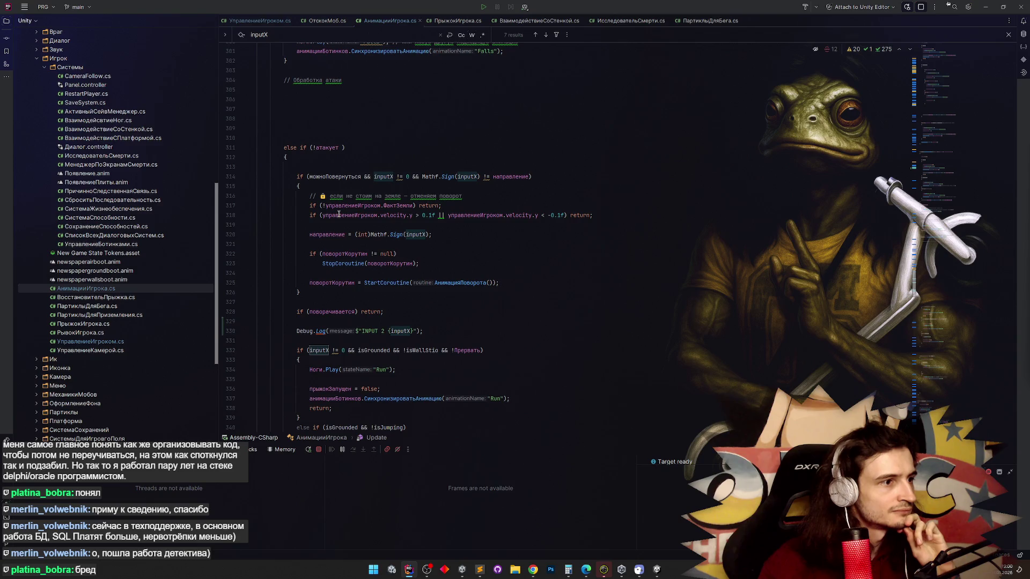
pyautogui.scroll(5, 339, 214)
pyautogui.click(371, 177)
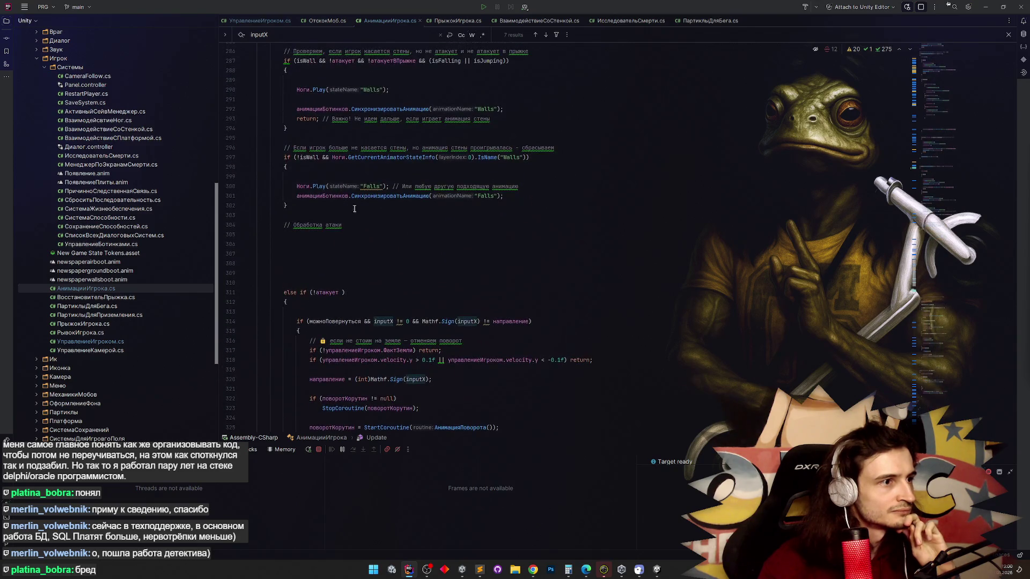
# Type an empty Debug.Log("") call on line 299 inside the !isWall Falls block.
pyautogui.write('De')
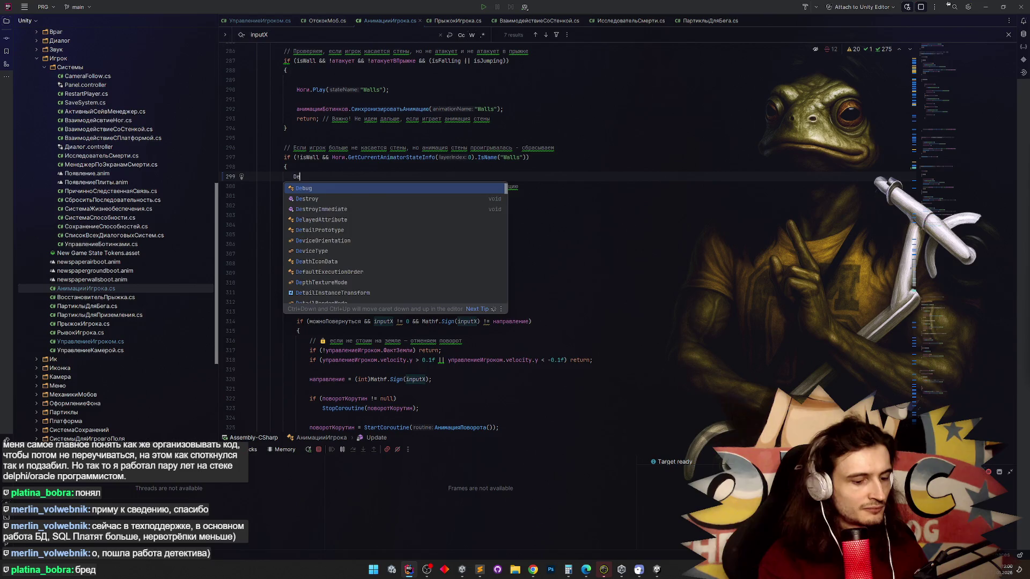
pyautogui.write('bug.Log("");')
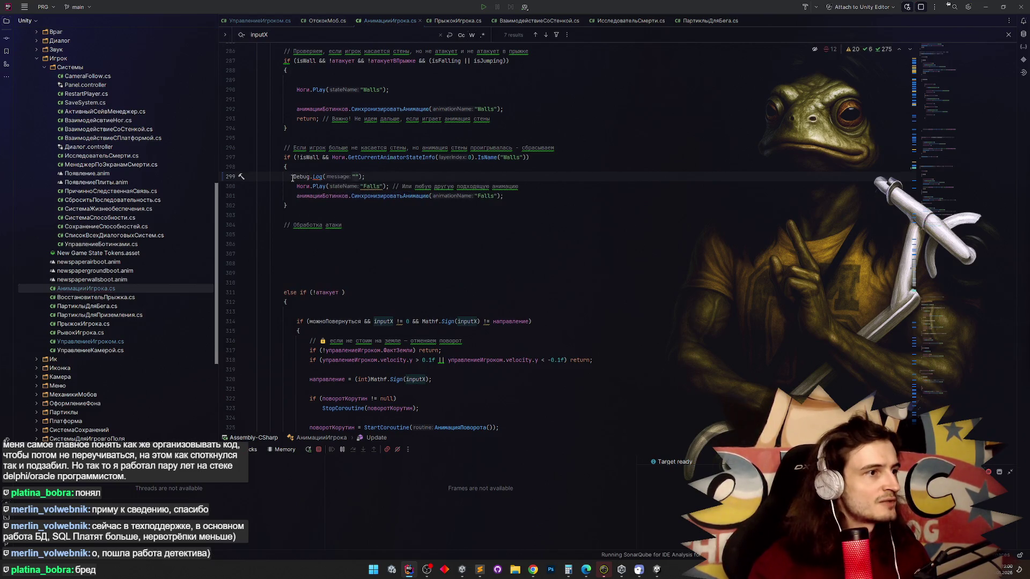
pyautogui.press('Home')
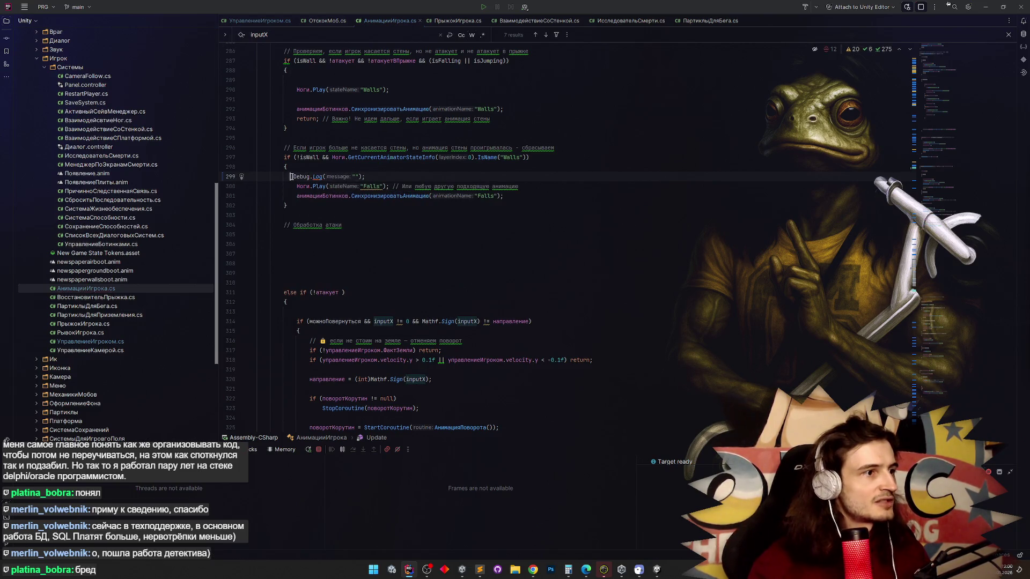
pyautogui.click(382, 125)
pyautogui.click(358, 176)
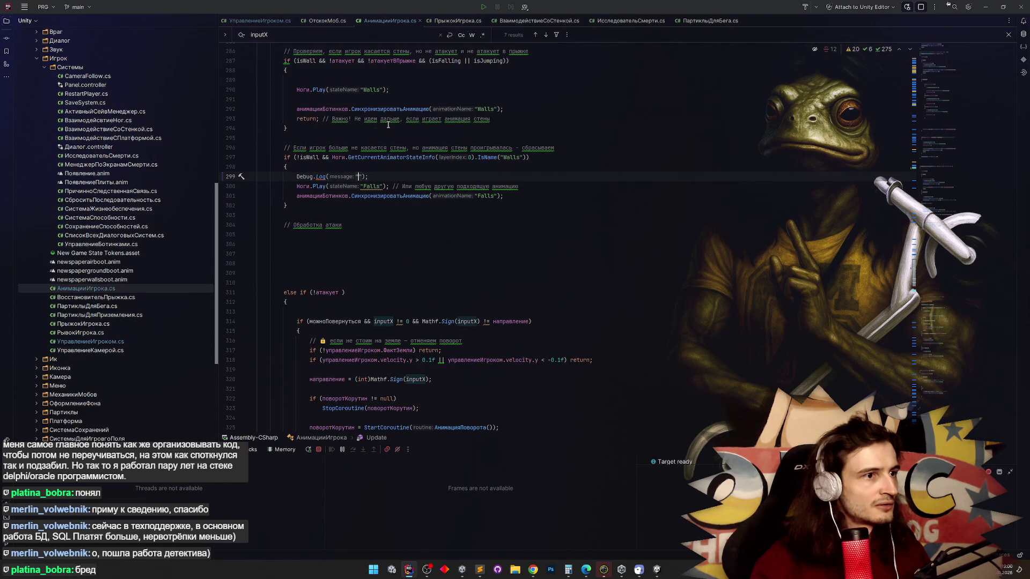
pyautogui.scroll(1, 389, 125)
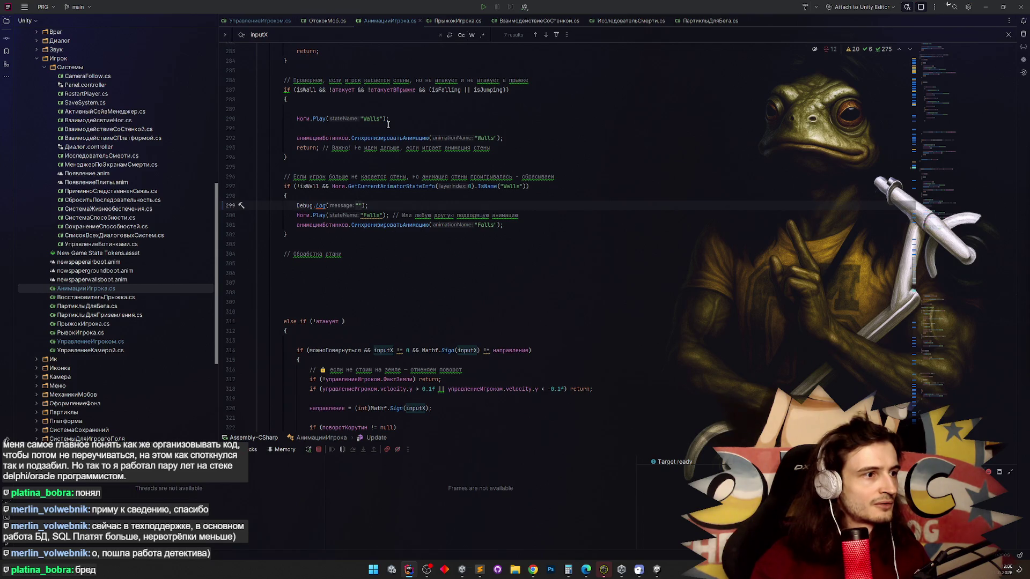
# Copy the INPUT 2 log line and paste it above 'if (поворачивается) return;'.
pyautogui.scroll(-4, 388, 124)
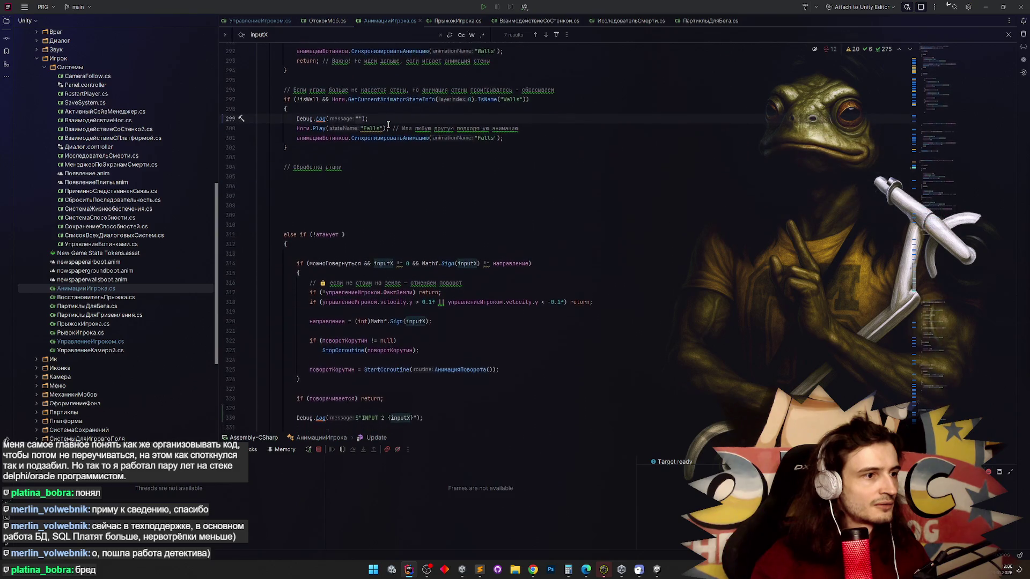
pyautogui.scroll(-1, 388, 124)
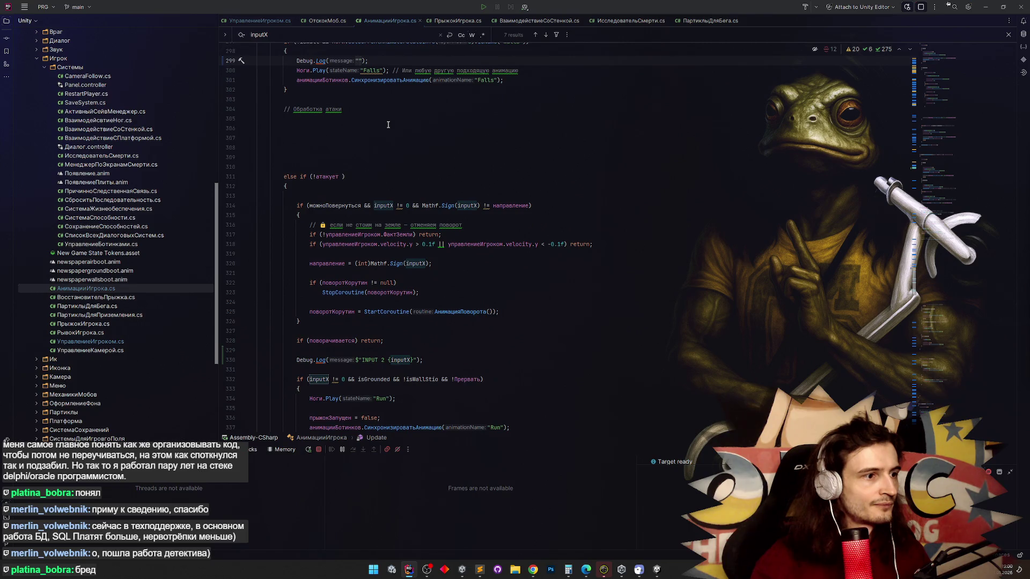
pyautogui.moveTo(294, 359); pyautogui.dragTo(423, 360)
pyautogui.hotkey('ctrl', 'c')
pyautogui.press('Up')
pyautogui.press('Up')
pyautogui.press('Up')
pyautogui.hotkey('ctrl', 'v')
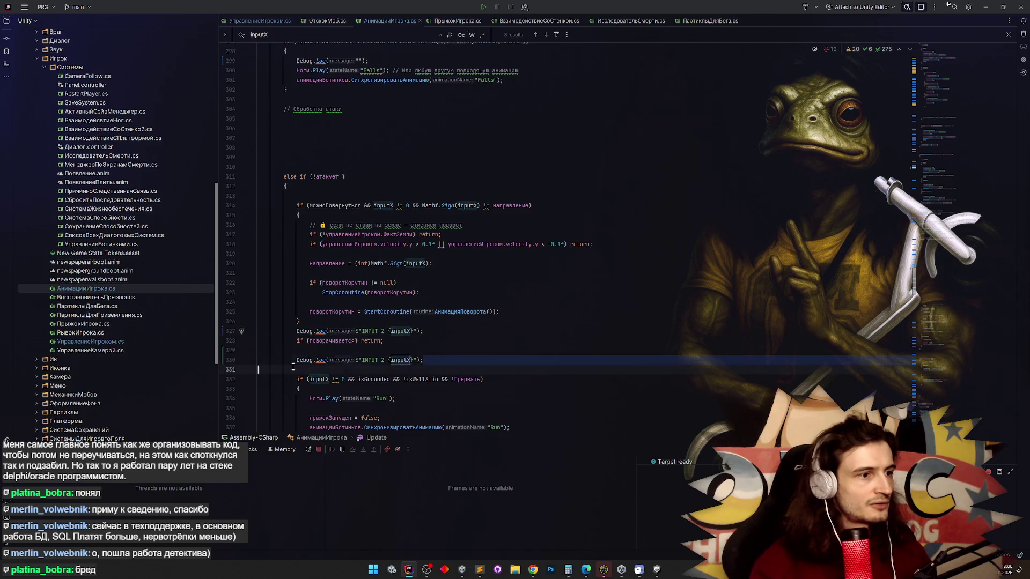
# Relabel the log after the turning check to INPUT 3, then switch to Unity to test.
pyautogui.click(376, 360)
pyautogui.doubleClick(382, 360)
pyautogui.write('3')
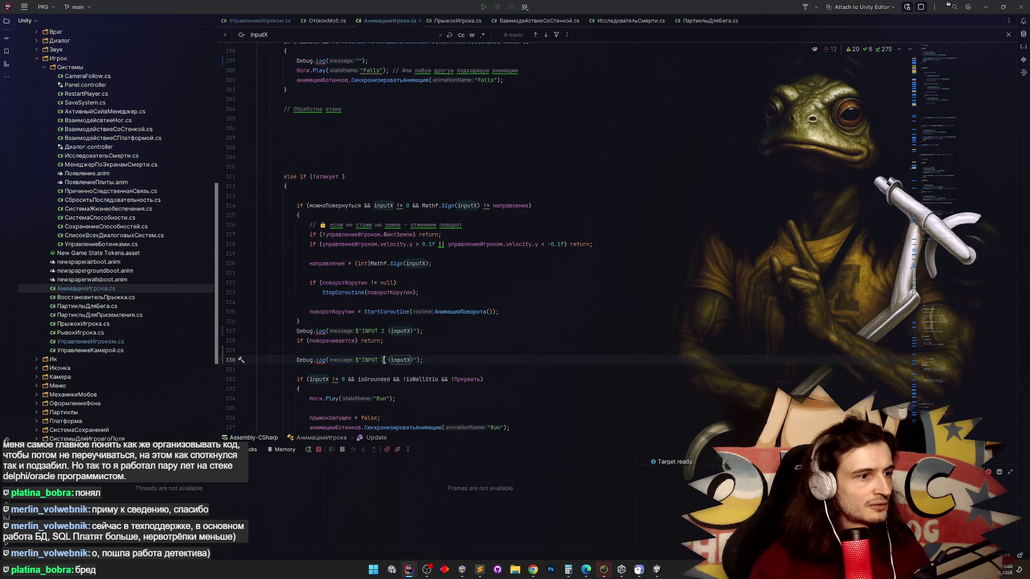
pyautogui.click(489, 302)
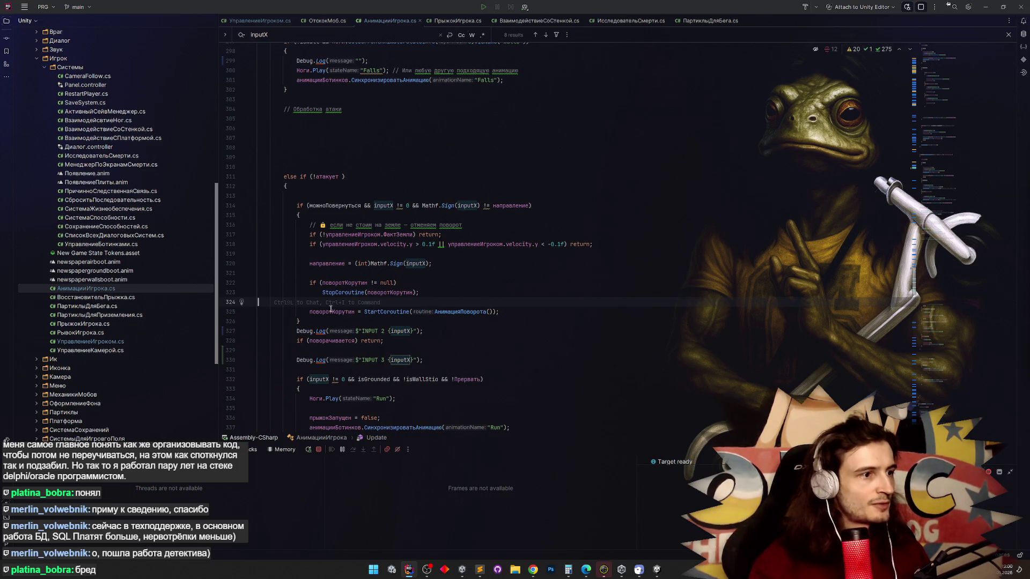
pyautogui.scroll(-1, 334, 301)
pyautogui.click(297, 185)
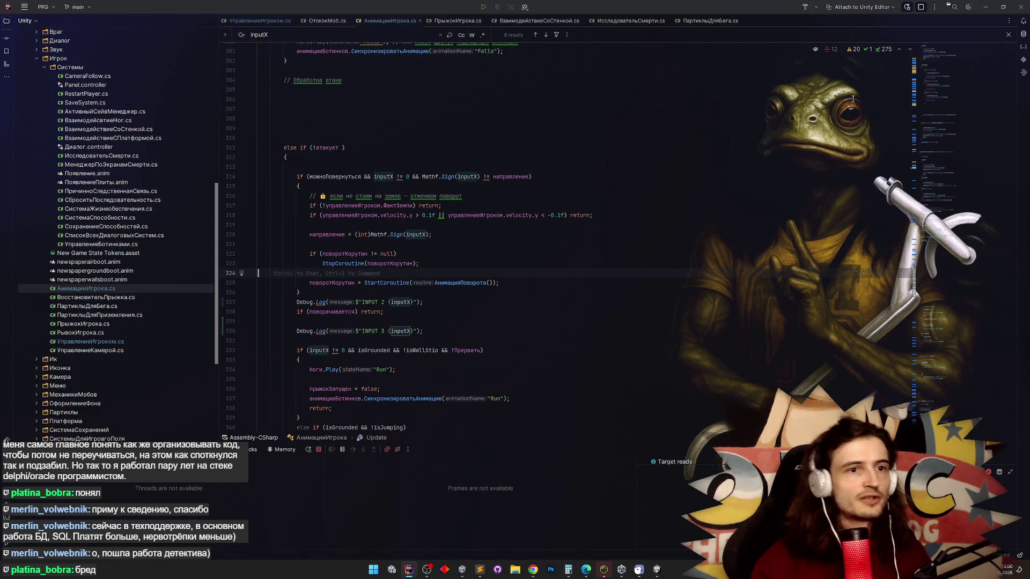
pyautogui.hotkey('alt', 'Tab')
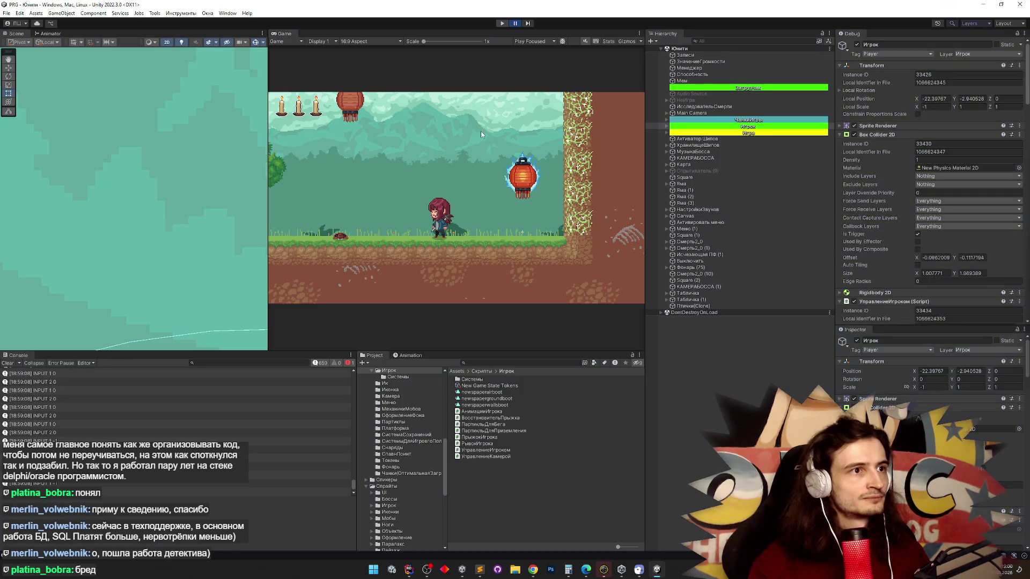
# Unpause the Unity game, walk the character right then left, and return to Rider.
pyautogui.hotkey('ctrl', 'shift', 'p')
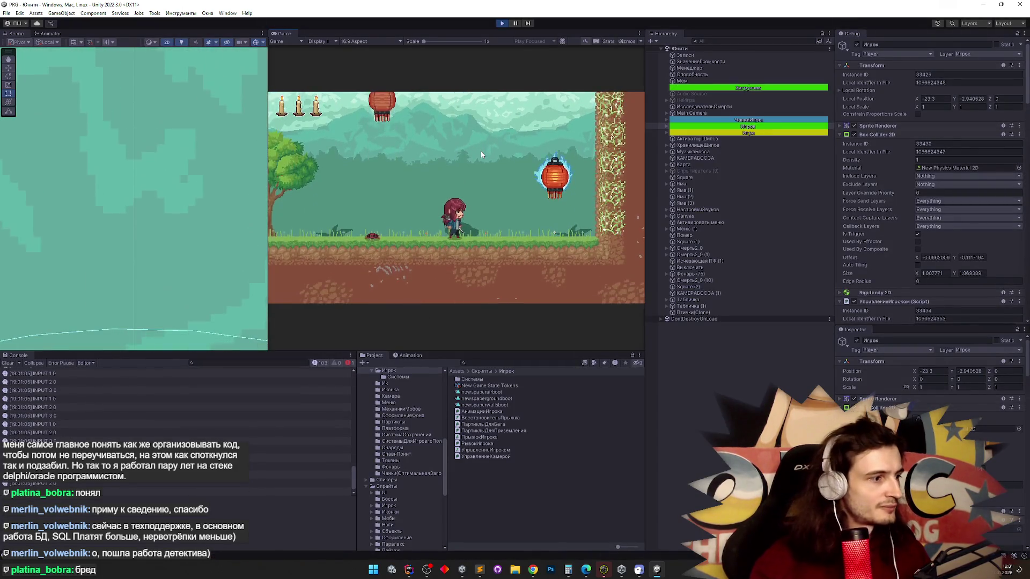
pyautogui.press('d')
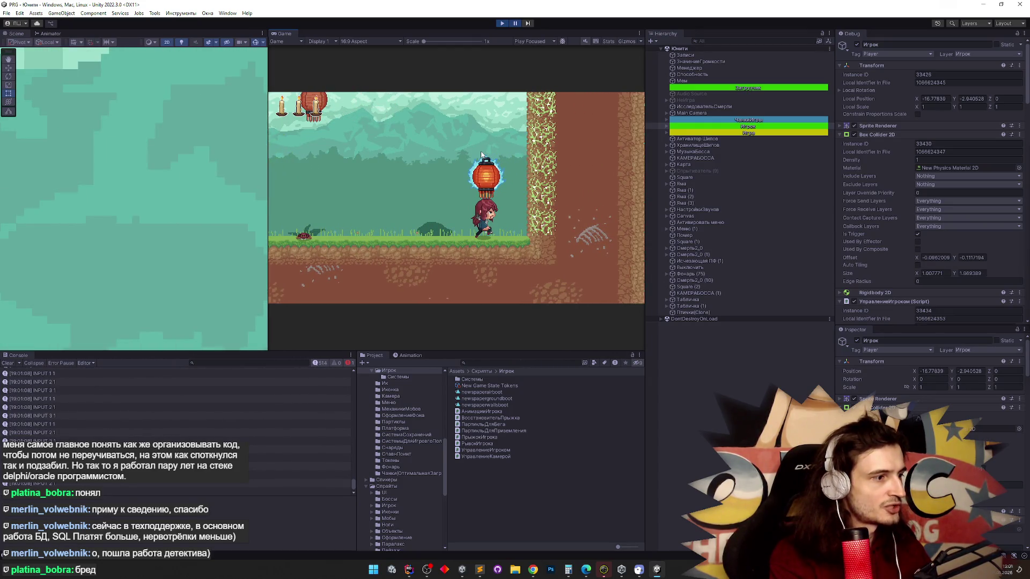
pyautogui.press('a')
pyautogui.press('a')
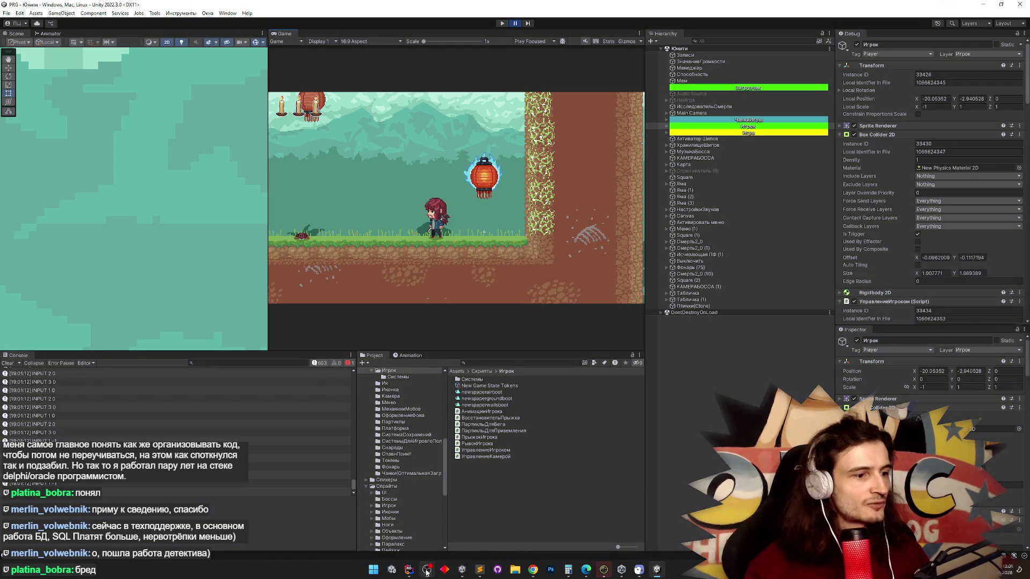
pyautogui.click(409, 569)
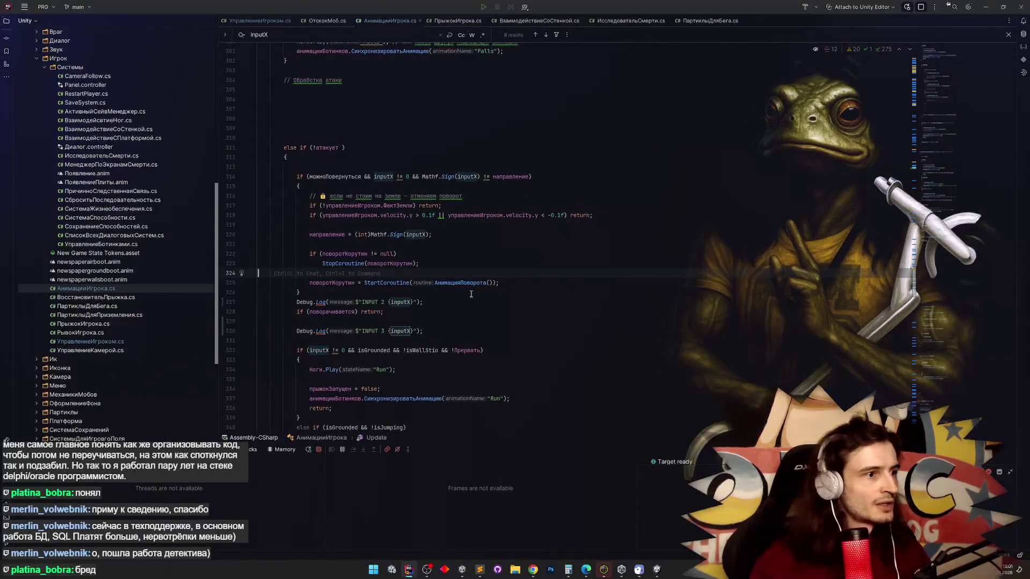
pyautogui.scroll(2, 325, 240)
pyautogui.scroll(-1, 324, 237)
pyautogui.scroll(1, 296, 221)
pyautogui.click(307, 342)
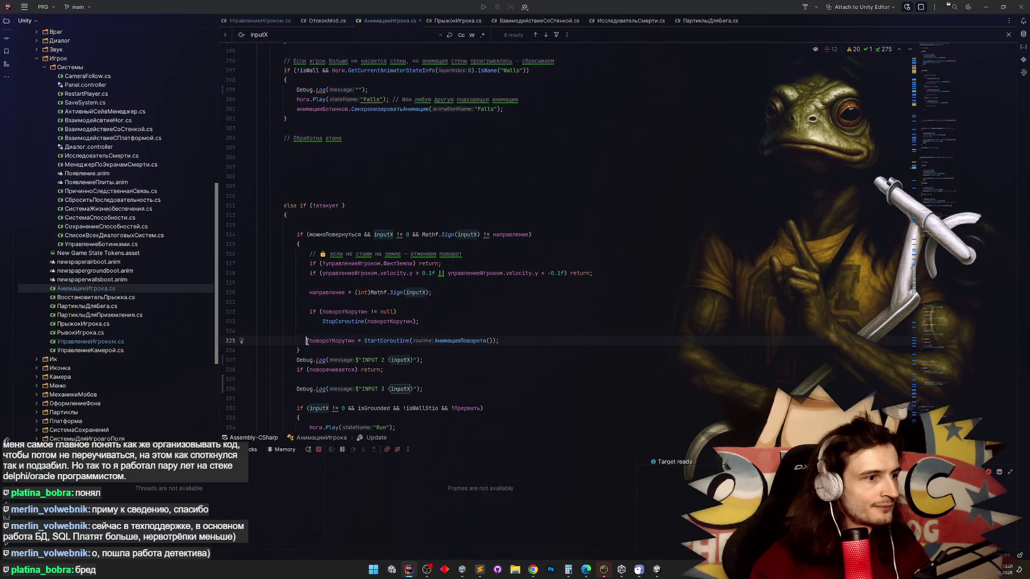
pyautogui.click(296, 360)
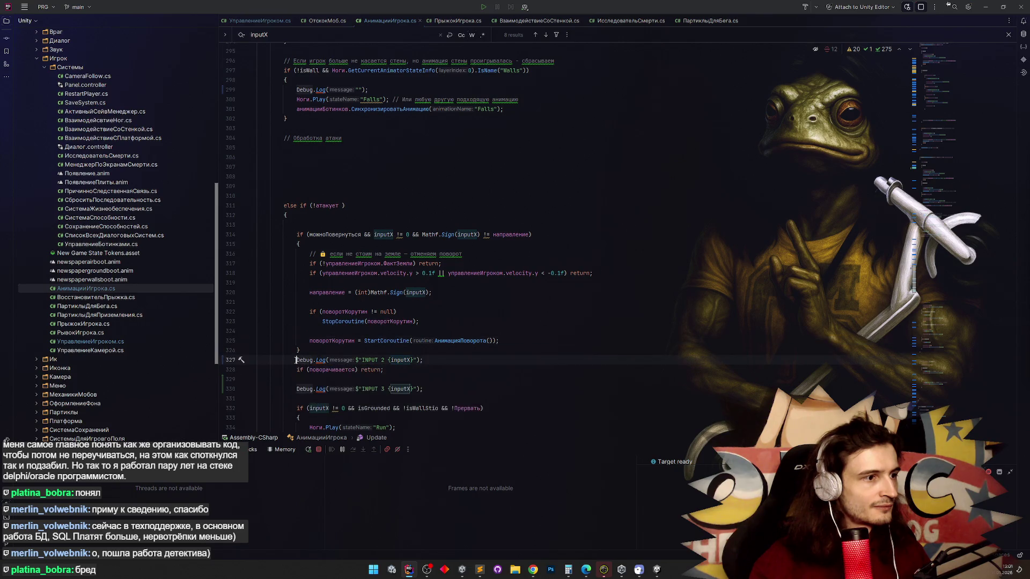
pyautogui.scroll(2, 295, 358)
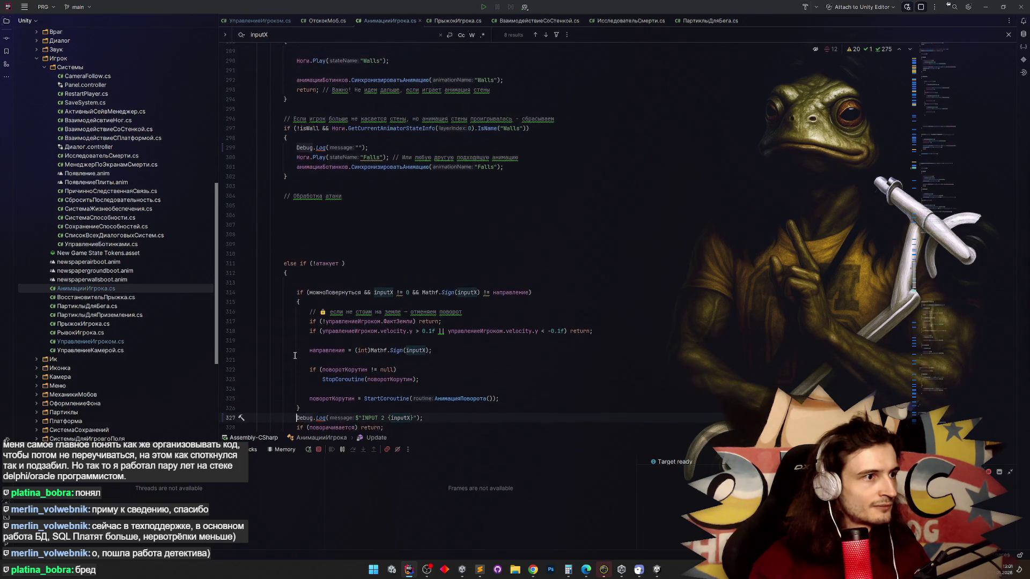
pyautogui.scroll(4, 295, 355)
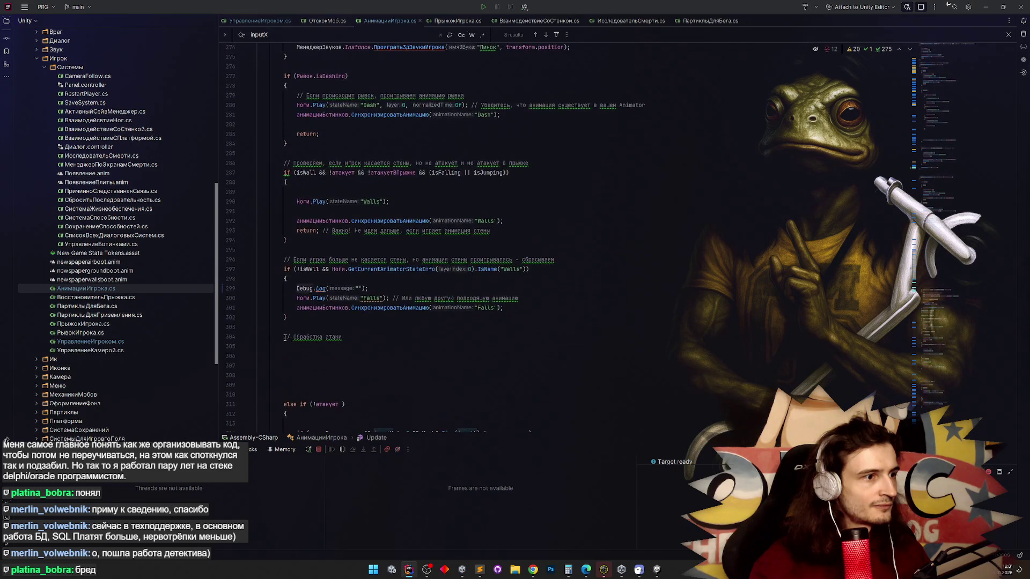
pyautogui.scroll(4, 265, 322)
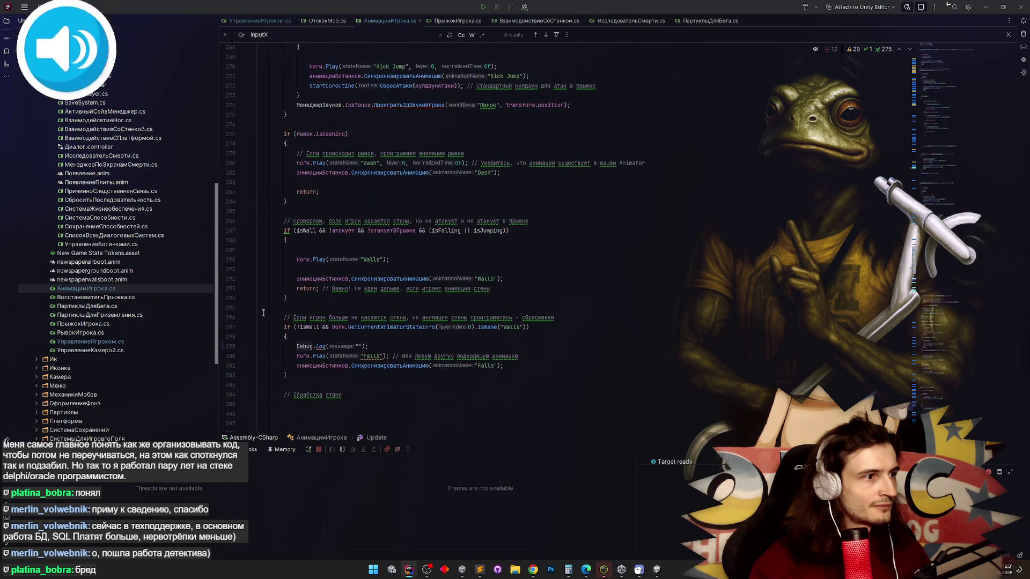
pyautogui.scroll(-1, 263, 312)
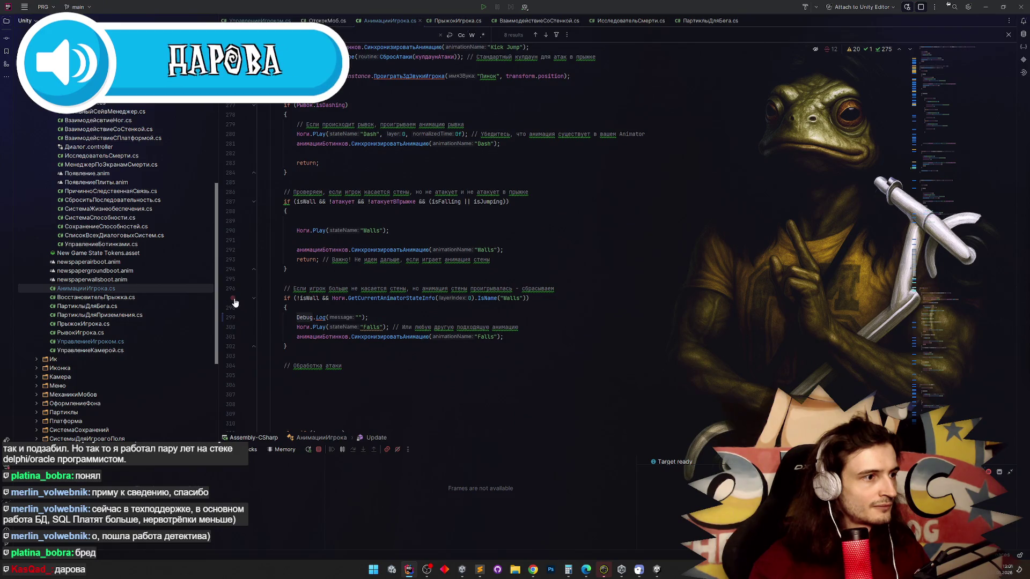
pyautogui.rightClick(235, 301)
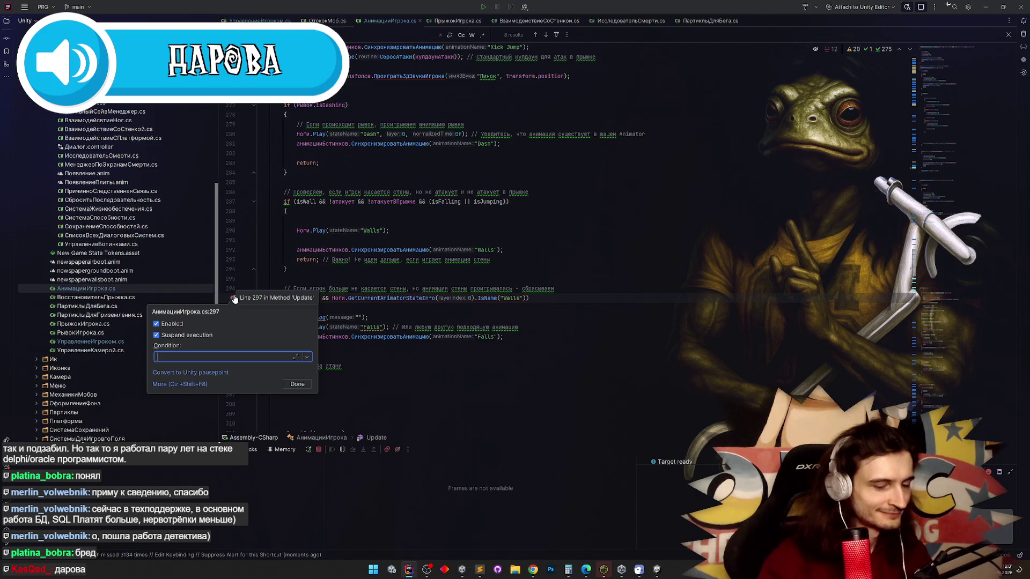
# Start typing an Input-based breakpoint condition, then cancel it.
pyautogui.write('In')
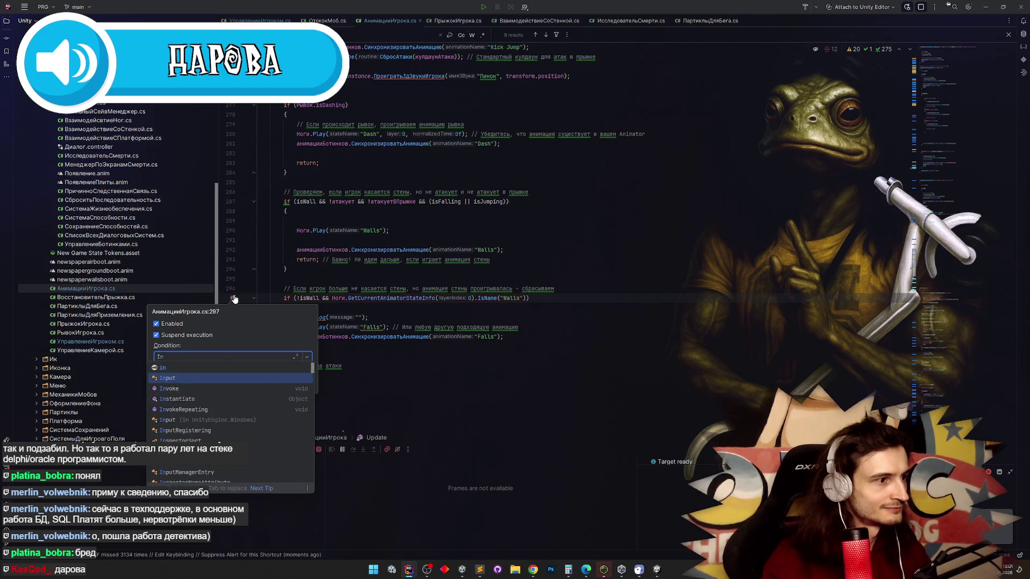
pyautogui.write('o')
pyautogui.press('BackSpace')
pyautogui.write('put')
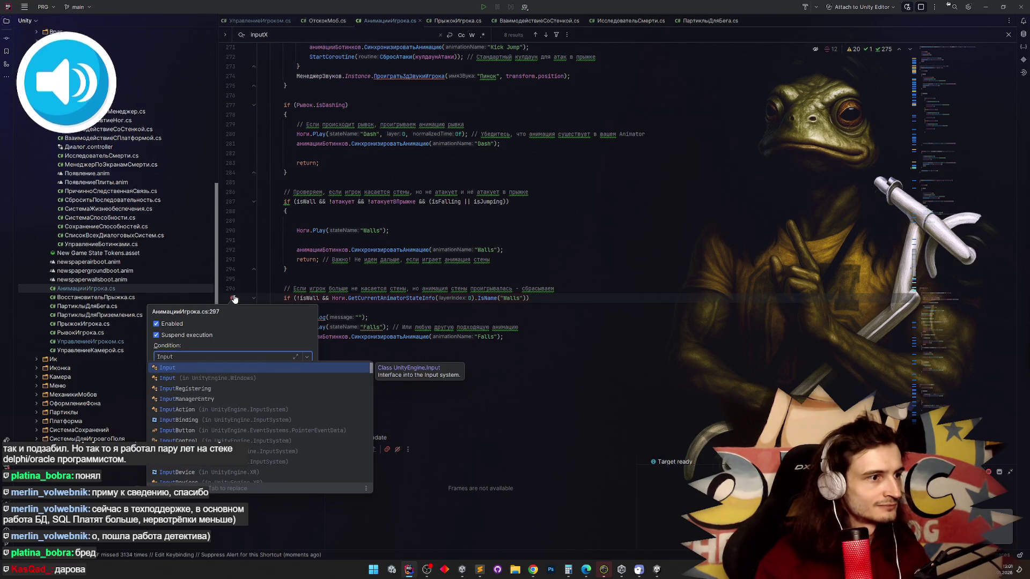
pyautogui.press('Escape')
pyautogui.press('Escape')
# Replace the line 297 breakpoint condition with inputX == -1 and save it.
pyautogui.scroll(-3, 304, 283)
pyautogui.scroll(-3, 304, 283)
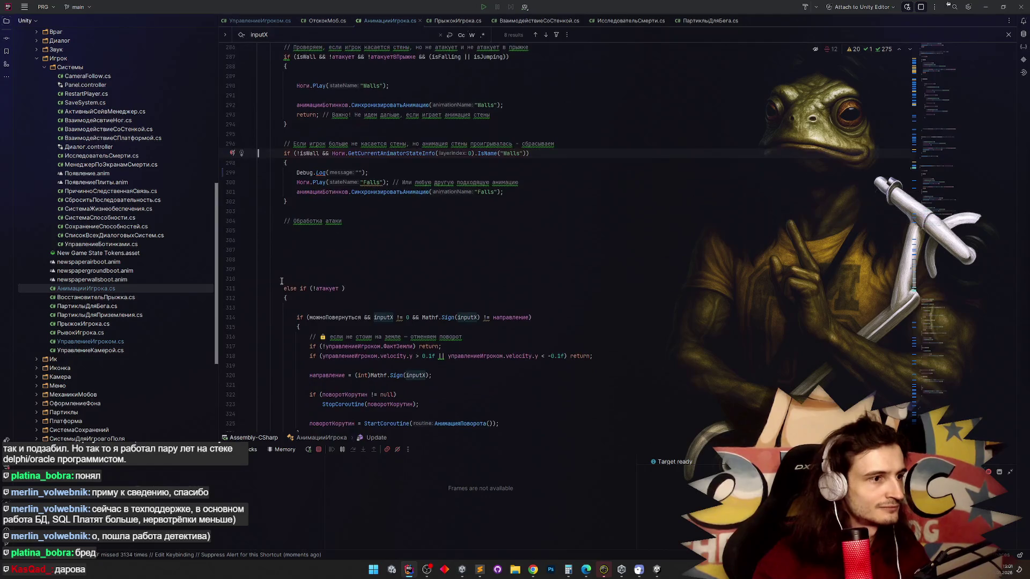
pyautogui.rightClick(233, 154)
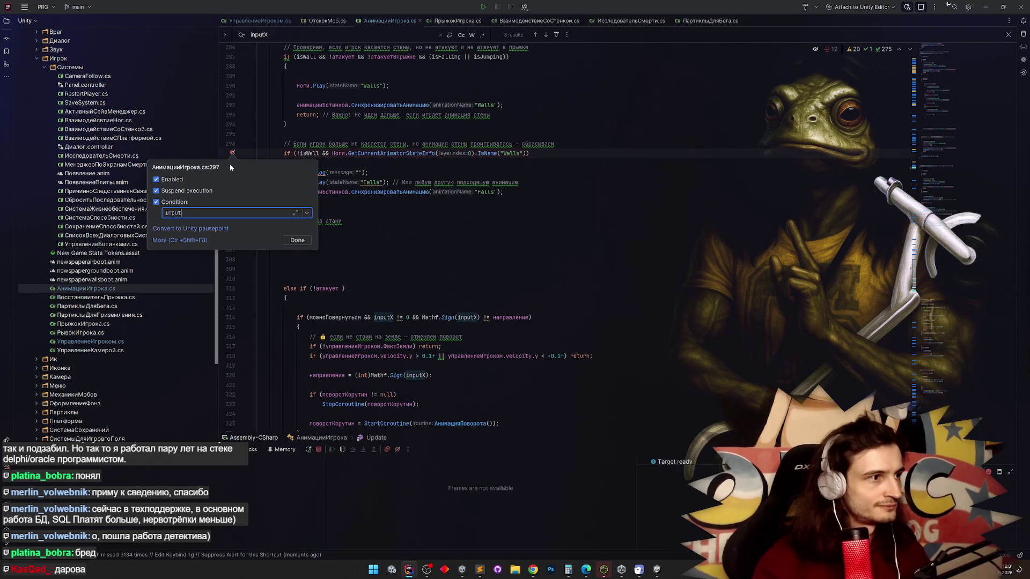
pyautogui.hotkey('ctrl', 'a')
pyautogui.write('inputX')
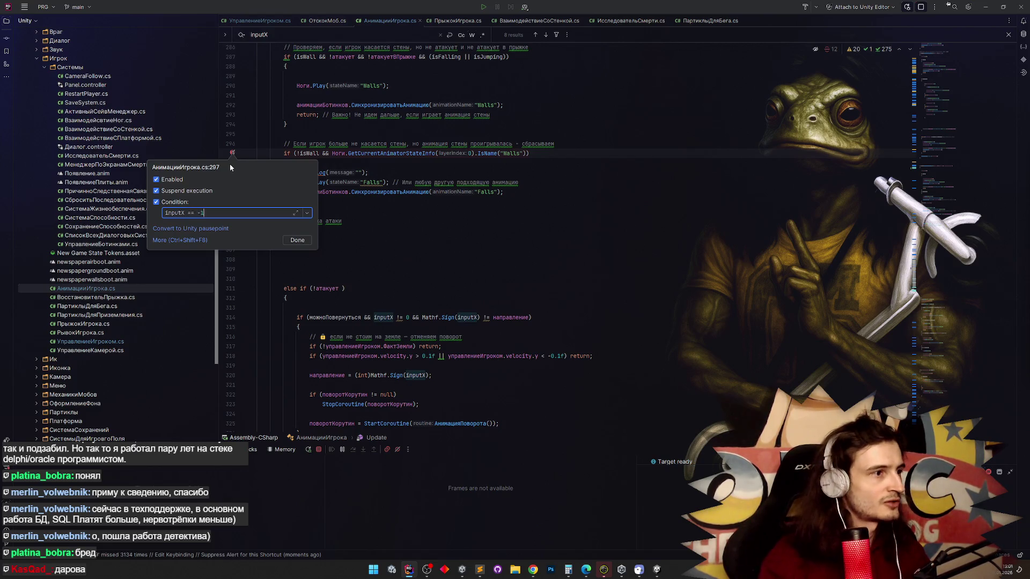
pyautogui.click(290, 237)
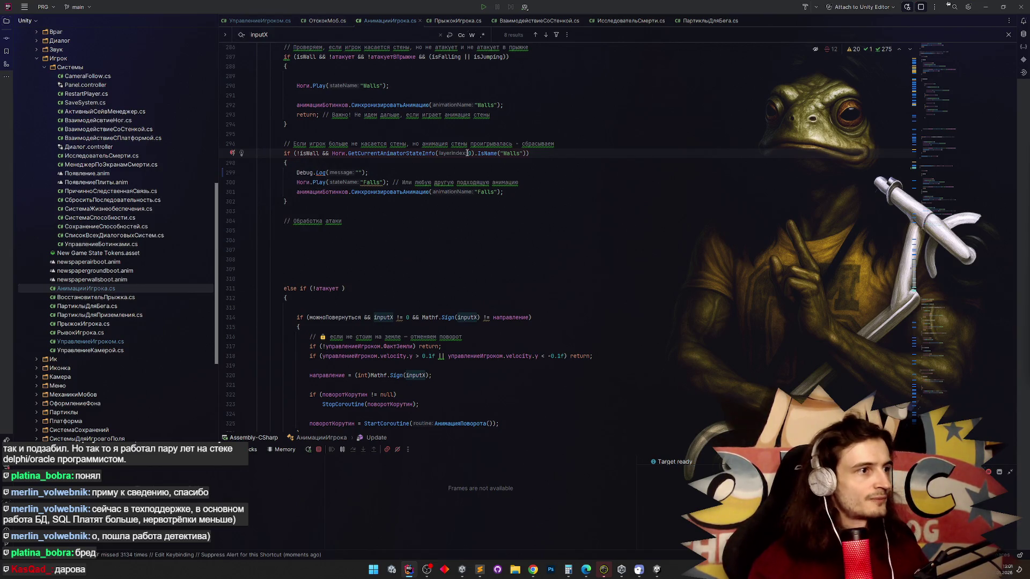
pyautogui.click(985, 6)
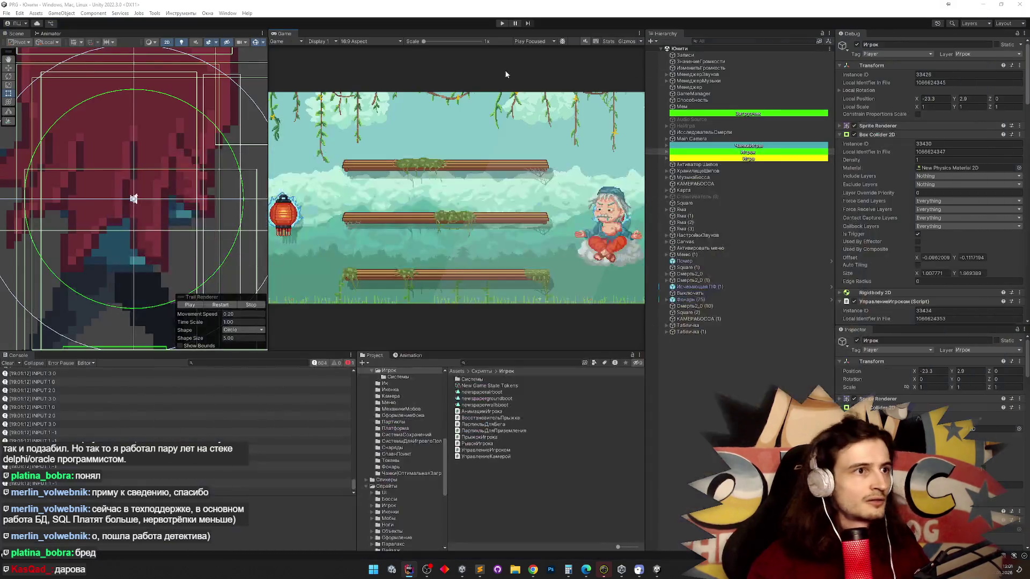
# Clear the Unity Console, play until the line-297 breakpoint hits, and step to line 311.
pyautogui.click(8, 363)
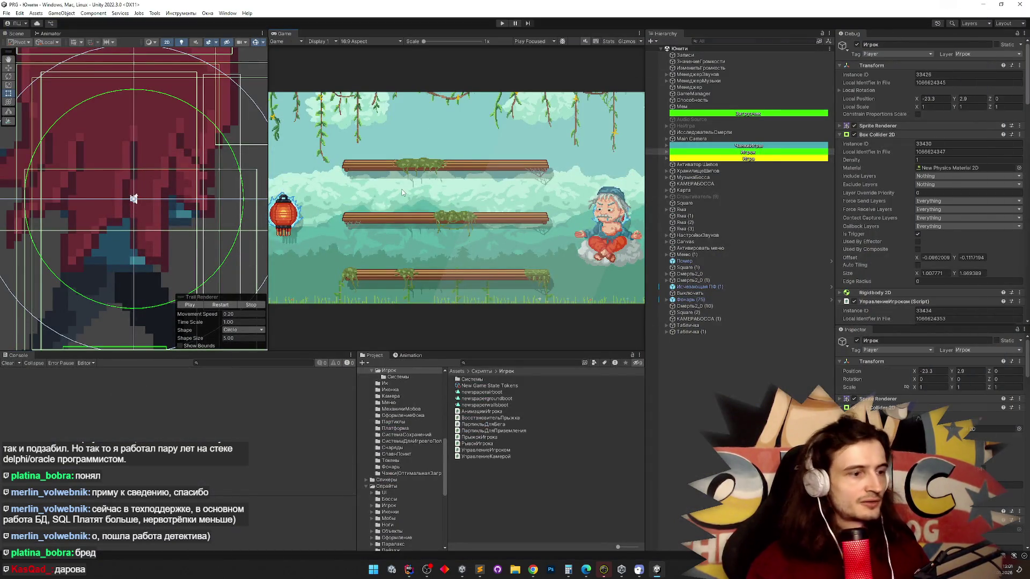
pyautogui.hotkey('ctrl', 'p')
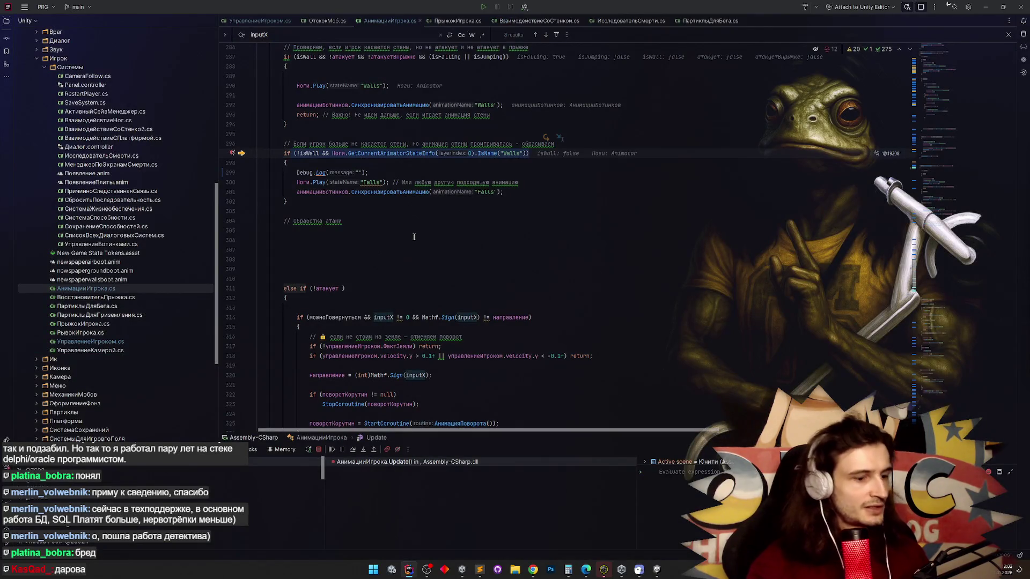
pyautogui.press('F8')
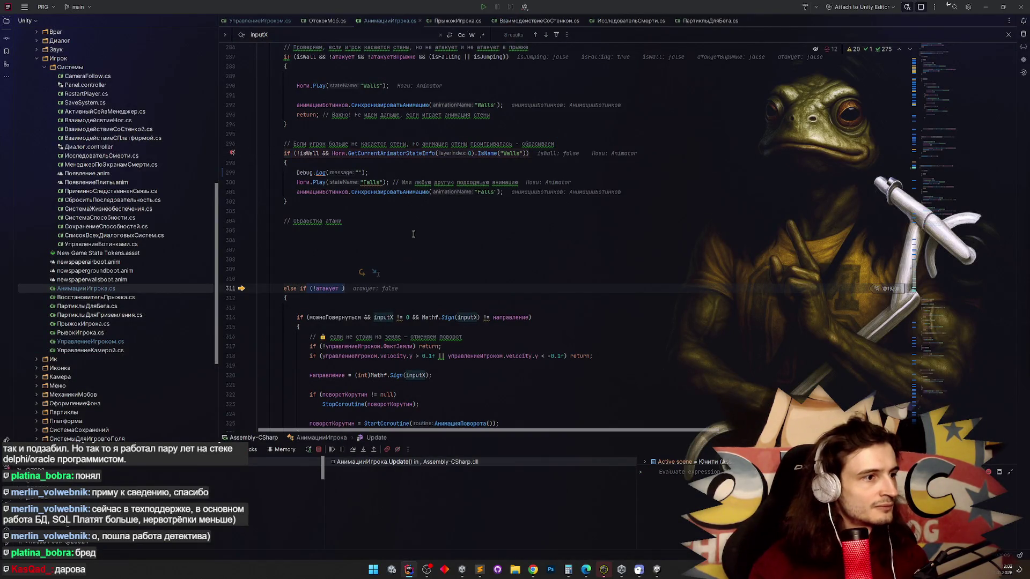
# Step over the turn-around block and ground check down to the velocity check on line 318.
pyautogui.press('F8')
pyautogui.scroll(-3, 413, 234)
pyautogui.press('F8')
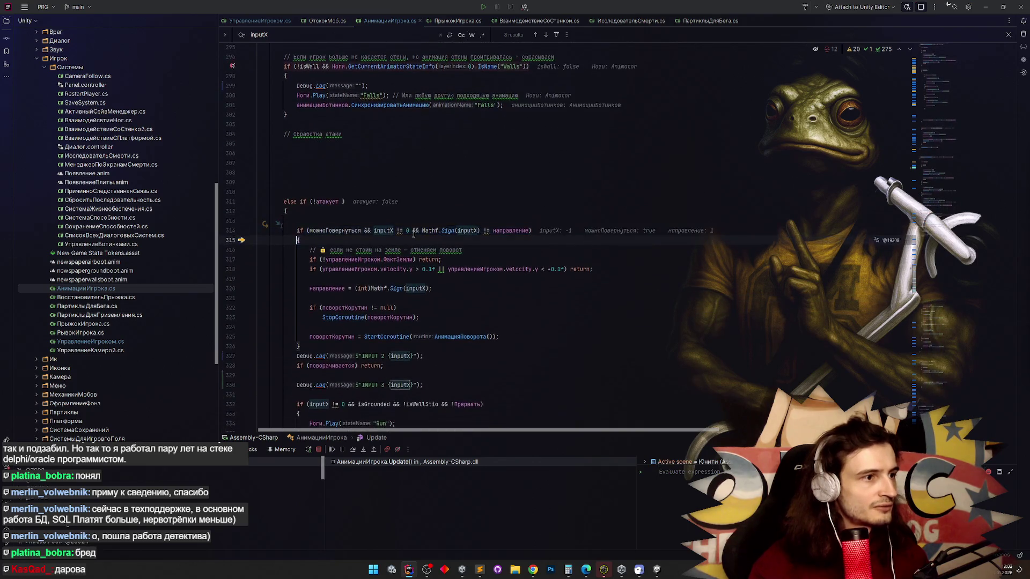
pyautogui.press('F8')
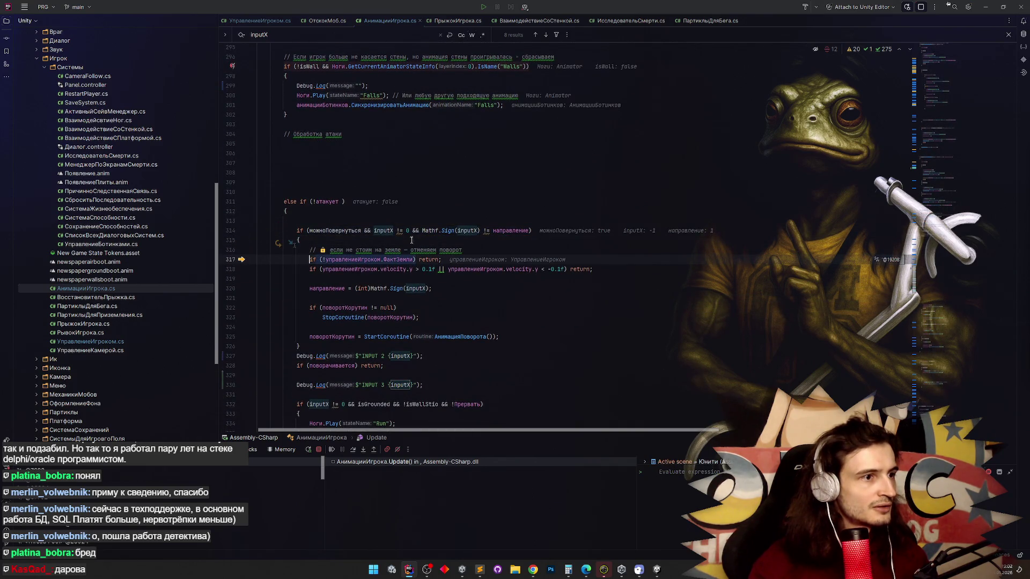
pyautogui.press('F8')
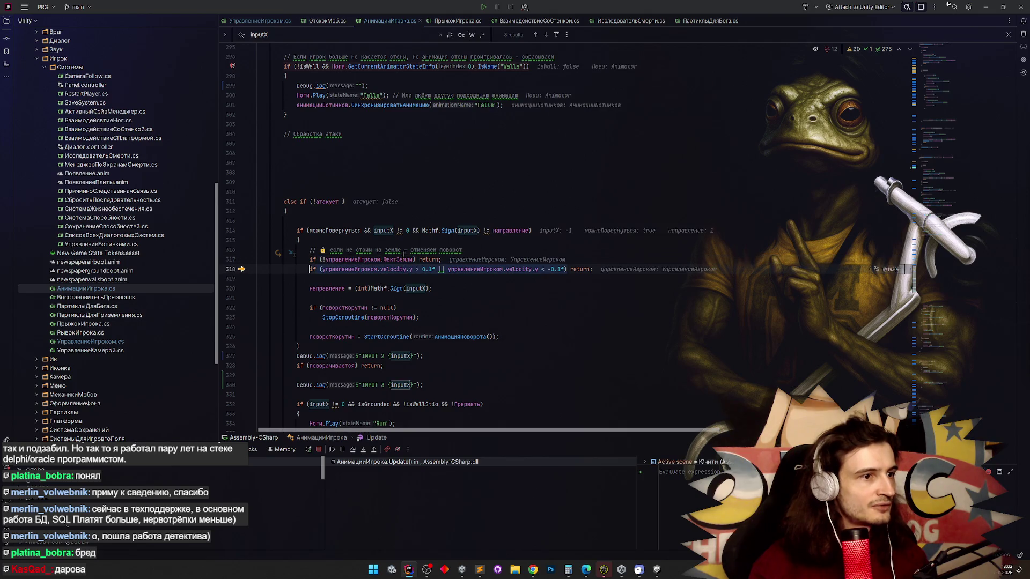
pyautogui.scroll(-1, 409, 236)
pyautogui.scroll(-1, 412, 259)
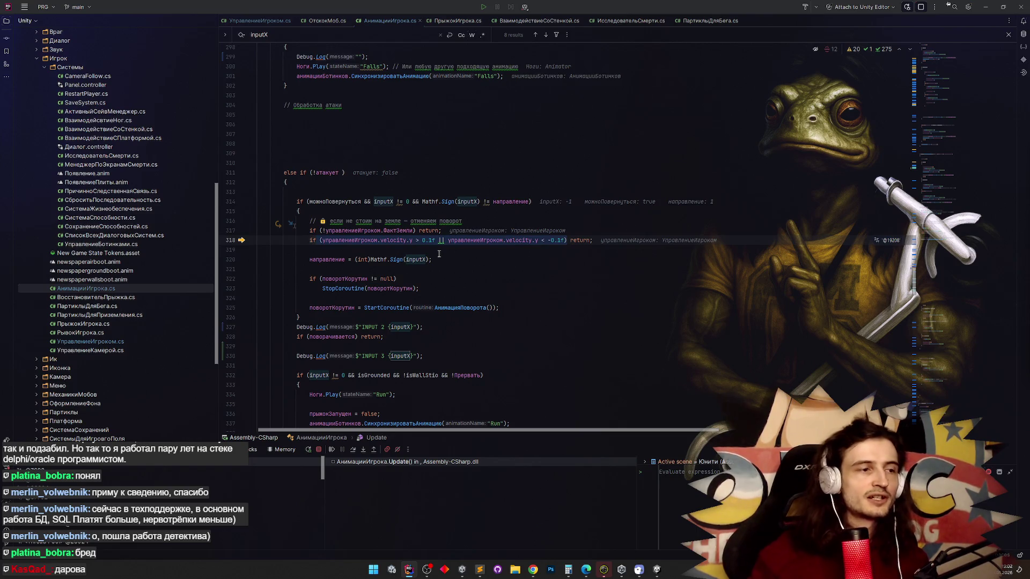
pyautogui.press('End')
pyautogui.hotkey('ctrl', 'Left')
pyautogui.hotkey('ctrl', 'Left')
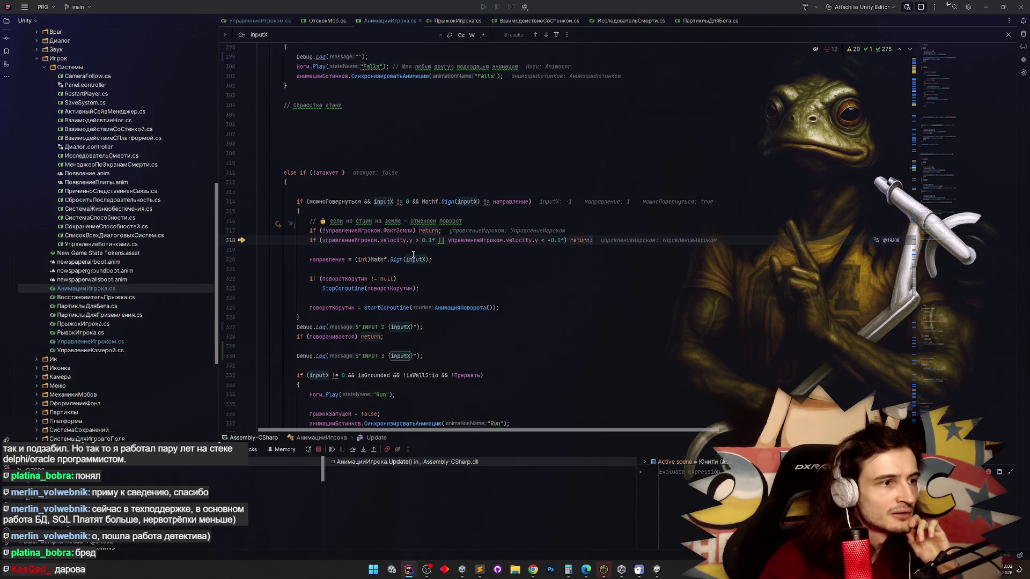
# Inspect ФактЗемли and the управлениеИгроком reference on line 317, then open УправлениеИгроком.cs.
pyautogui.moveTo(413, 255)
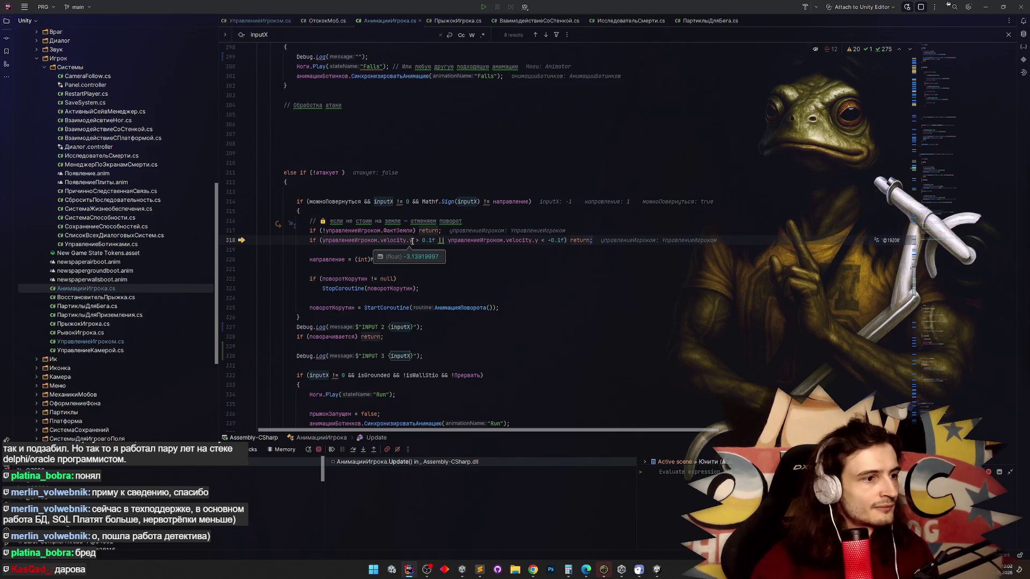
pyautogui.doubleClick(398, 231)
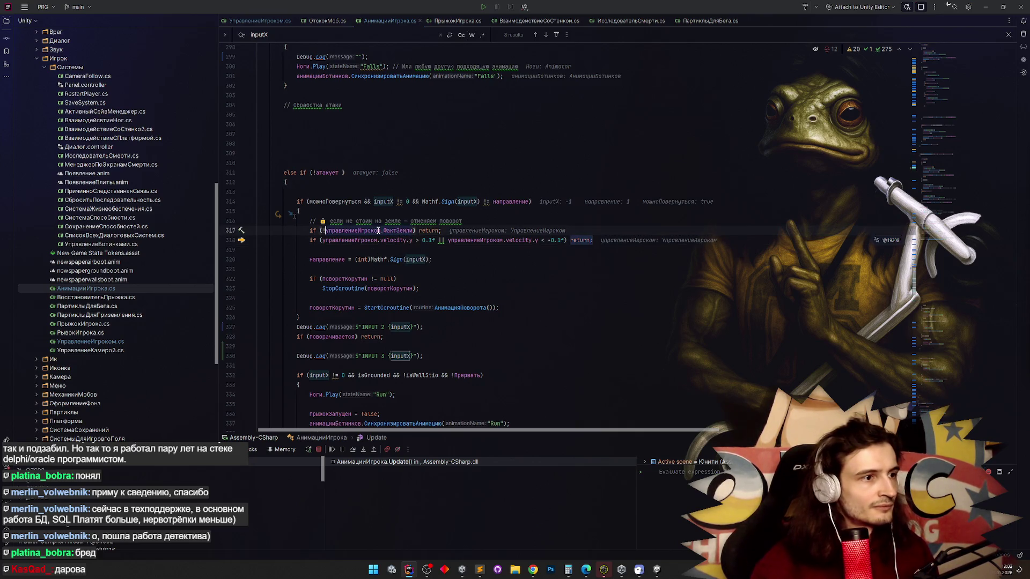
pyautogui.moveTo(384, 231); pyautogui.dragTo(325, 231)
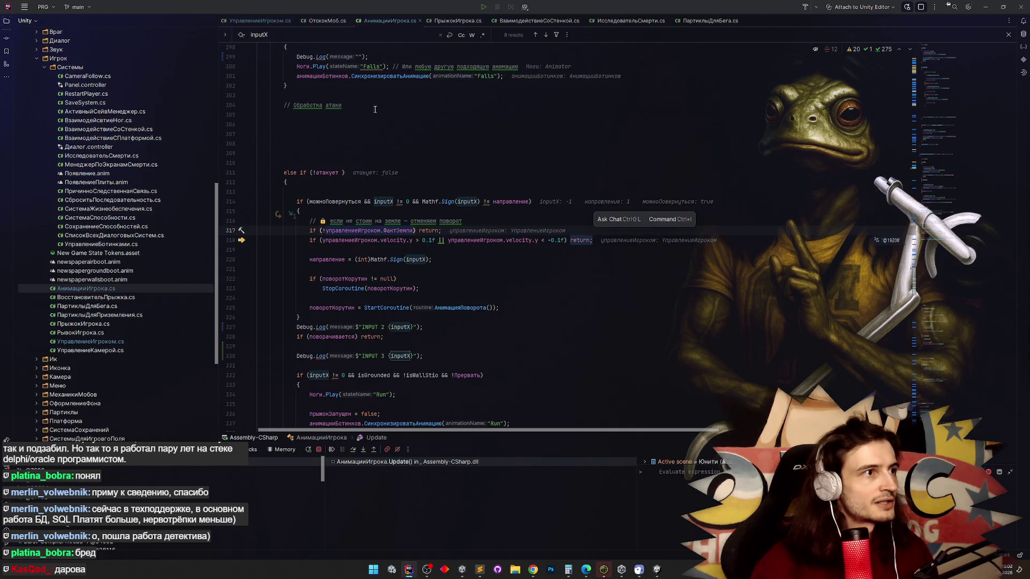
pyautogui.click(274, 23)
pyautogui.scroll(-3, 809, 259)
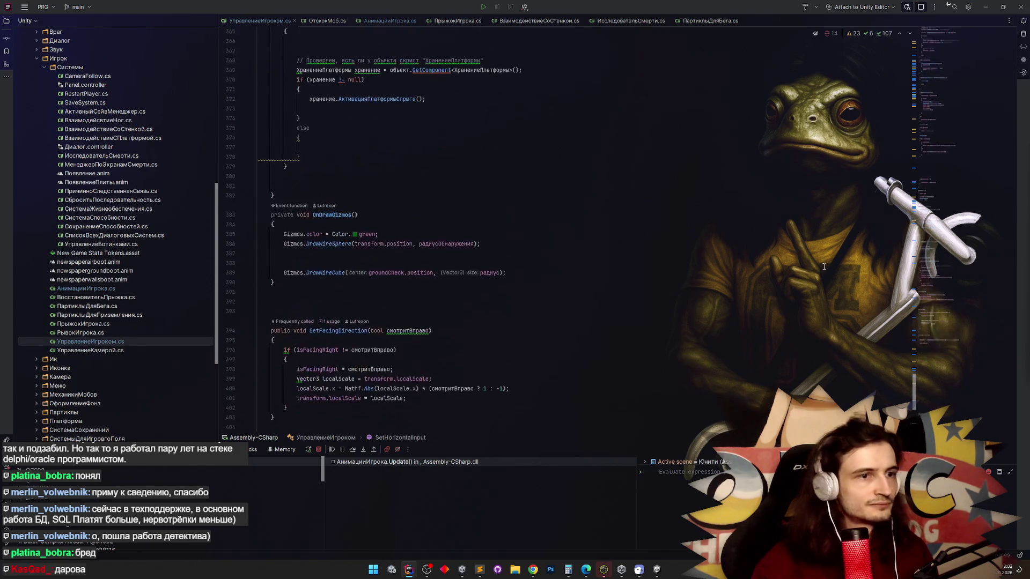
pyautogui.scroll(20, 809, 258)
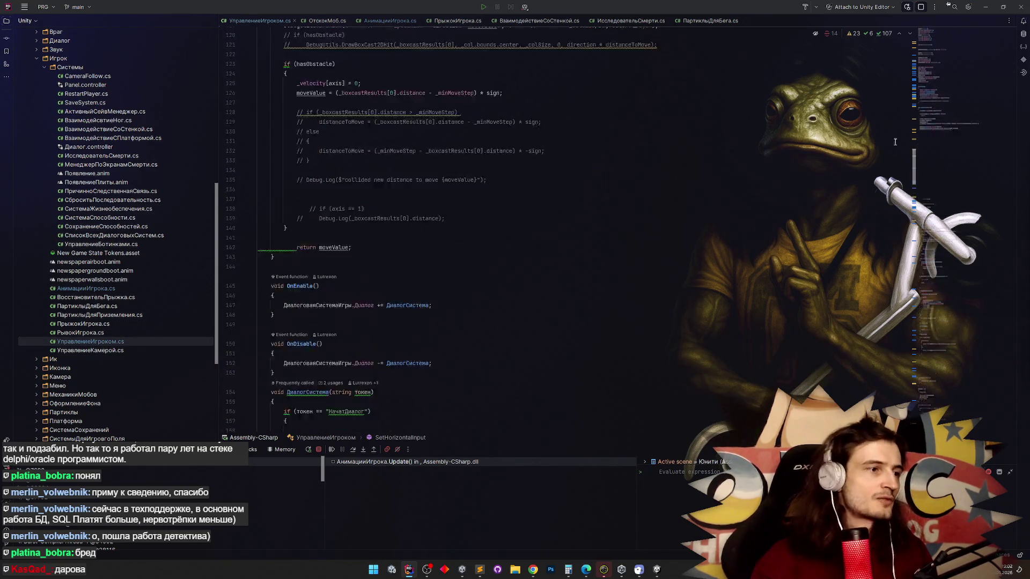
pyautogui.scroll(5, 895, 146)
pyautogui.scroll(-10, 896, 116)
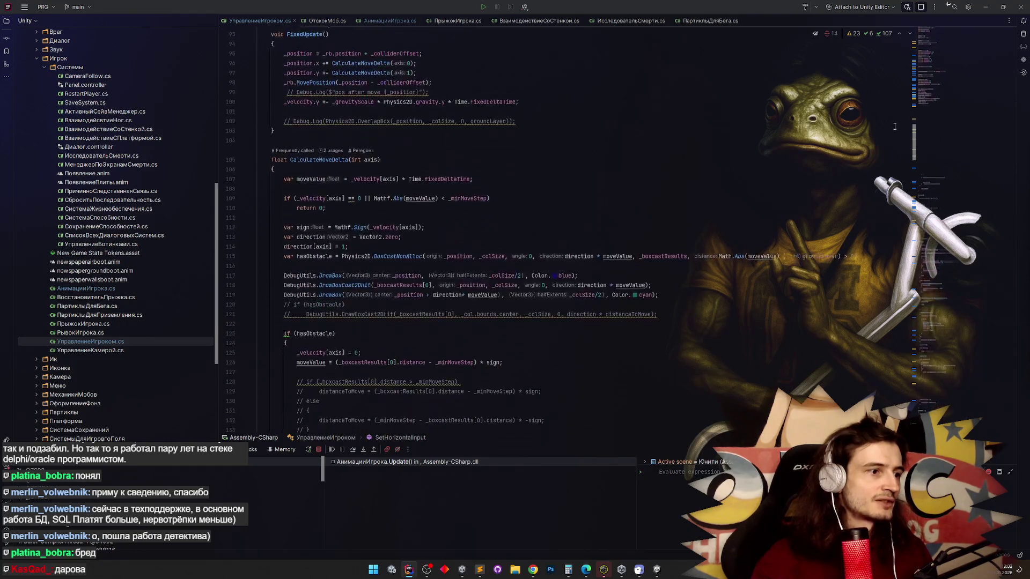
pyautogui.scroll(-2, 886, 151)
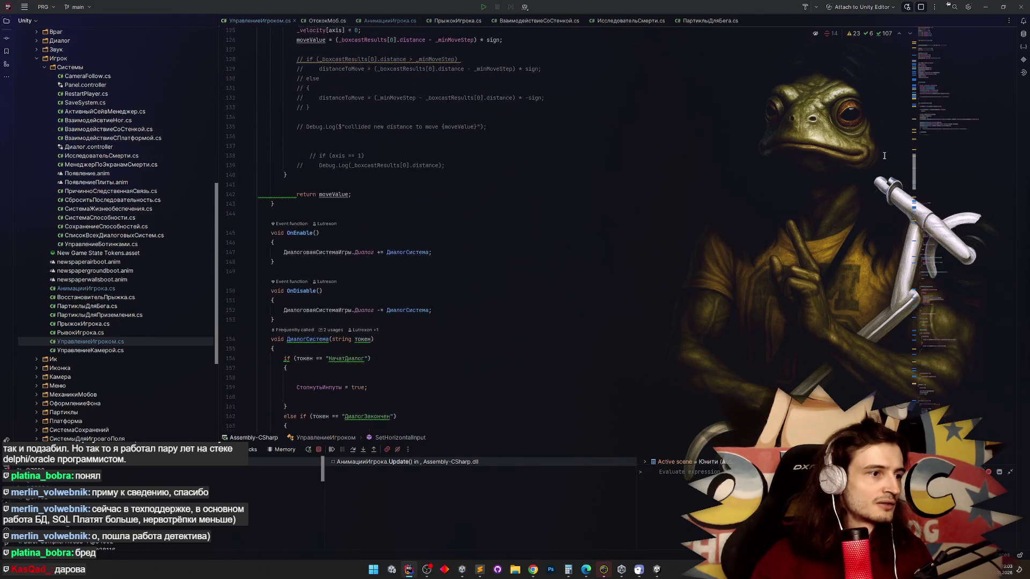
pyautogui.scroll(7, 886, 150)
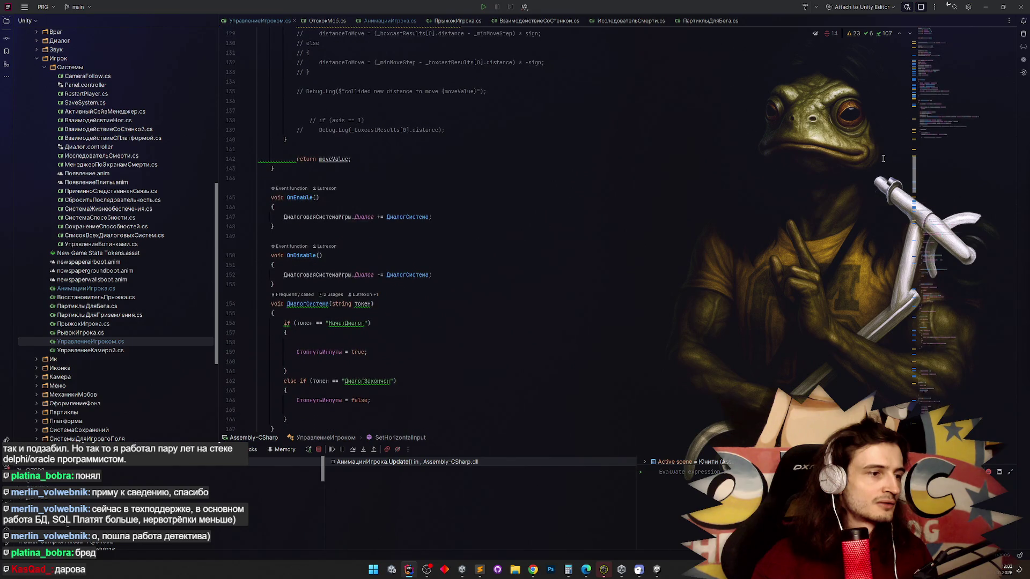
pyautogui.scroll(8, 887, 137)
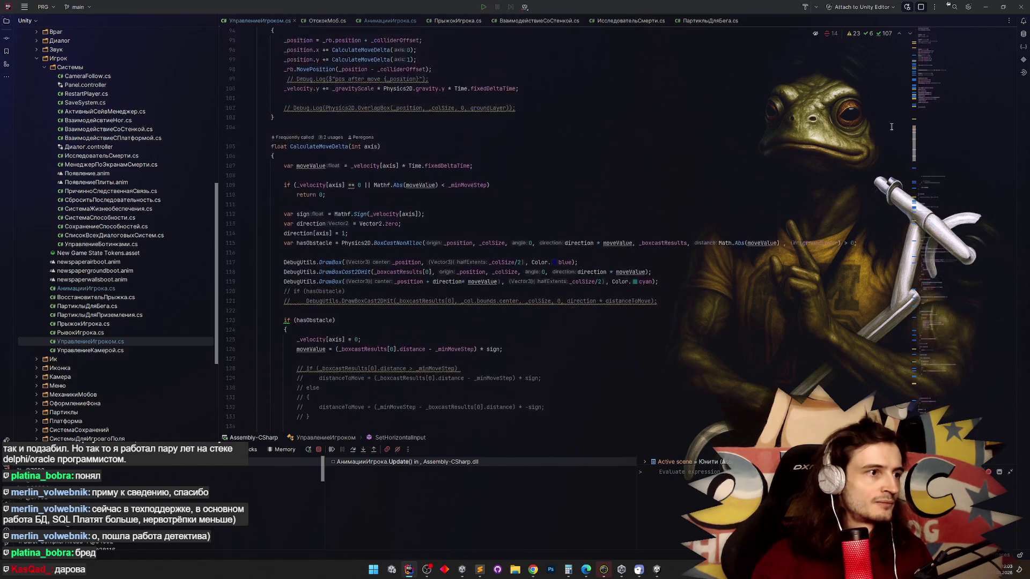
pyautogui.scroll(3, 896, 114)
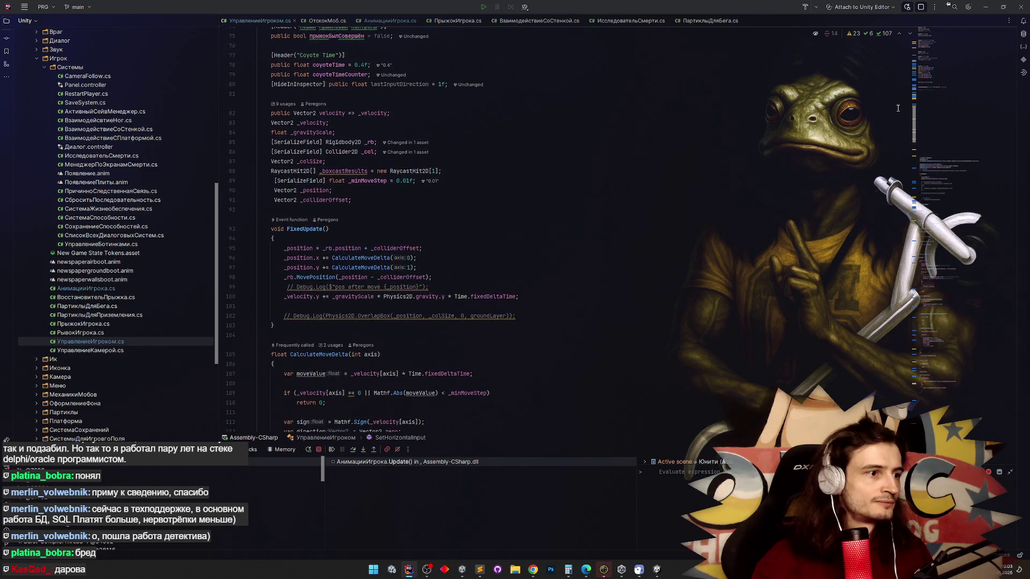
# Wrap the gravity line below the Debug.Log in if (!ФактЗемли), then switch to the browser.
pyautogui.click(278, 310)
pyautogui.press('Return')
pyautogui.press('Return')
pyautogui.write('if (управлениеИгроком.ФактЗемли')
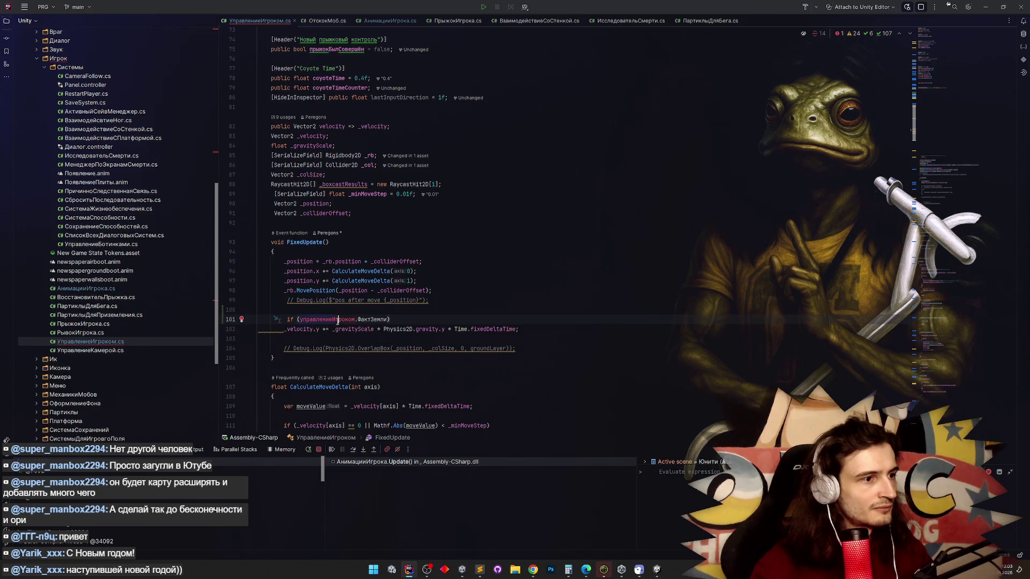
pyautogui.hotkey('ctrl', 'BackSpace')
pyautogui.write('!')
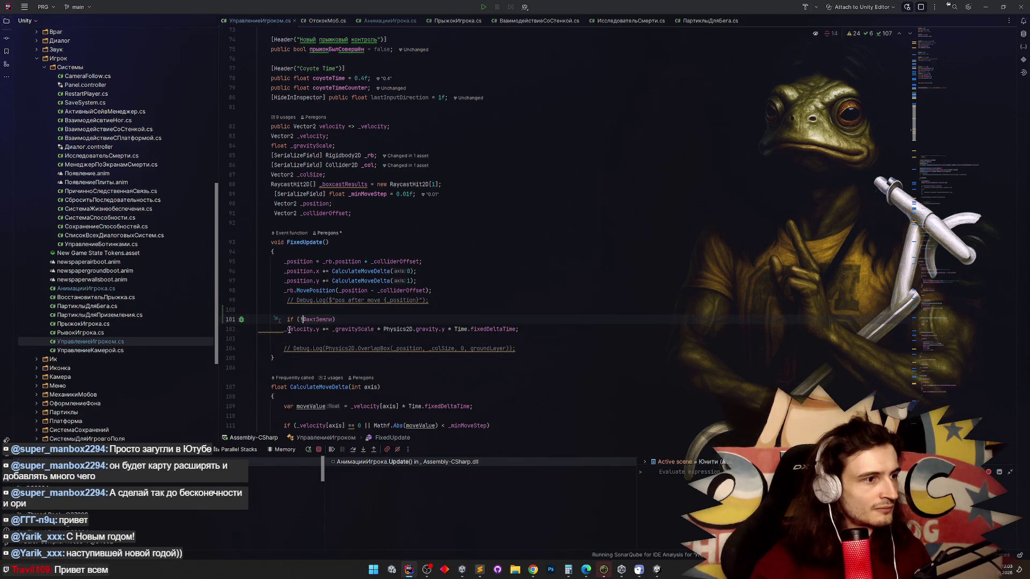
pyautogui.press('Tab')
pyautogui.click(429, 306)
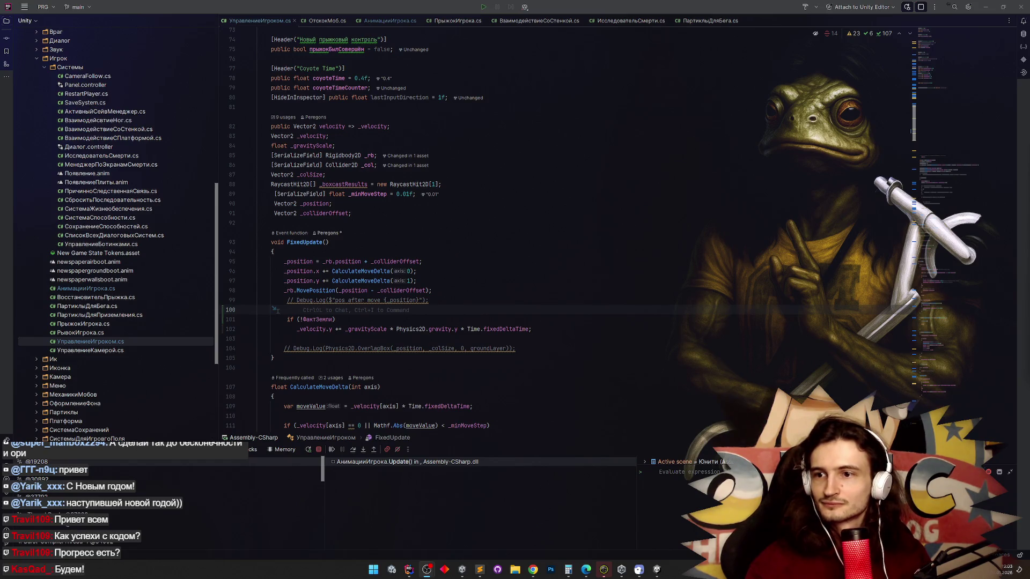
pyautogui.click(534, 570)
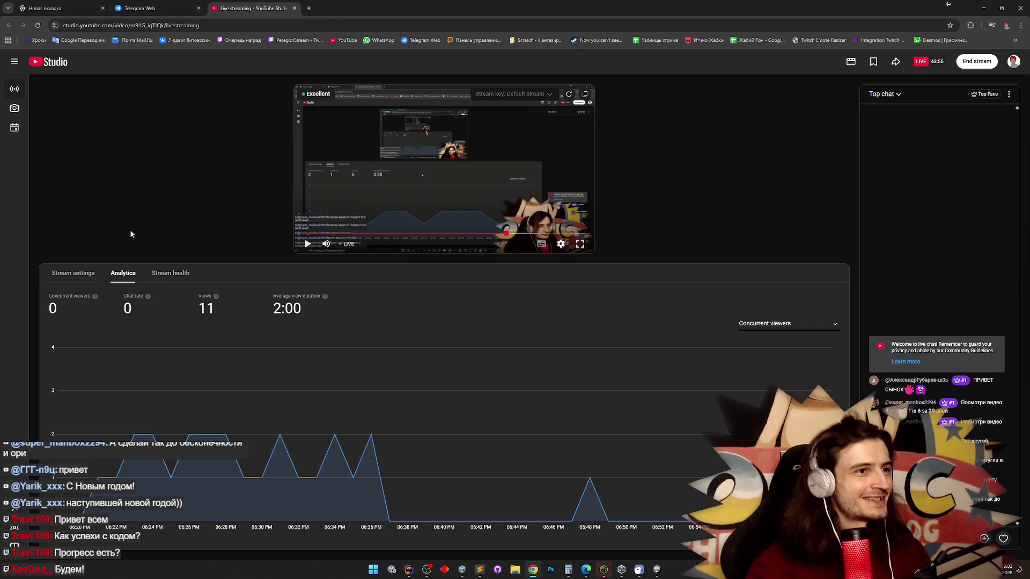
# Change the stream title to 'Будем!' in Stream settings and save, then return to Rider.
pyautogui.click(80, 273)
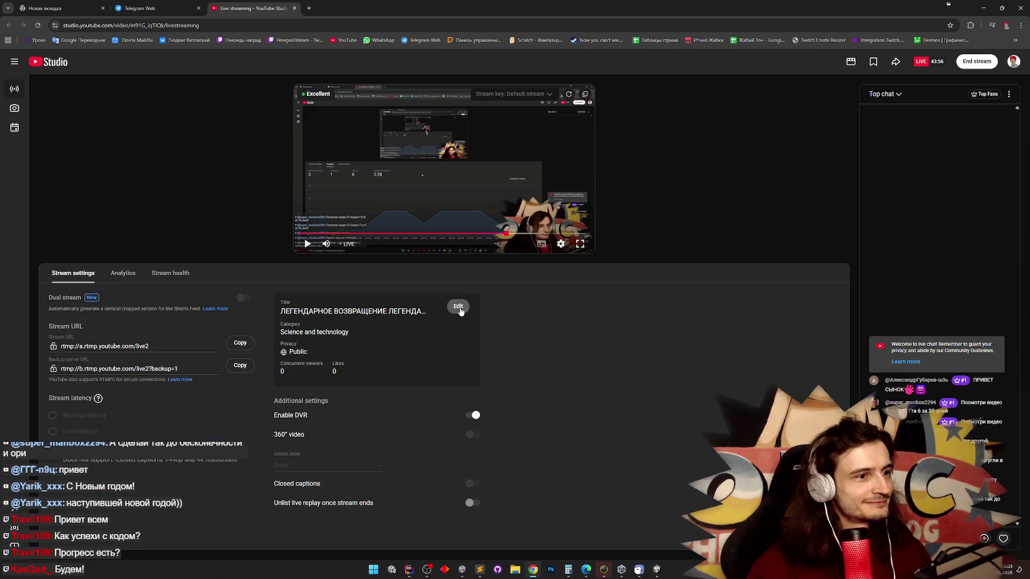
pyautogui.click(459, 308)
pyautogui.tripleClick(498, 237)
pyautogui.write('Будем!')
pyautogui.click(684, 421)
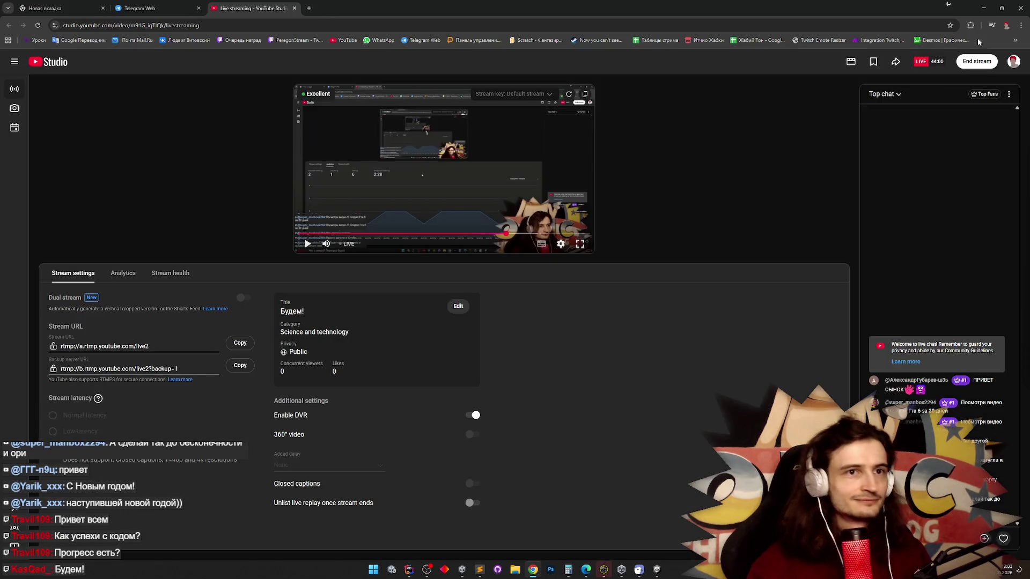
pyautogui.hotkey('alt', 'Tab')
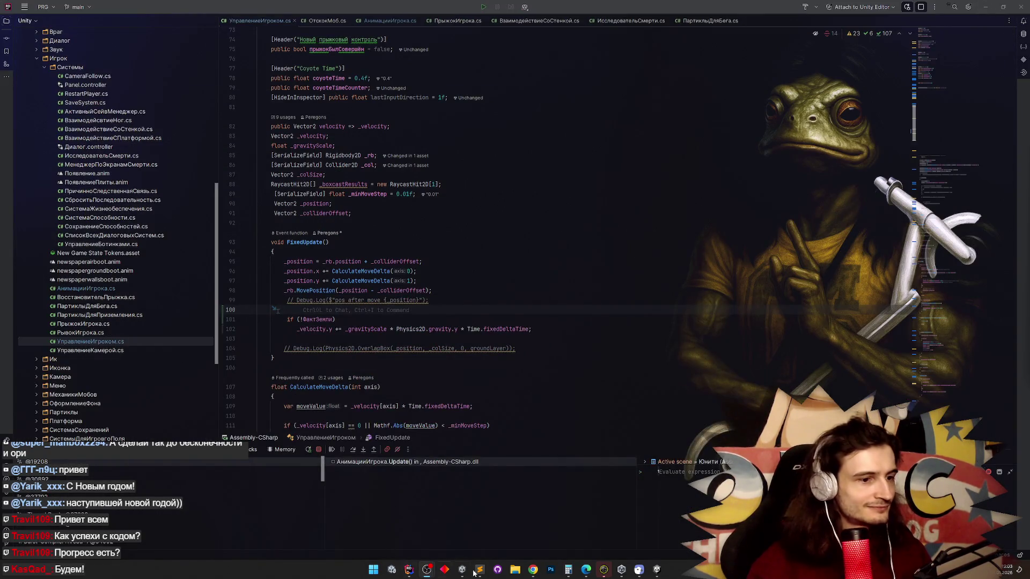
# Switch from Rider over to the Unity project.
pyautogui.click(987, 7)
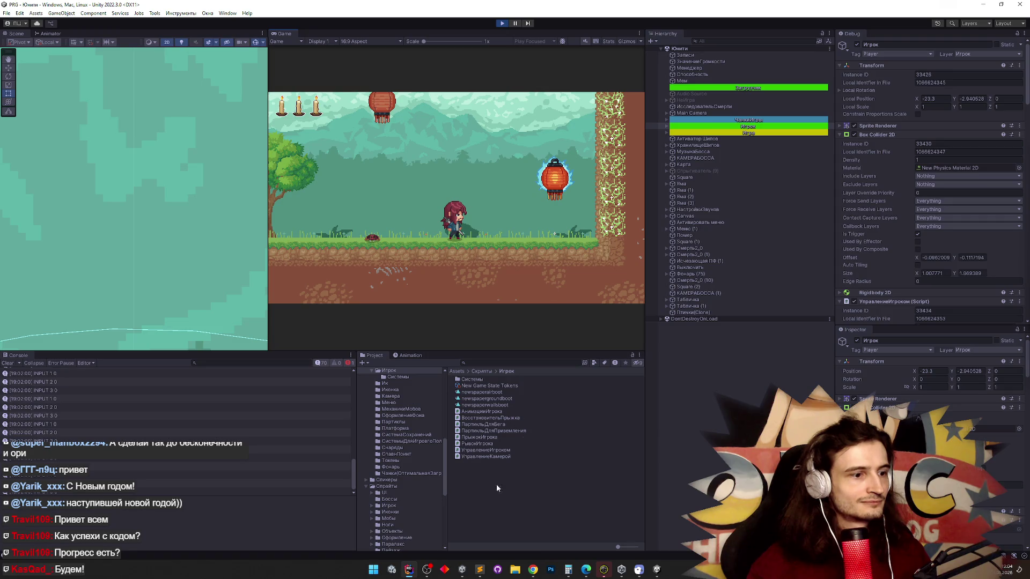
pyautogui.moveTo(414, 569)
pyautogui.click(416, 544)
pyautogui.click(922, 7)
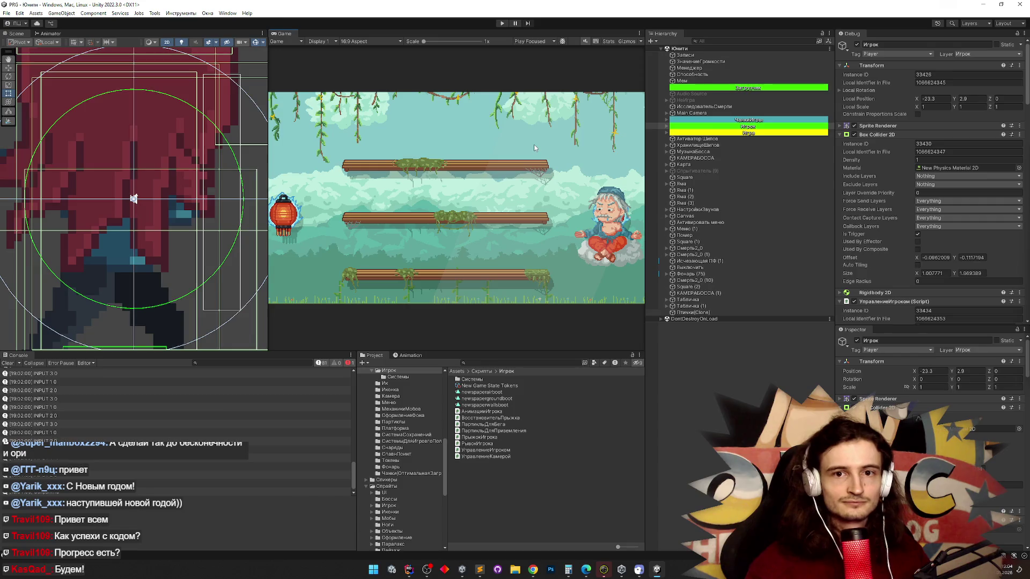
# Enter Play mode, maximize the Game view, and walk the heroine right and left repeatedly.
pyautogui.hotkey('ctrl', 'p')
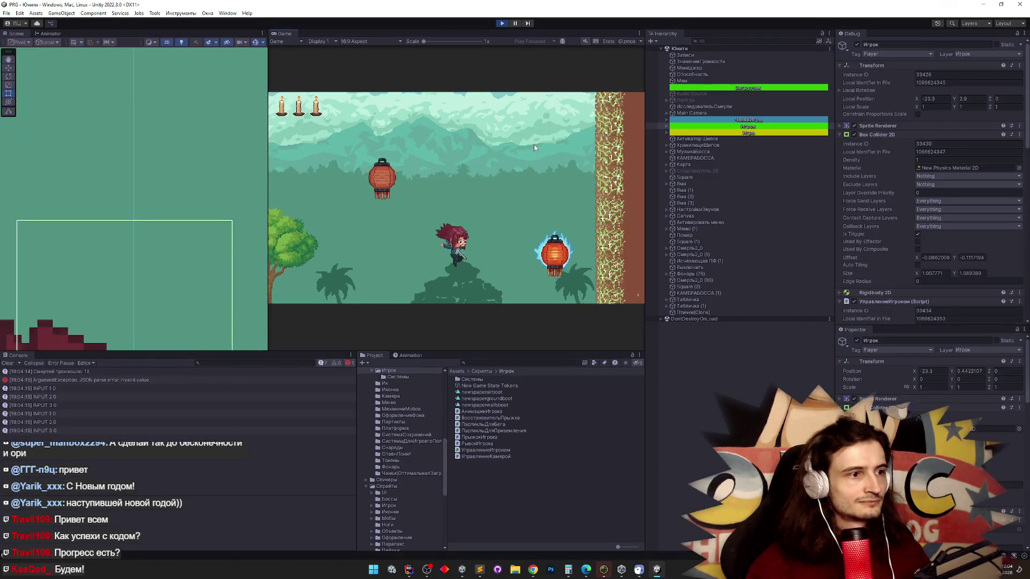
pyautogui.hotkey('shift', 'space')
pyautogui.press('d')
pyautogui.press('a')
pyautogui.press('d')
pyautogui.press('a')
pyautogui.press('d')
pyautogui.press('a')
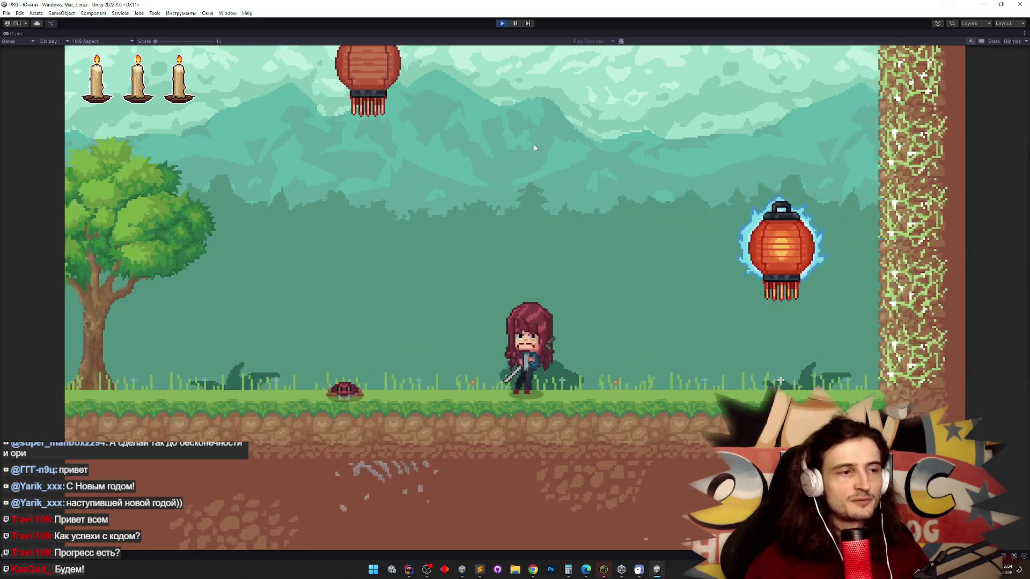
pyautogui.press('d')
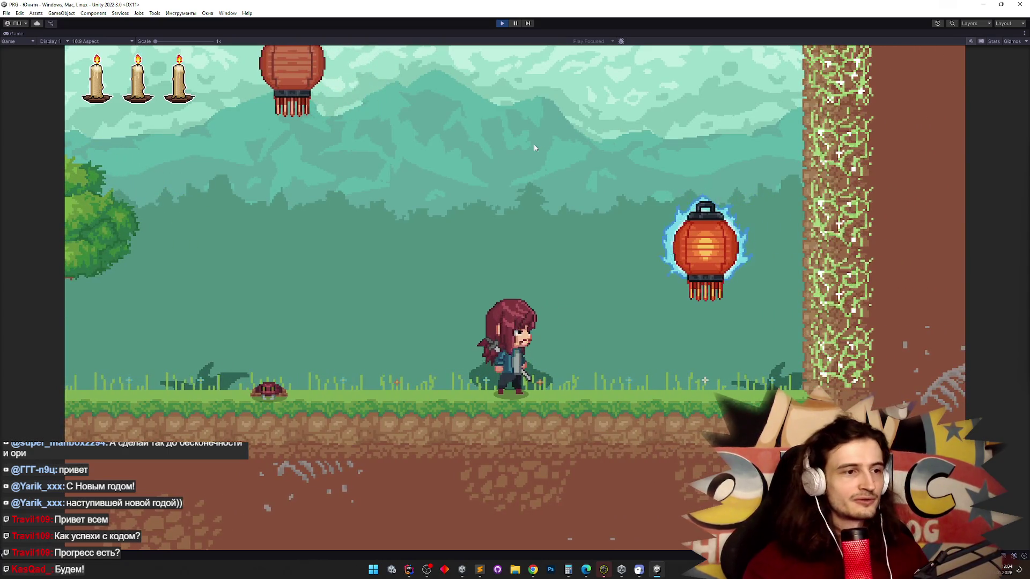
pyautogui.press('space')
pyautogui.press('a')
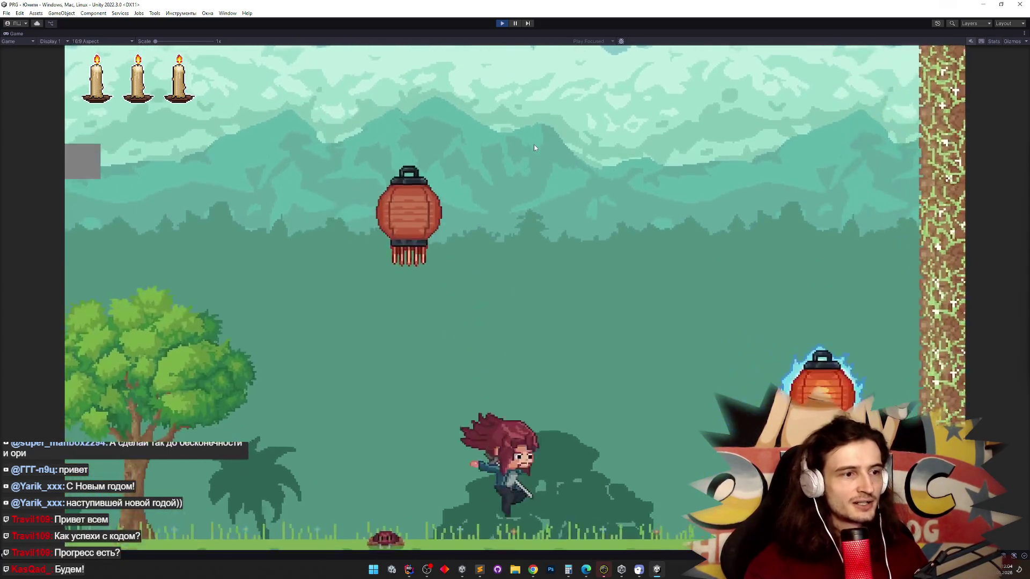
pyautogui.press('d')
pyautogui.press('a')
pyautogui.press('d')
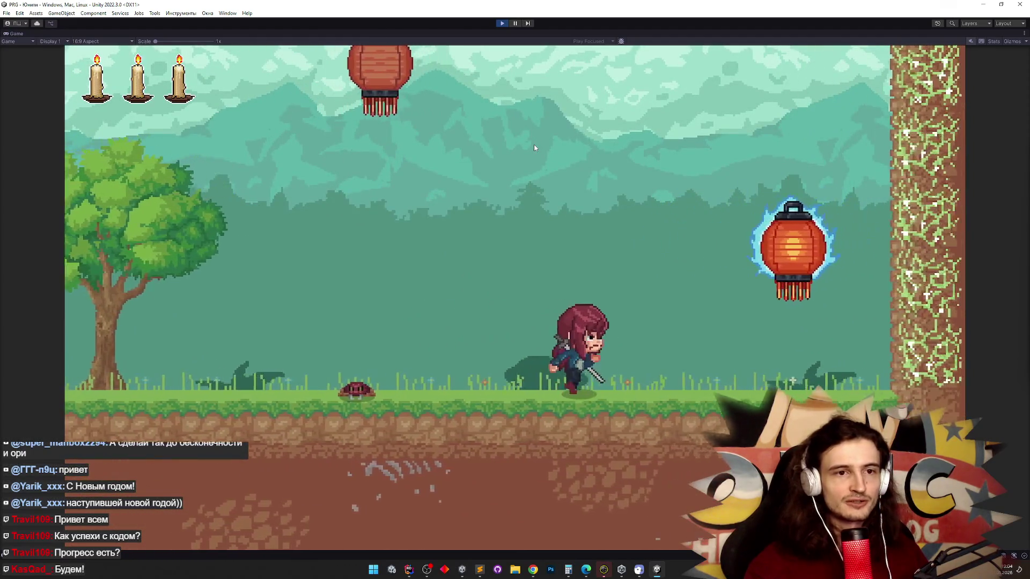
pyautogui.press('space')
pyautogui.press('space')
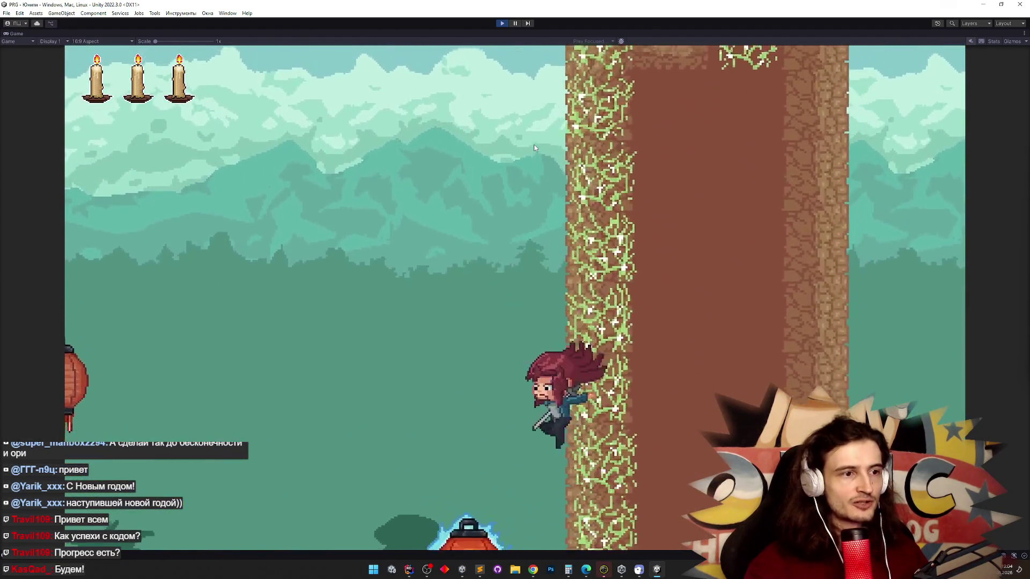
pyautogui.press('space')
pyautogui.press('space')
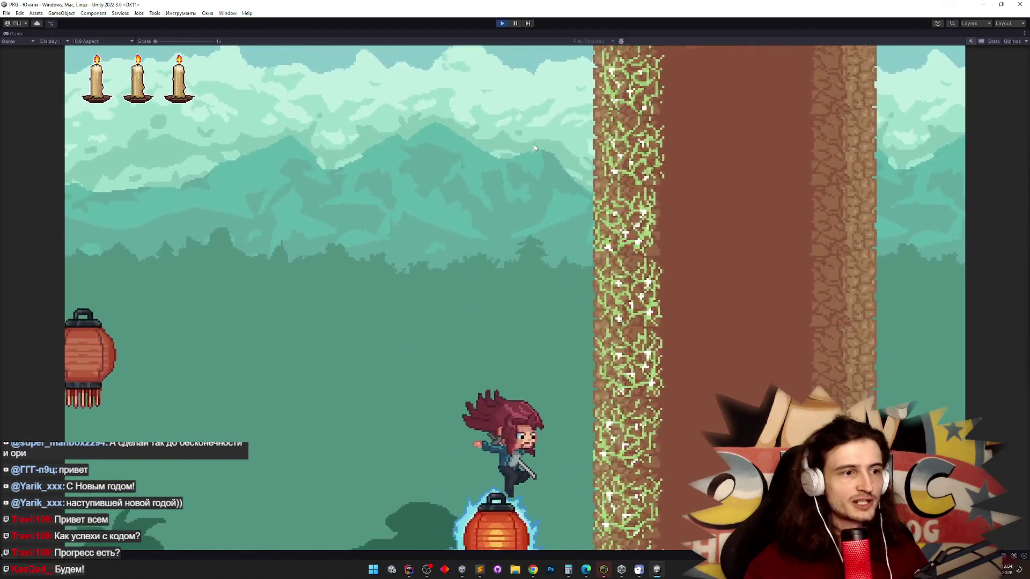
pyautogui.press('space')
pyautogui.press('space')
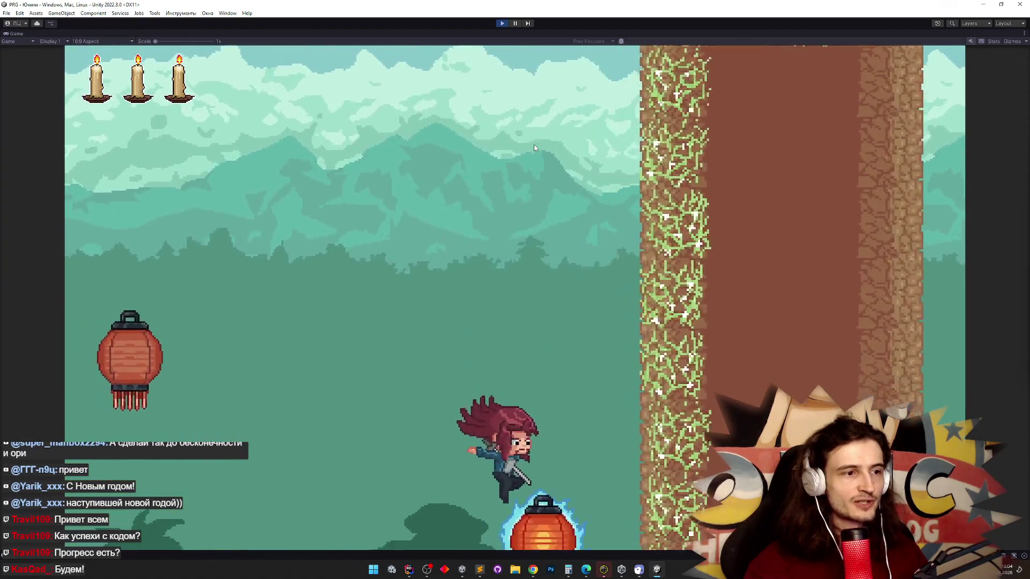
pyautogui.press('space')
pyautogui.press('space')
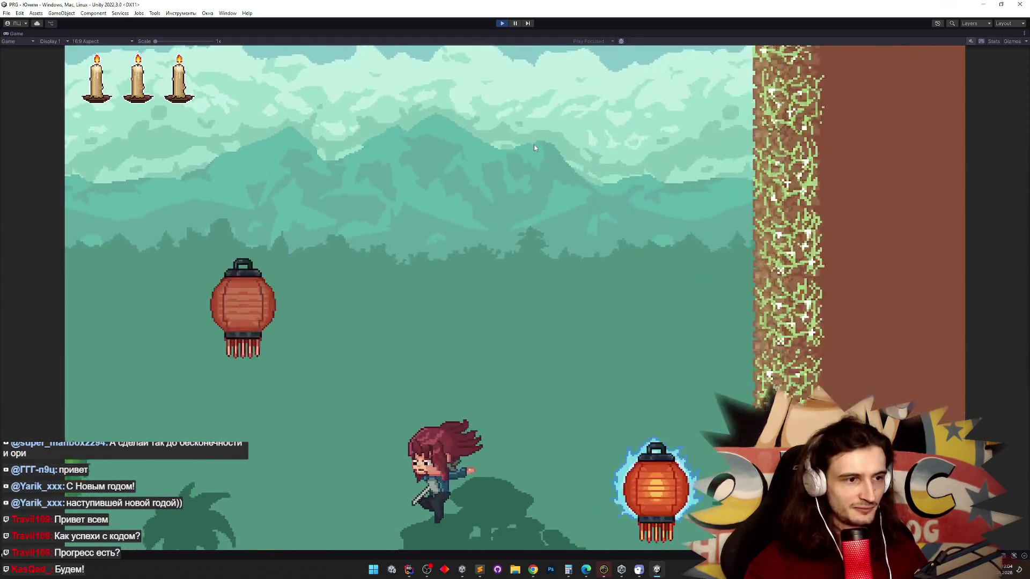
pyautogui.press('space')
pyautogui.press('space')
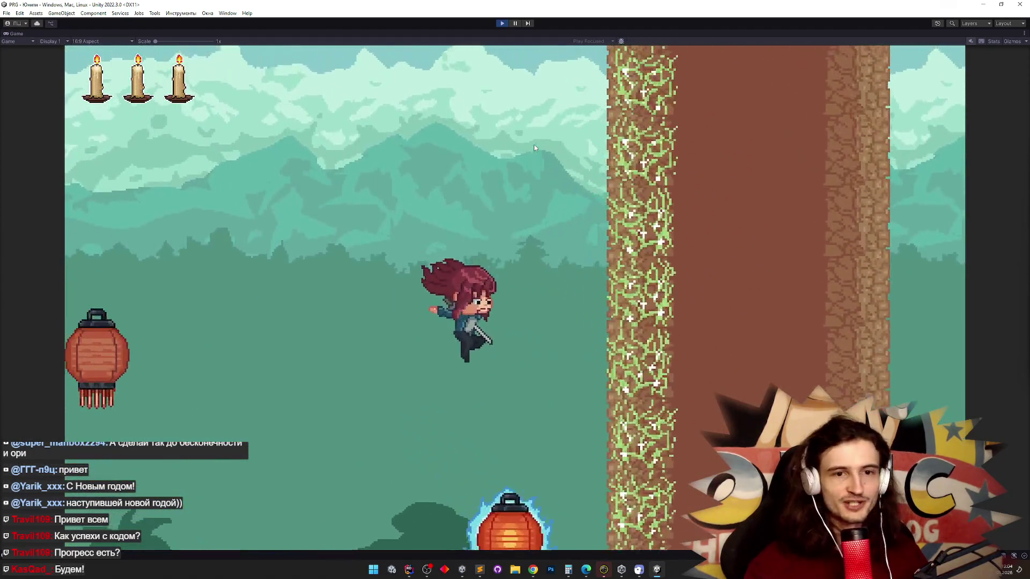
pyautogui.press('space')
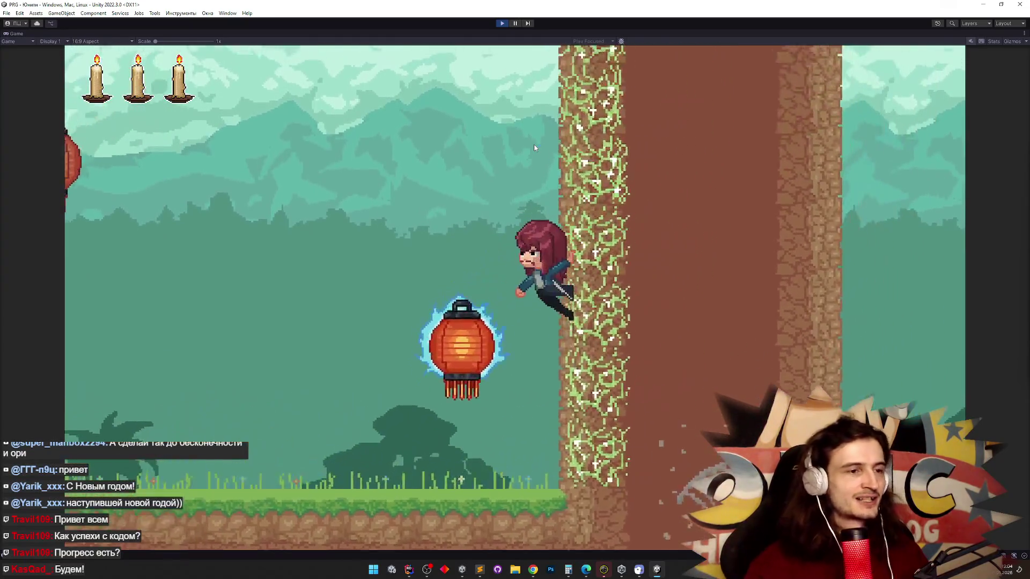
pyautogui.press('space')
pyautogui.press('space')
pyautogui.press('space')
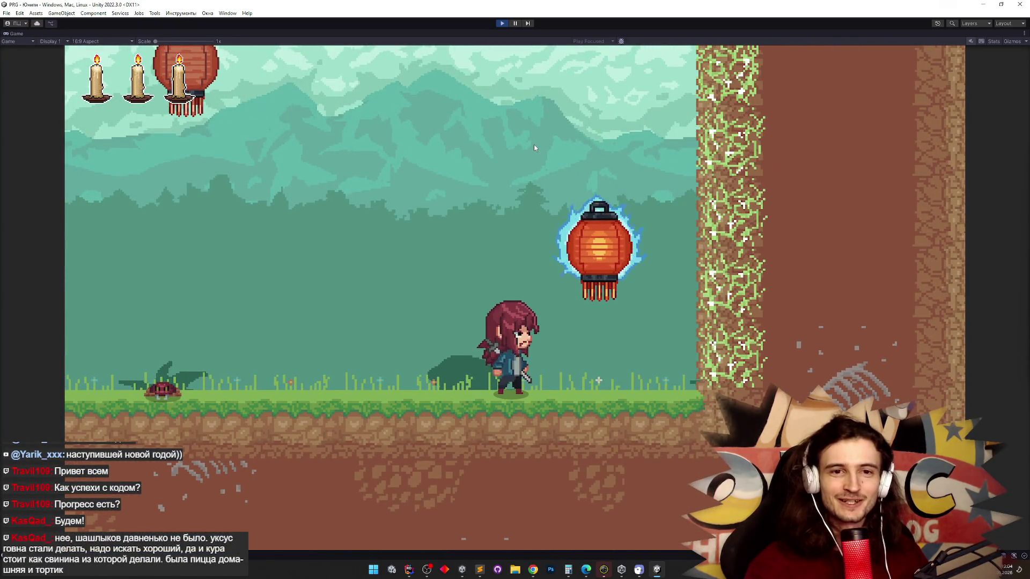
pyautogui.press('a')
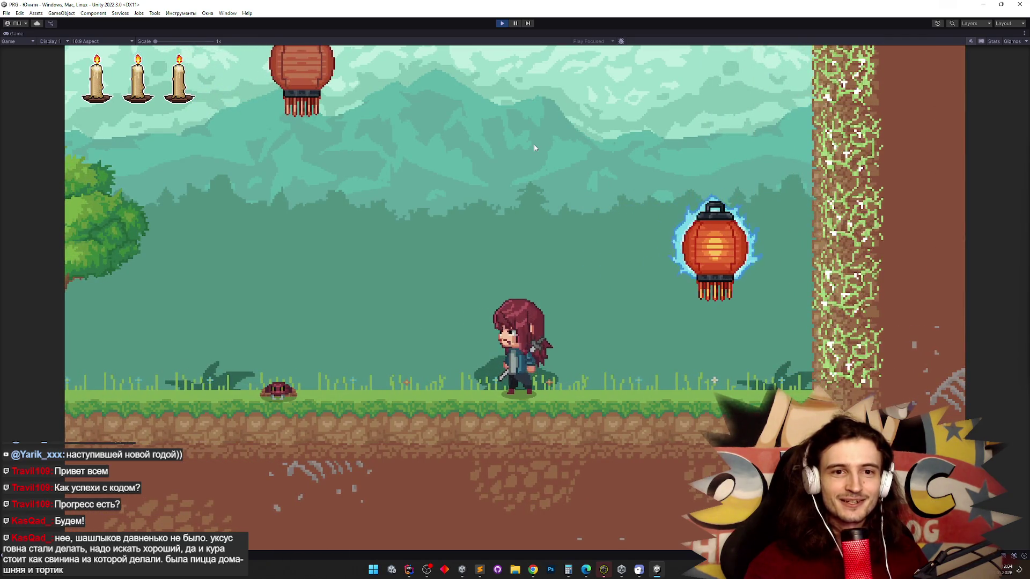
pyautogui.press('space')
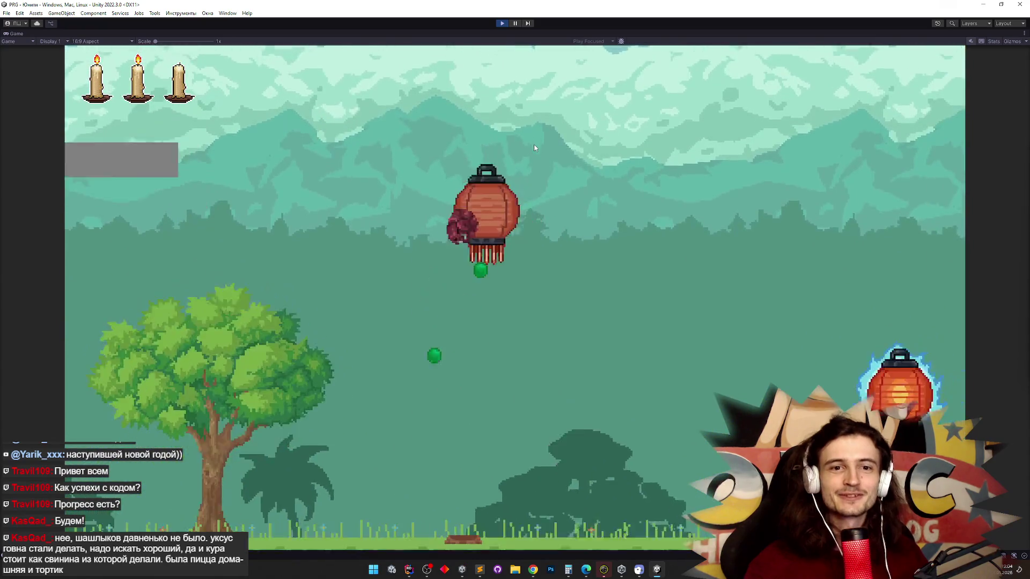
pyautogui.press('d')
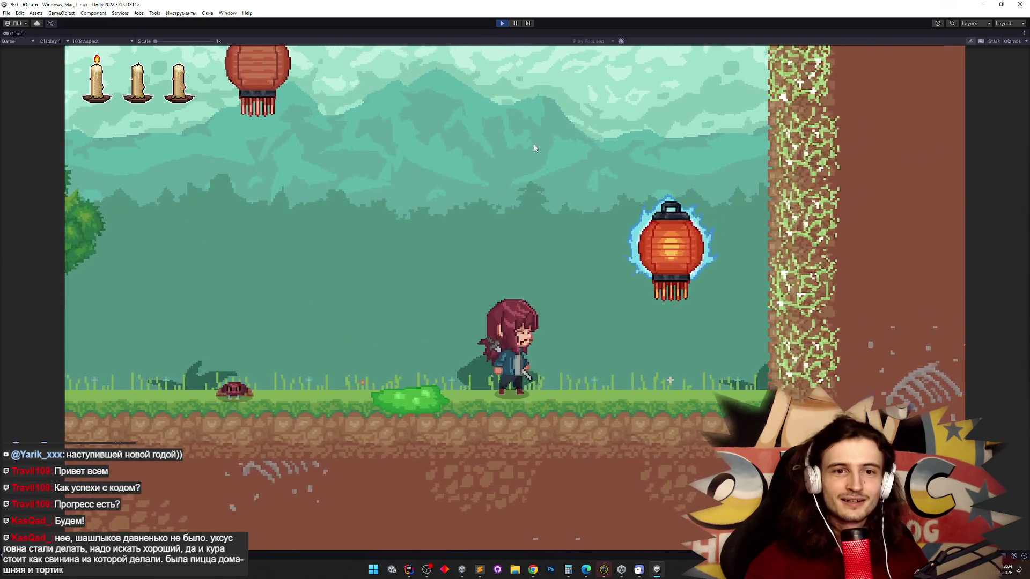
pyautogui.press('a')
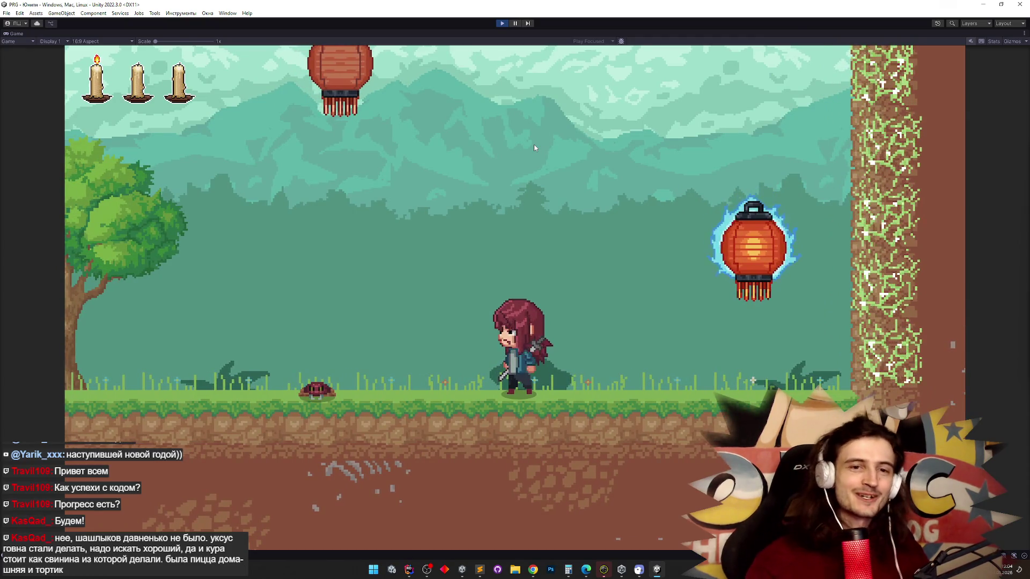
pyautogui.press('space')
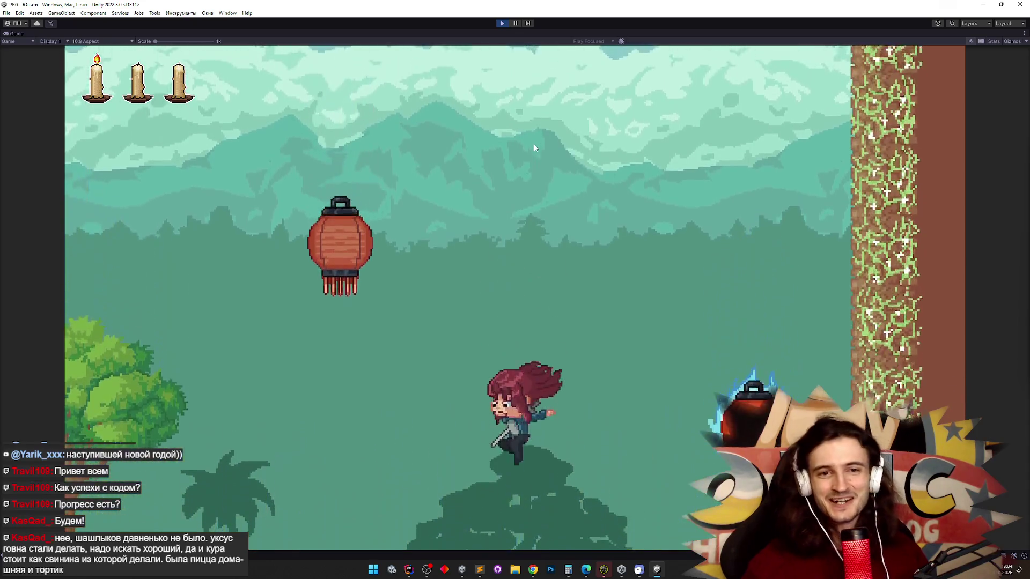
pyautogui.press('d')
pyautogui.press('a')
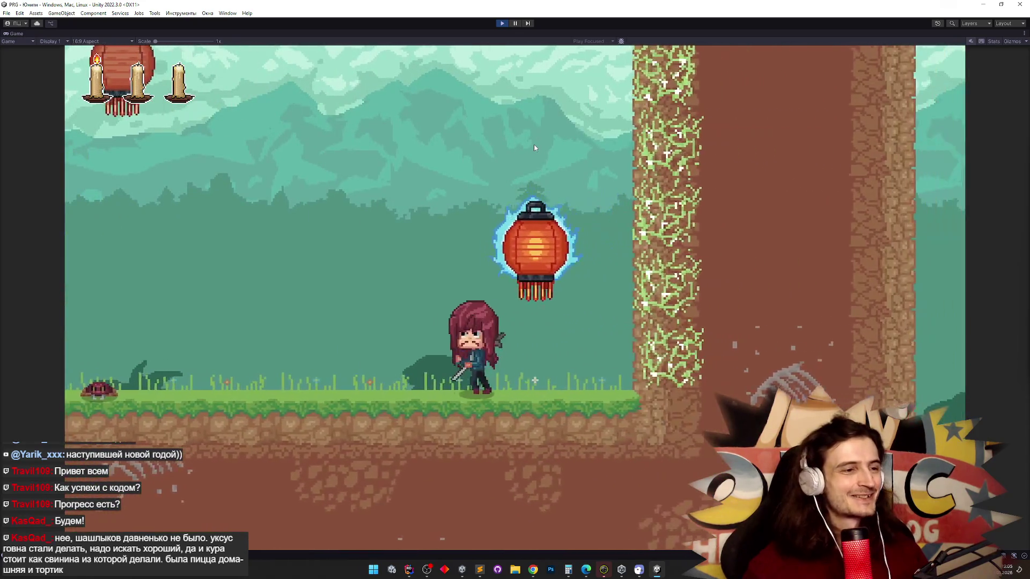
pyautogui.press('space')
pyautogui.press('space')
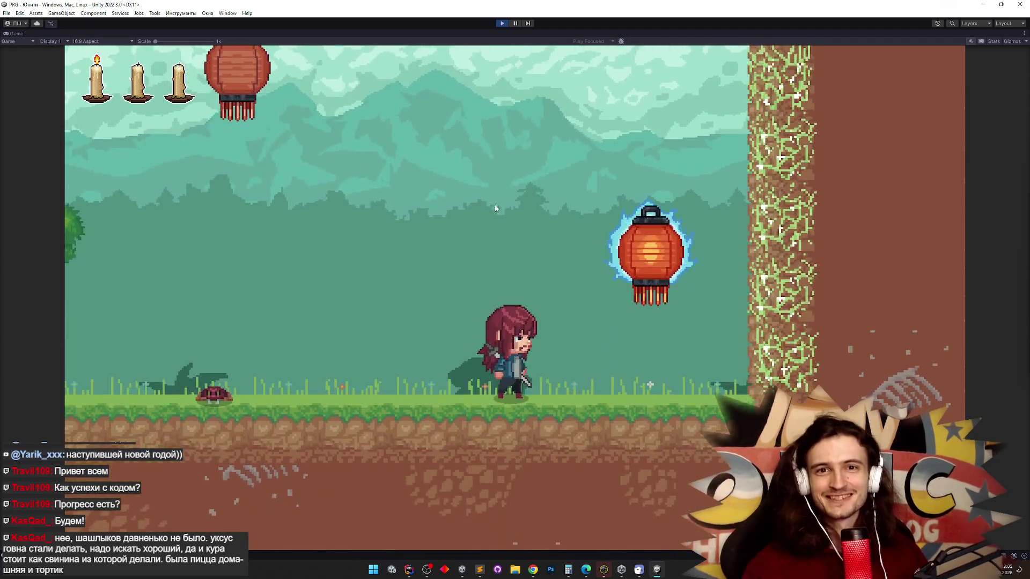
# Run the heroine right and jump several times.
pyautogui.press('d')
pyautogui.press('space')
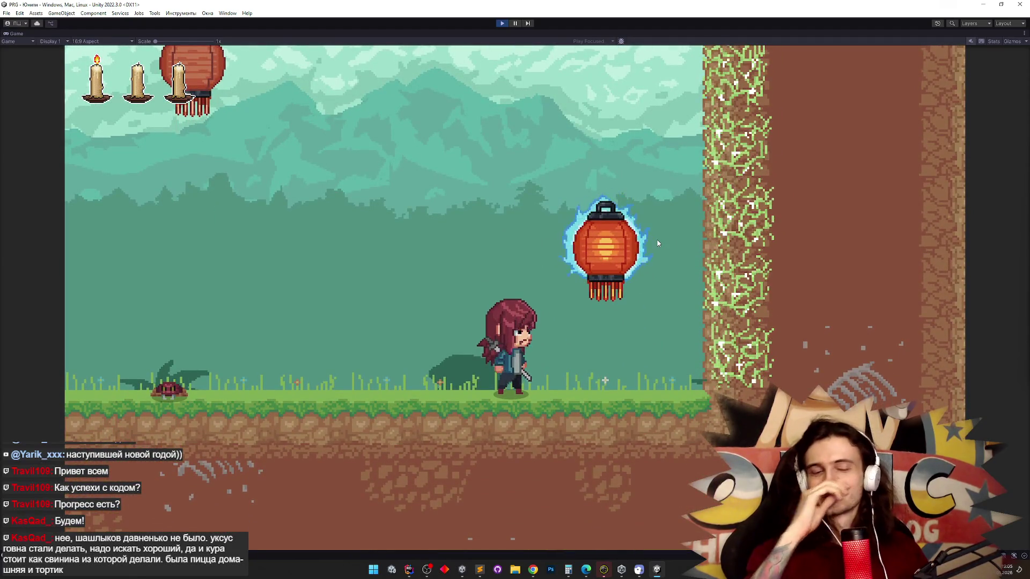
pyautogui.press('space')
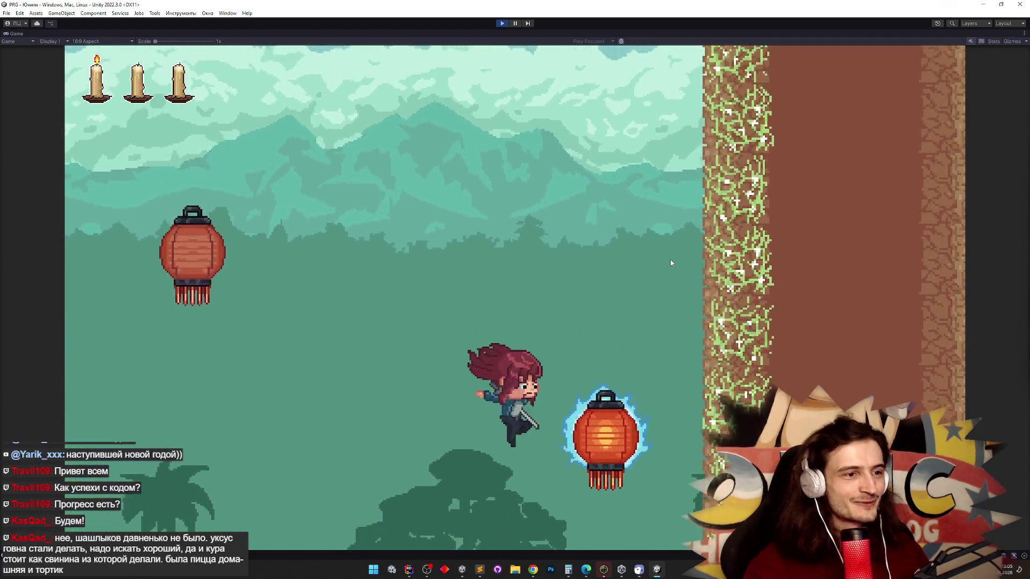
pyautogui.press('space')
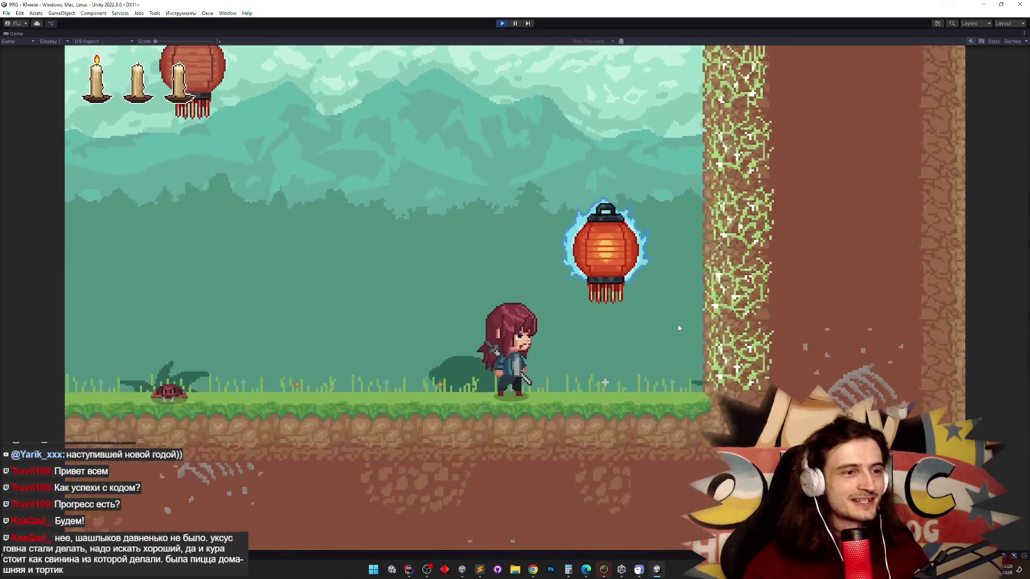
pyautogui.press('space')
pyautogui.press('space')
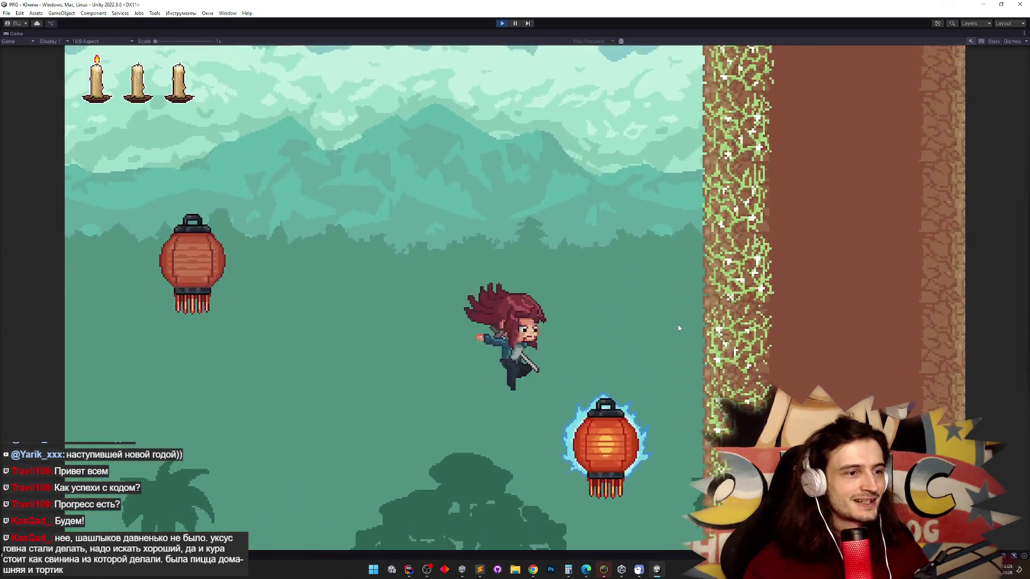
# Run back and forth to test turning, including a wall jump and leap back left.
pyautogui.press('a')
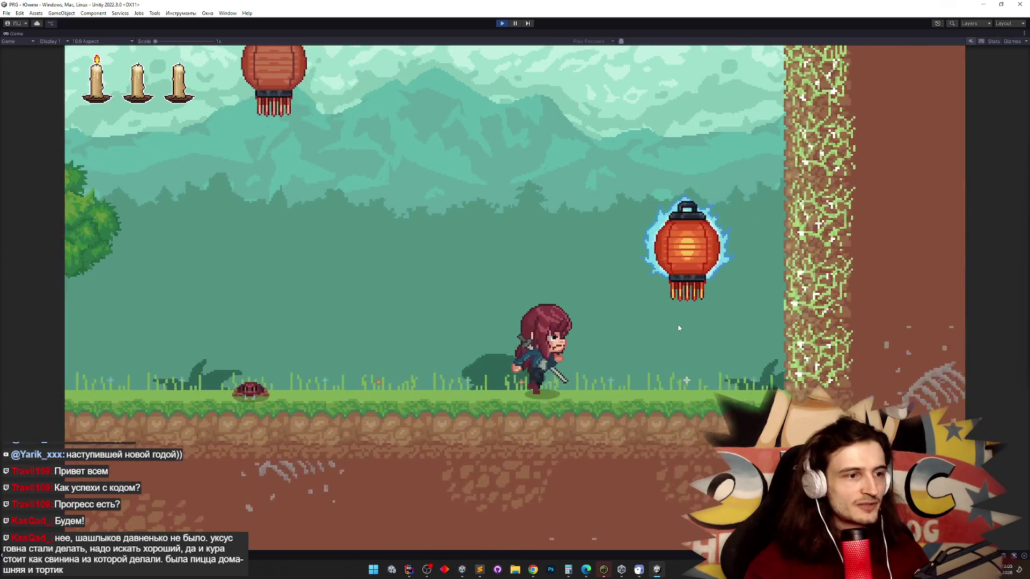
pyautogui.press('d')
pyautogui.press('a')
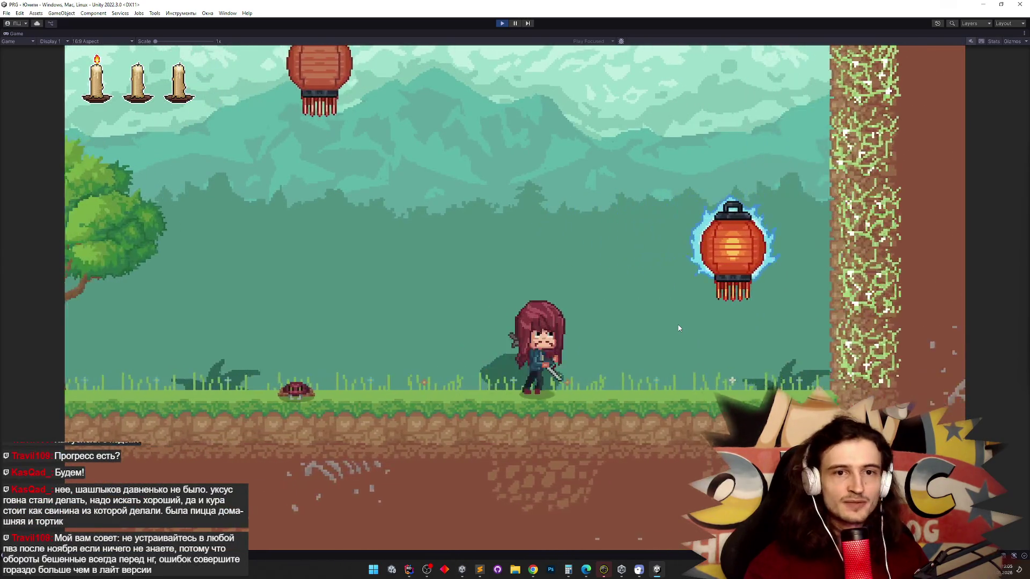
pyautogui.press('d')
pyautogui.press('space')
pyautogui.press('a')
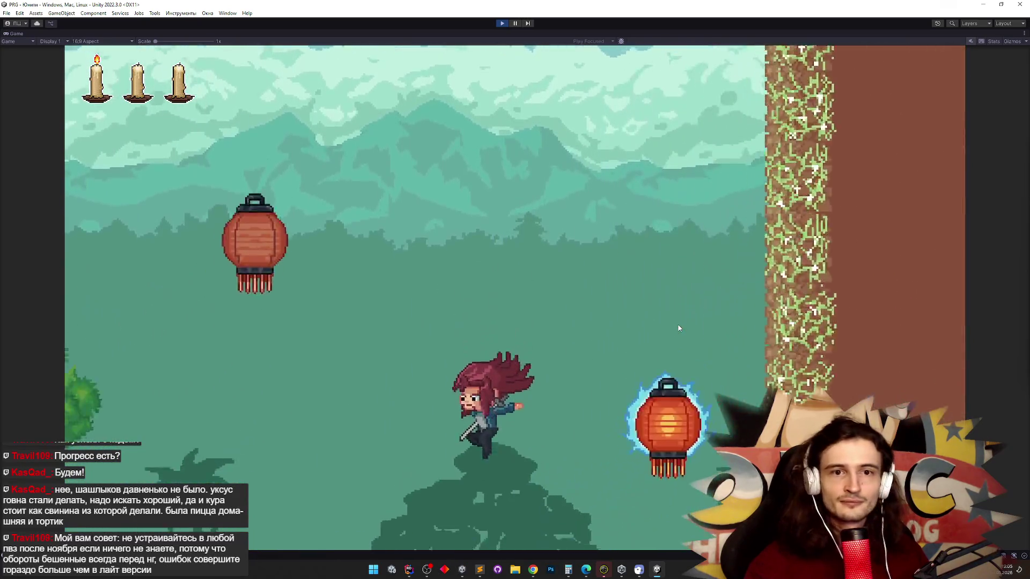
pyautogui.press('d')
pyautogui.press('a')
pyautogui.press('d')
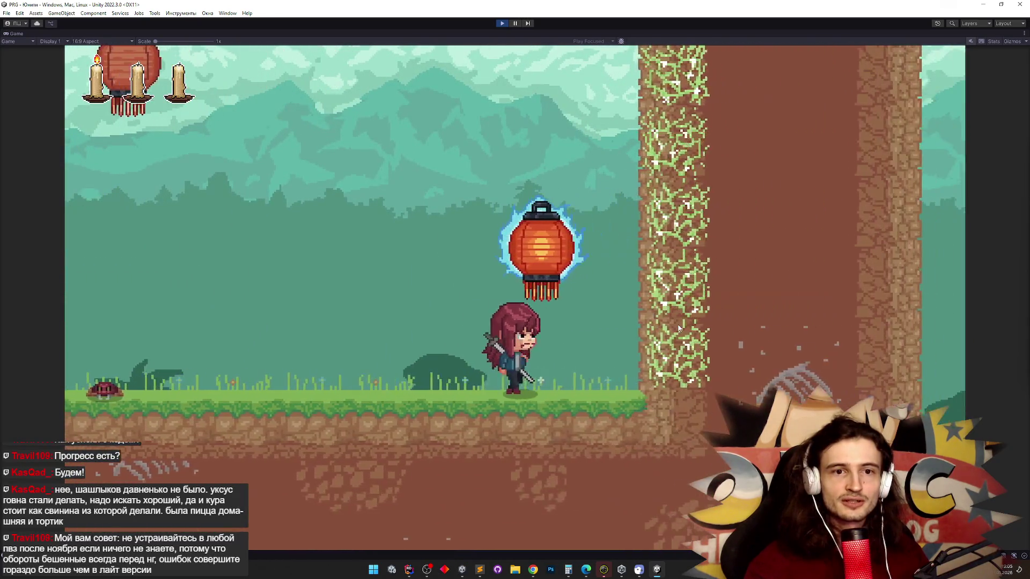
pyautogui.press('a')
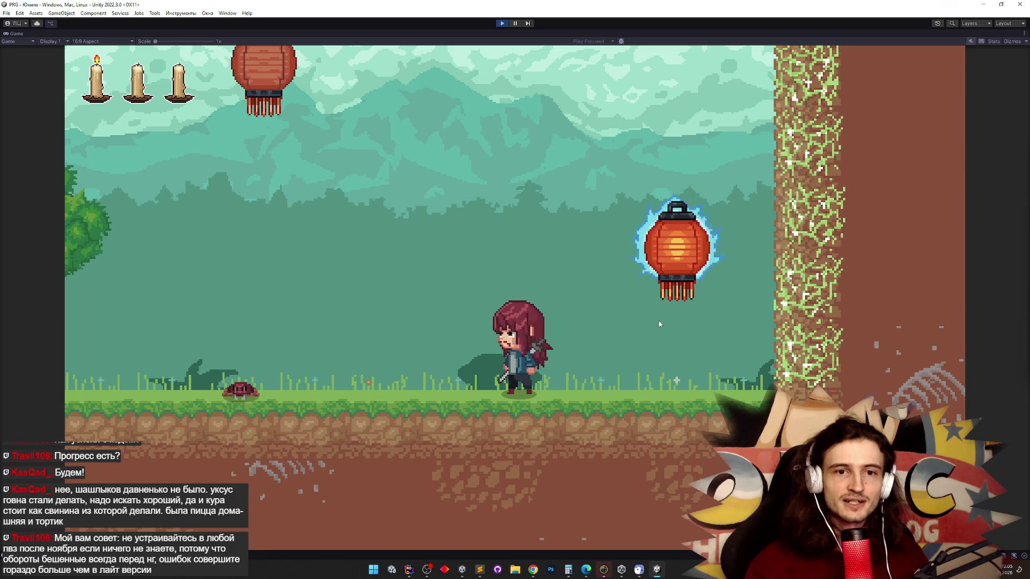
pyautogui.press('a')
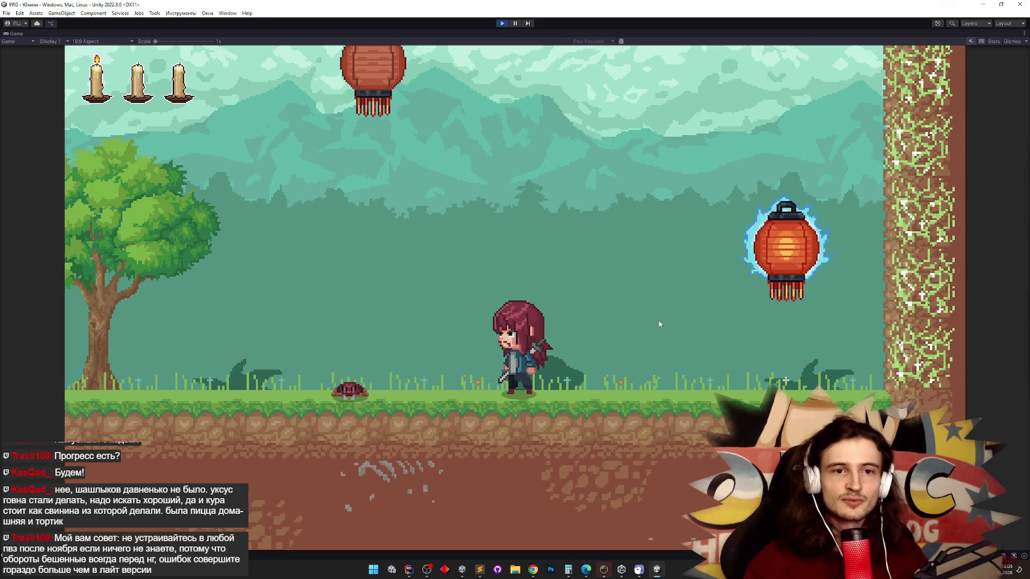
# Run to the vine wall and jump around the lantern, then turn left and jump.
pyautogui.press('d')
pyautogui.press('space')
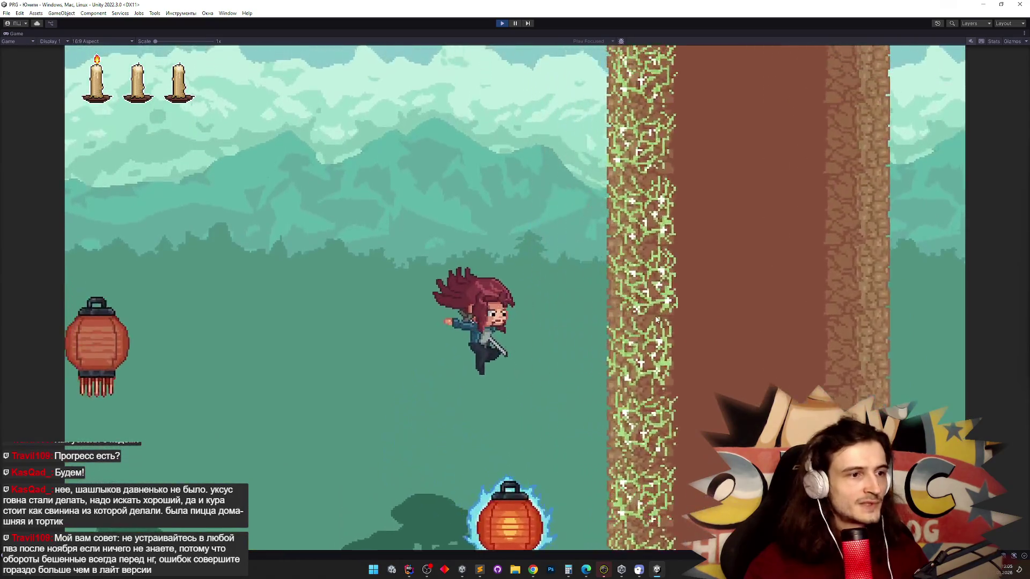
pyautogui.press('d')
pyautogui.press('space')
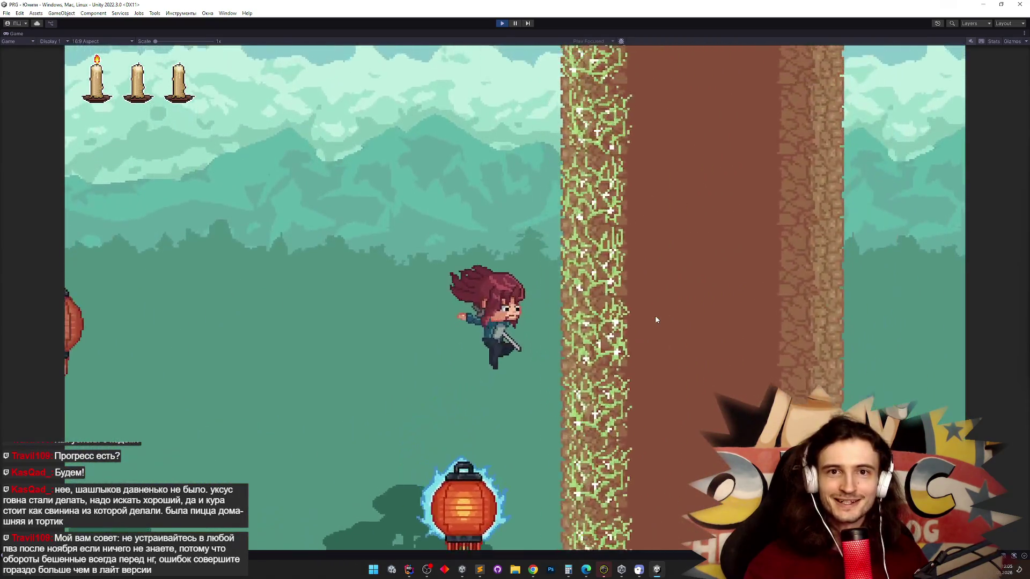
pyautogui.press('d')
pyautogui.press('a')
pyautogui.press('space')
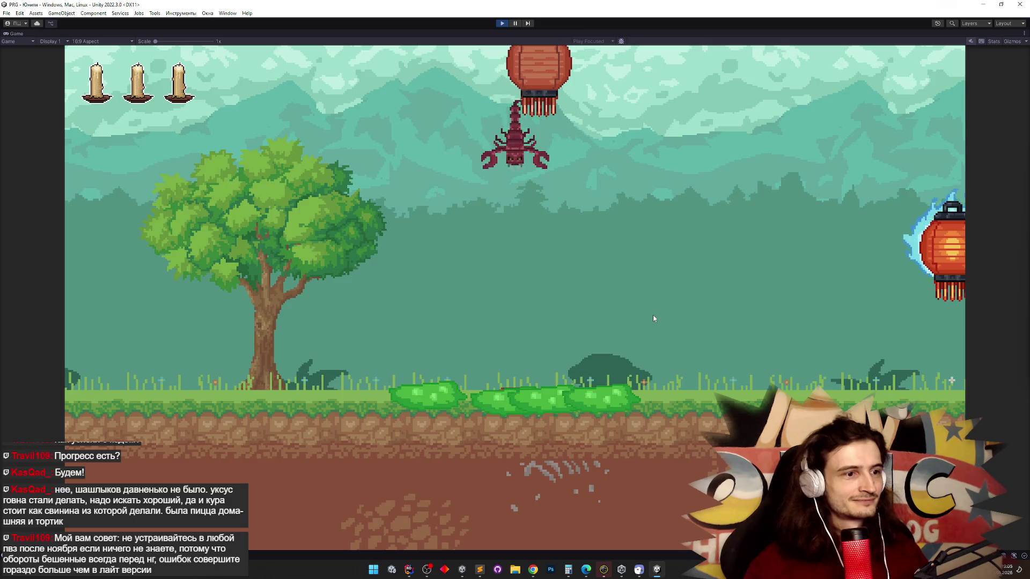
# Respawn after dying, test turning right and left again, and bring up the to-do list.
pyautogui.hotkey('shift', 'space')
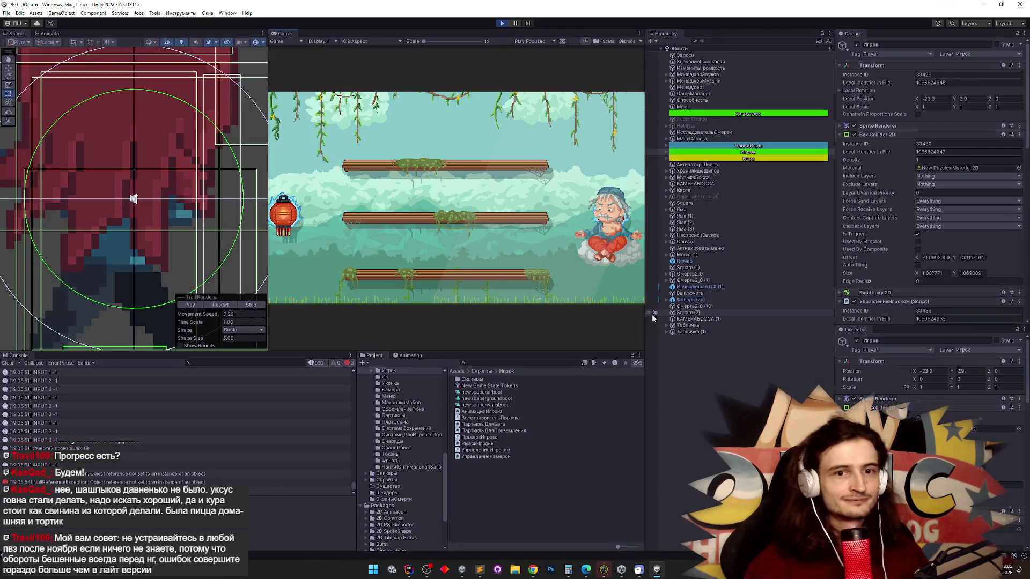
pyautogui.hotkey('shift', 'space')
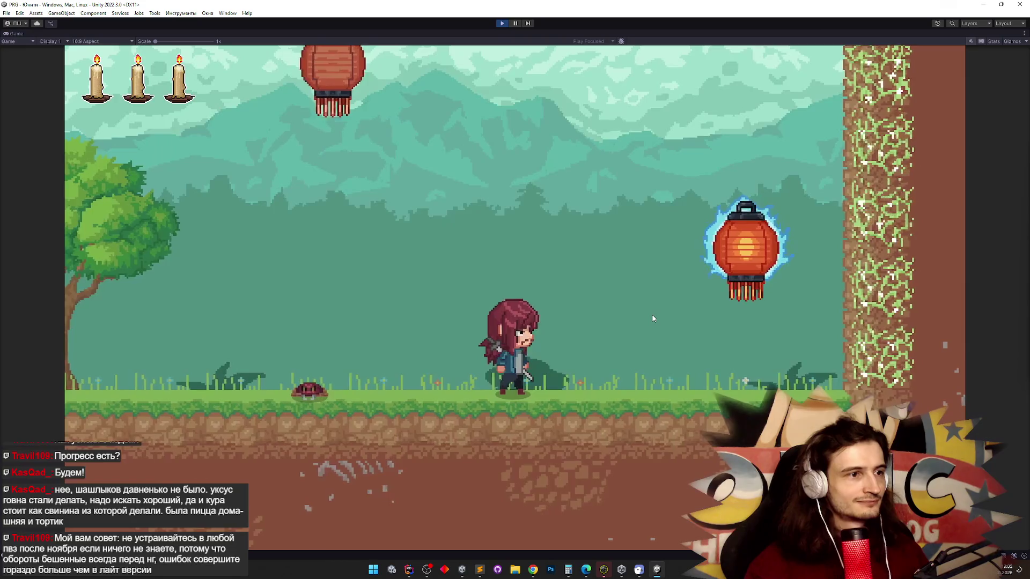
pyautogui.press('d')
pyautogui.press('a')
pyautogui.press('d')
pyautogui.press('a')
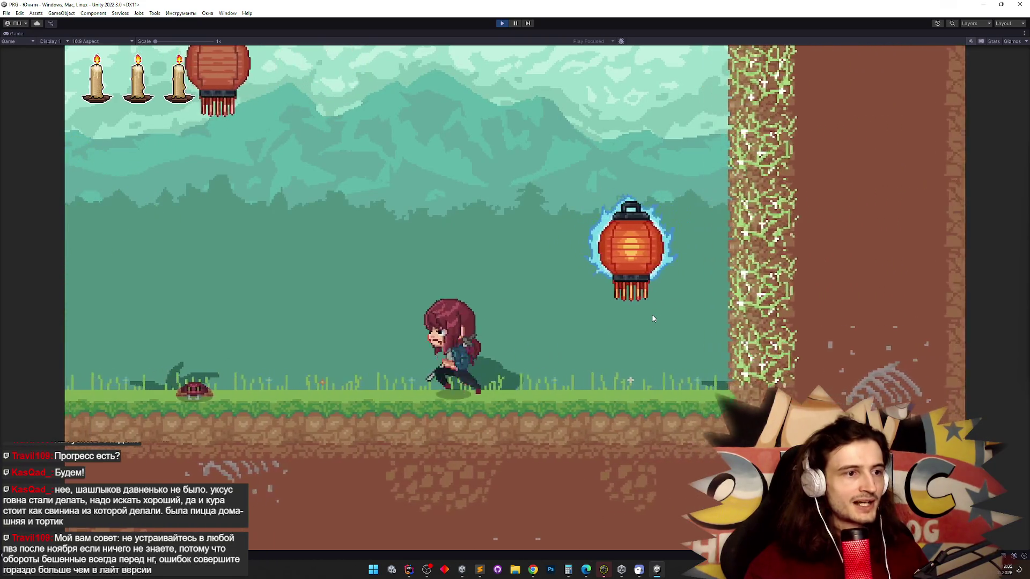
pyautogui.hotkey('alt', 'Tab')
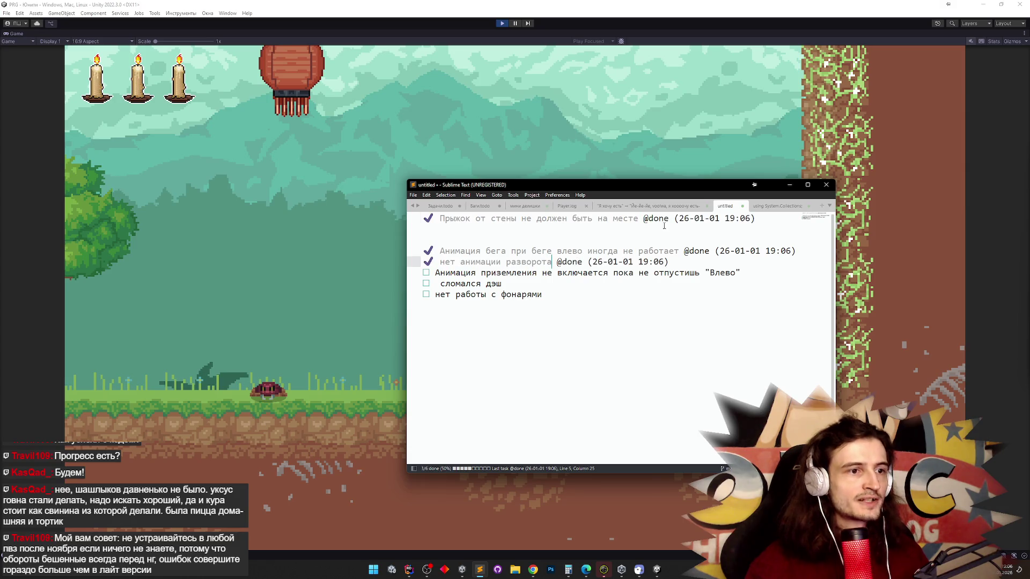
# Resume the game, running left to the obelisk pillar and jumping back right.
pyautogui.click(765, 184)
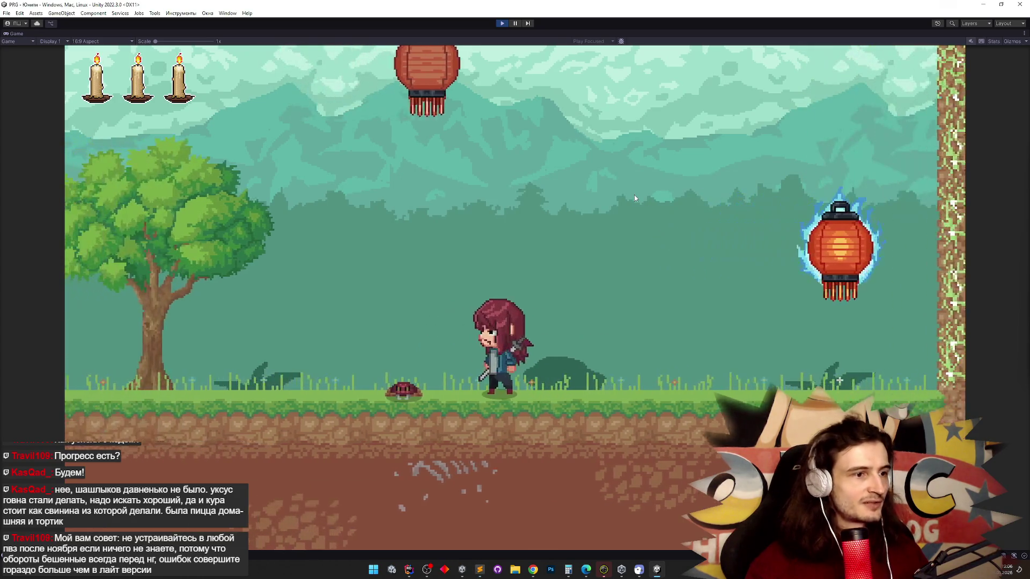
pyautogui.press('Left')
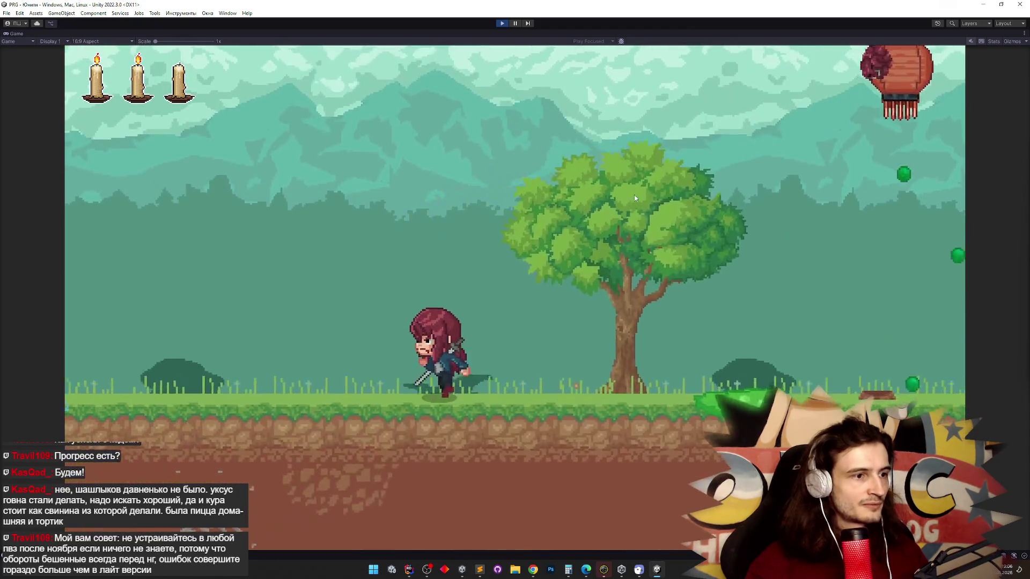
pyautogui.press('space')
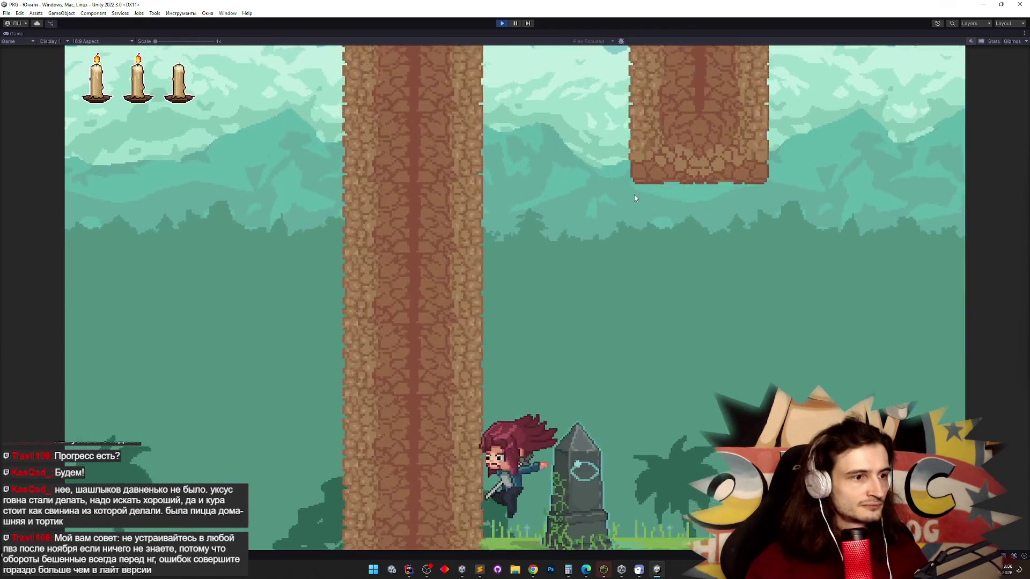
pyautogui.press('space')
pyautogui.press('Right')
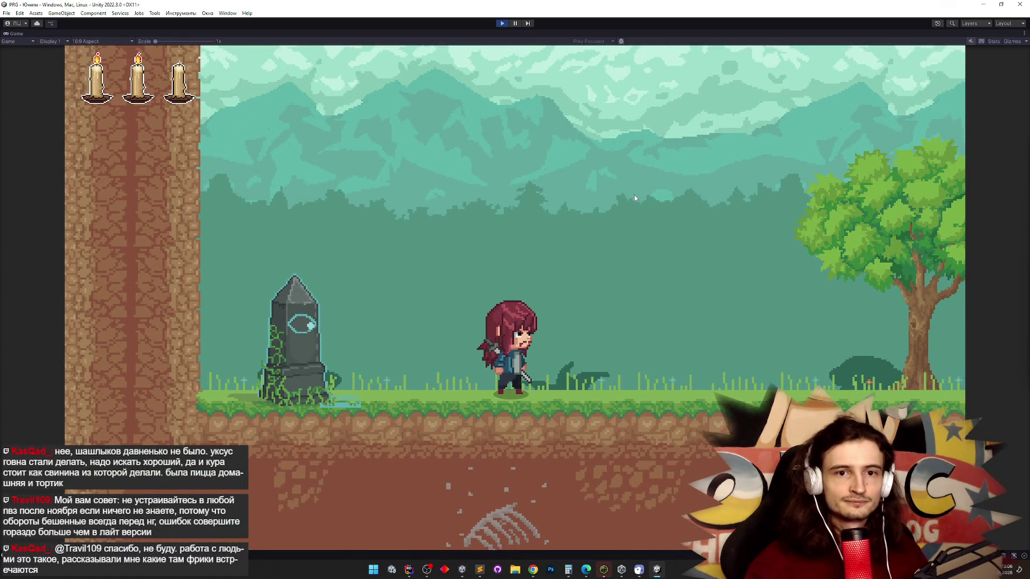
# Switch away through the application launcher and back to Unity.
pyautogui.press('super')
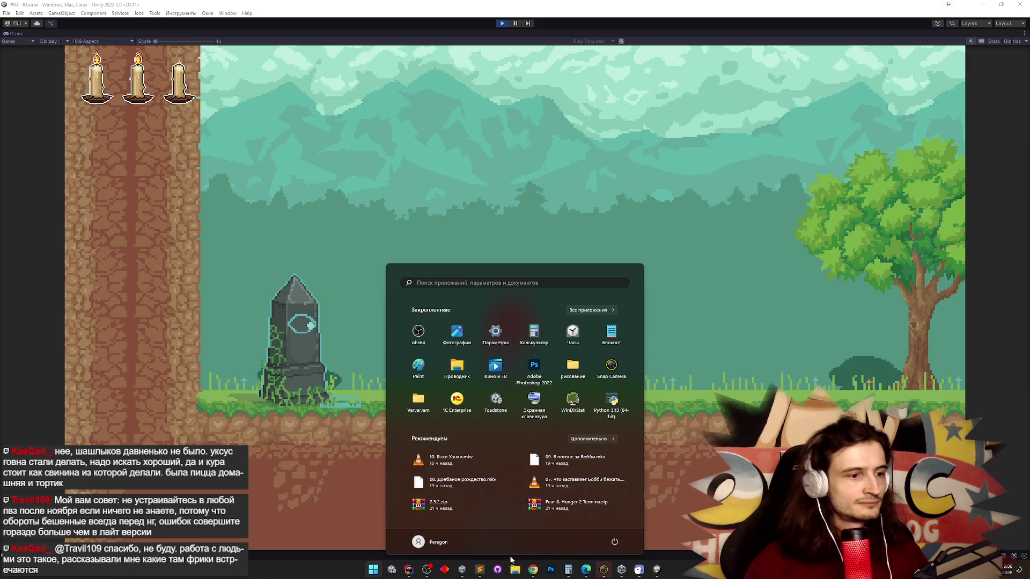
pyautogui.click(485, 570)
pyautogui.hotkey('alt', 'Tab')
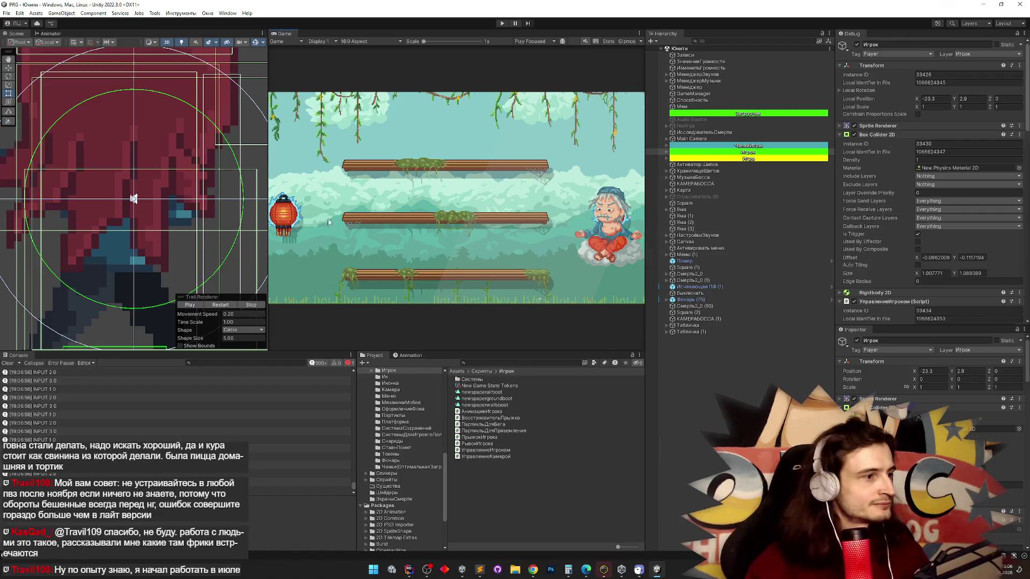
pyautogui.doubleClick(45, 374)
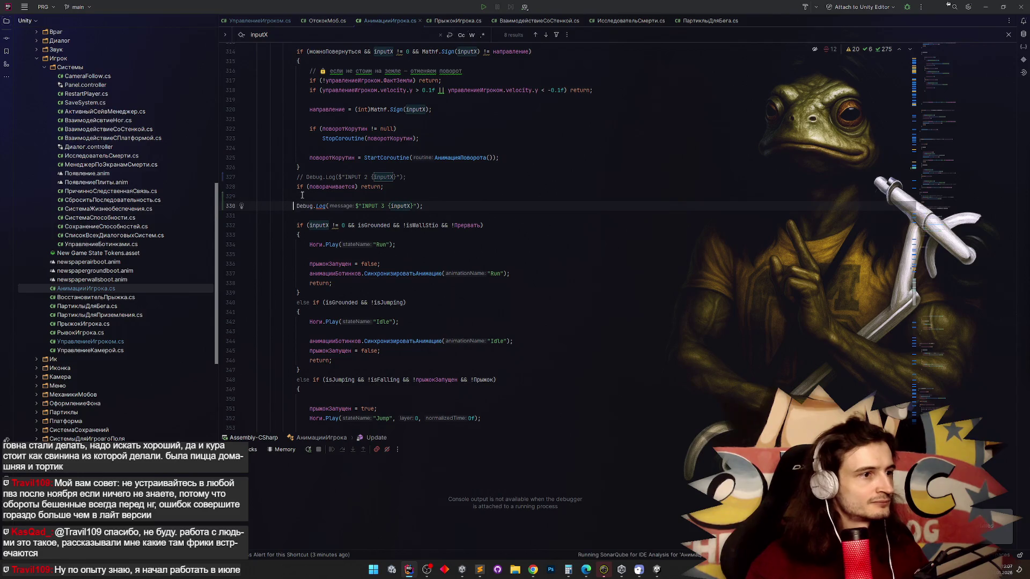
pyautogui.scroll(9, 298, 190)
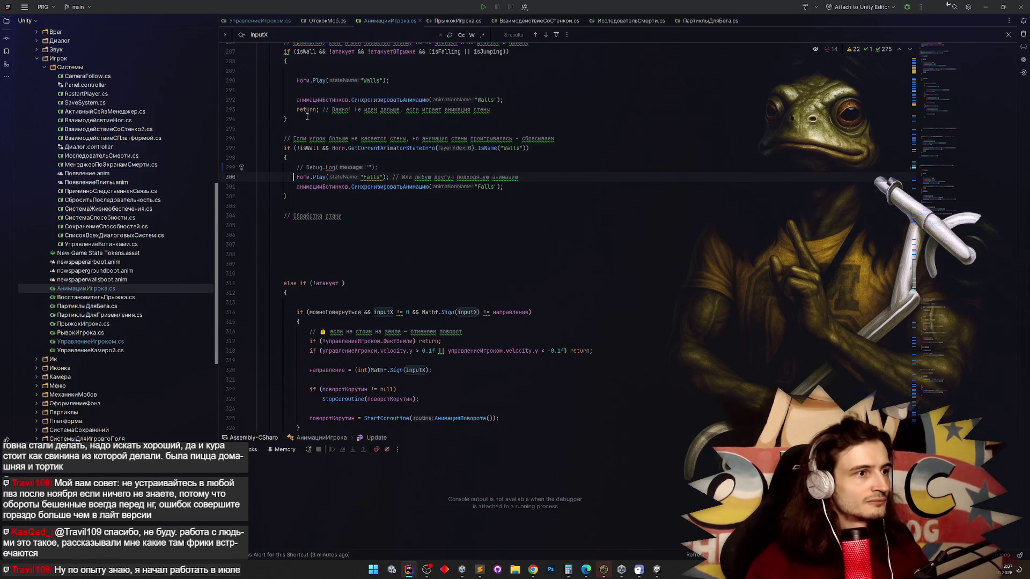
pyautogui.click(990, 8)
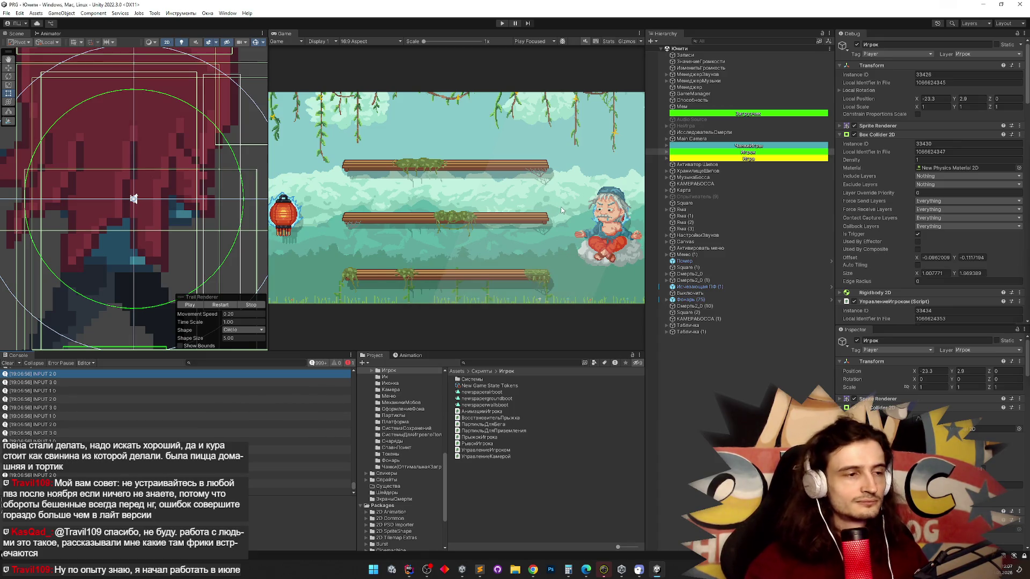
# Clear the Unity Console and briefly start and stop play mode, checking Rider in between.
pyautogui.click(8, 363)
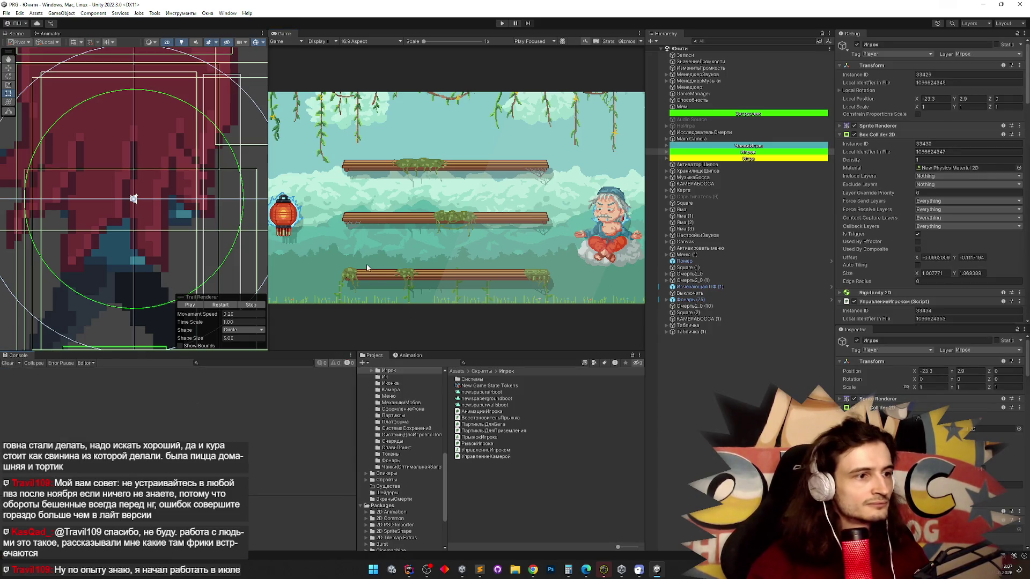
pyautogui.hotkey('ctrl', 'p')
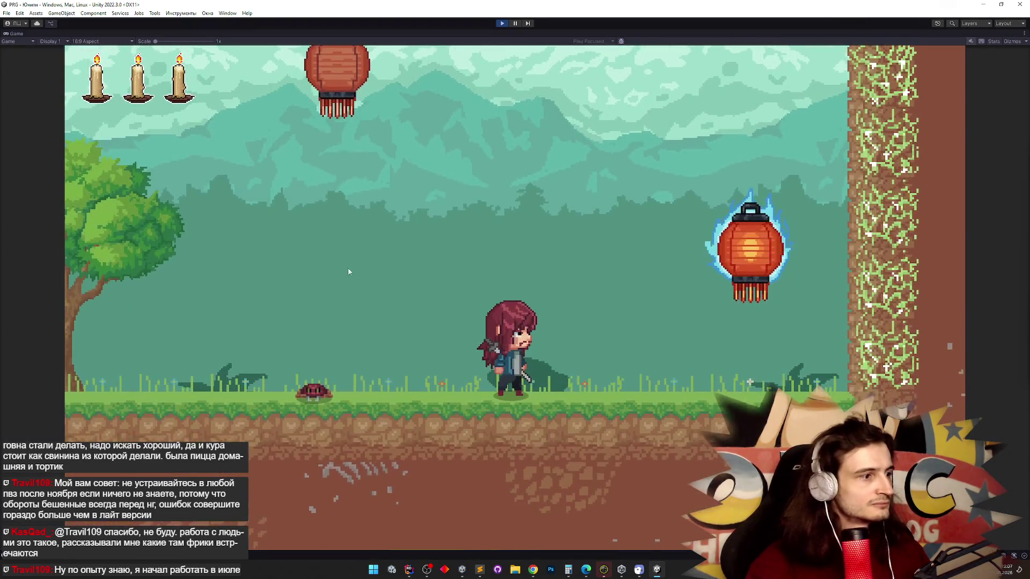
pyautogui.hotkey('ctrl', 'p')
pyautogui.hotkey('alt', 'Tab')
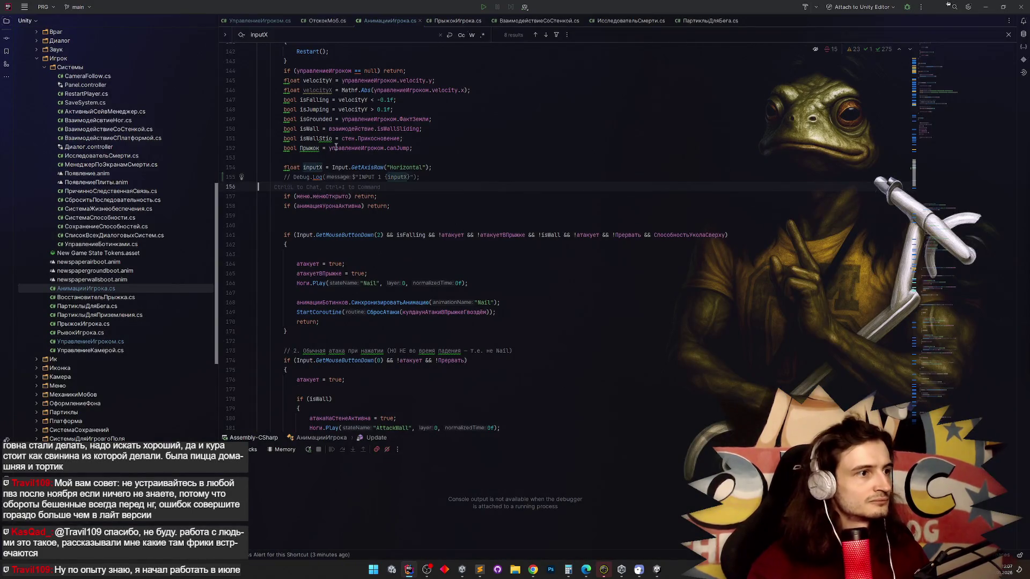
pyautogui.click(986, 7)
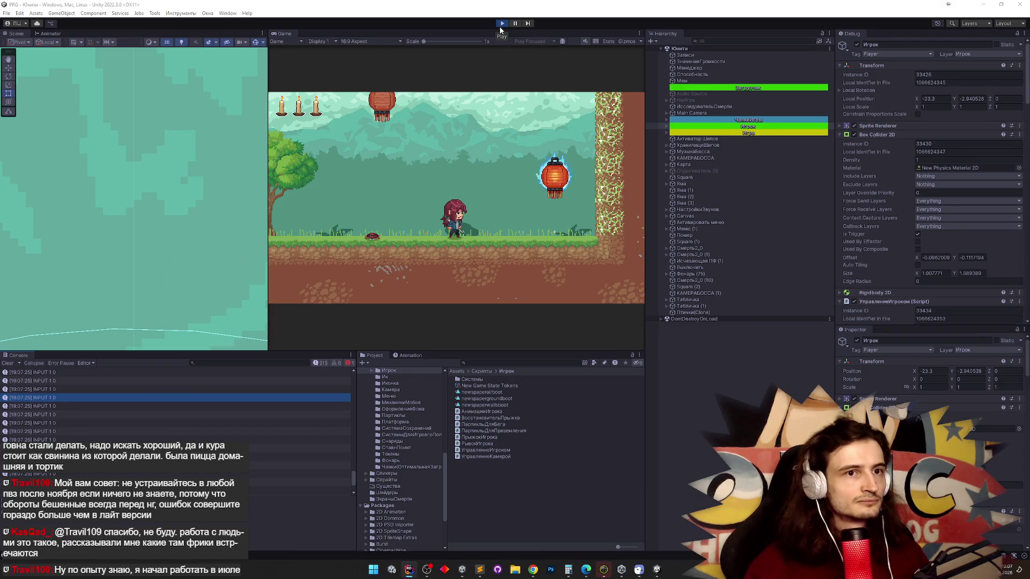
pyautogui.hotkey('ctrl', 'p')
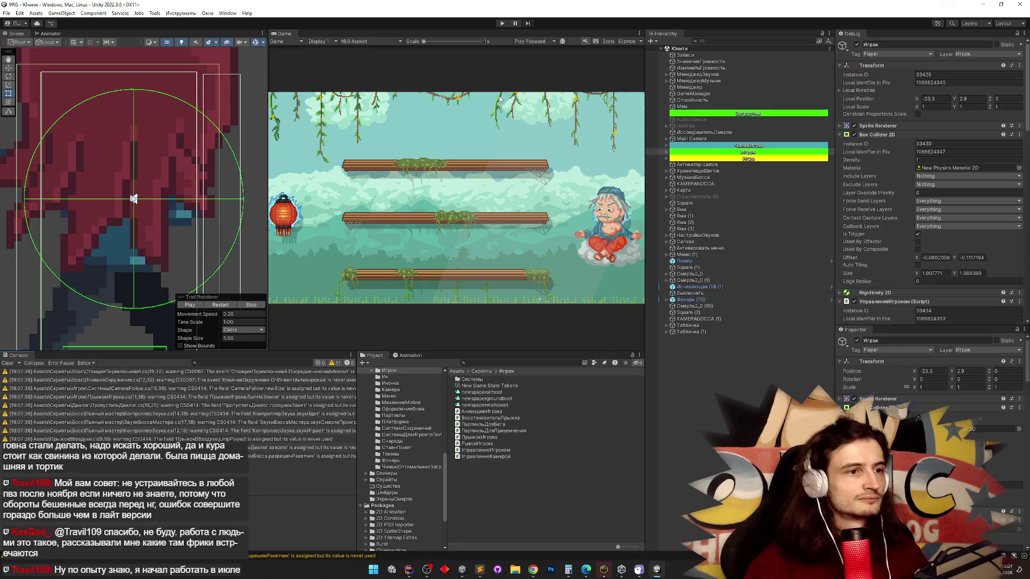
# Play-test again, jumping toward the lantern and dashing, then stop play mode.
pyautogui.hotkey('ctrl', 'p')
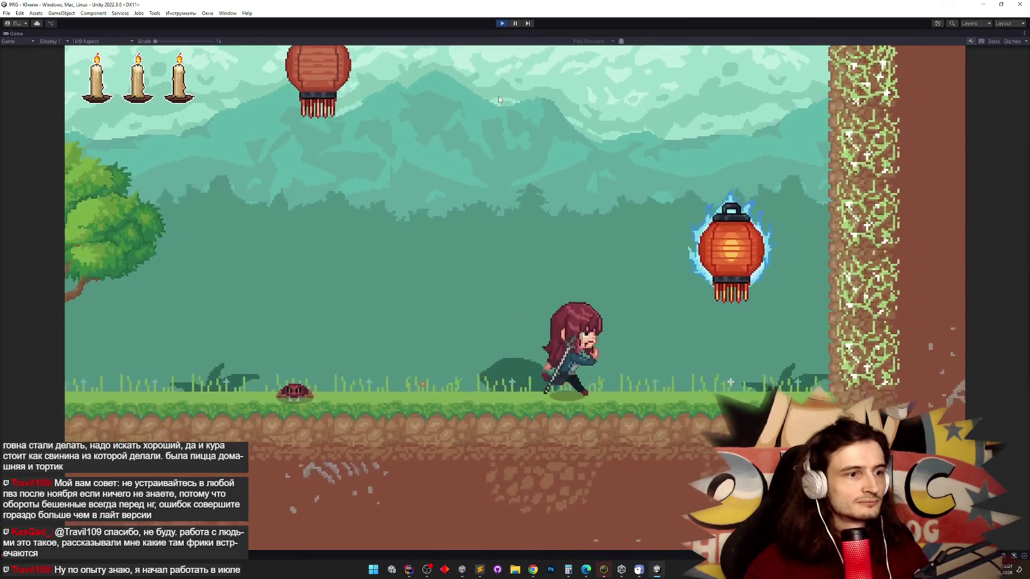
pyautogui.press('space')
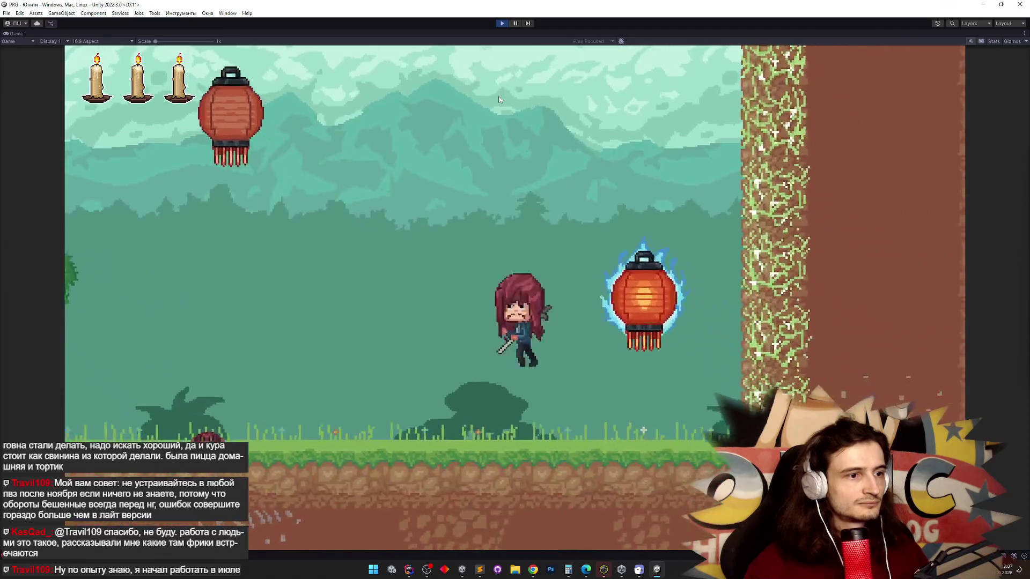
pyautogui.hotkey('shift', 'space')
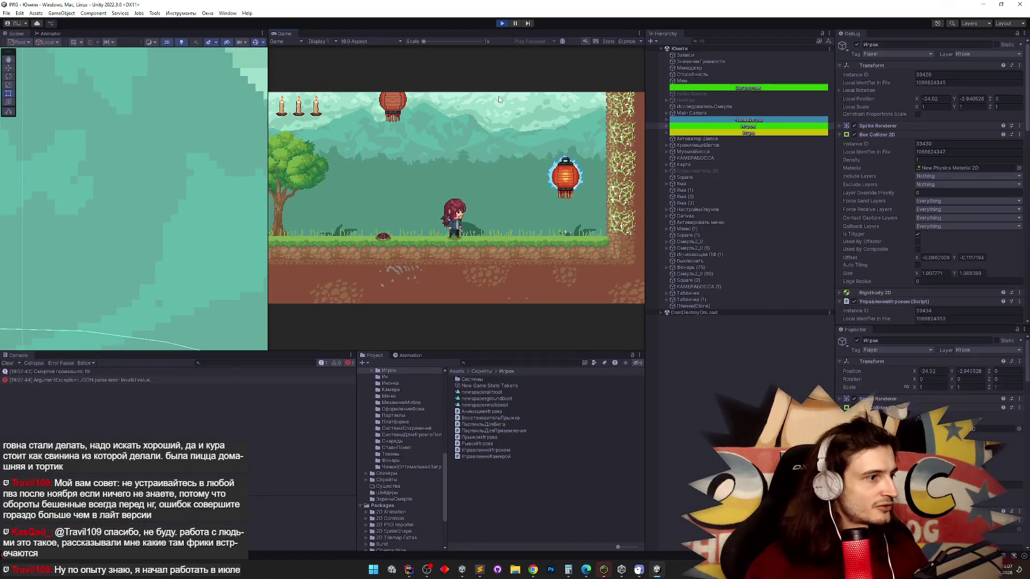
pyautogui.hotkey('shift', 'space')
pyautogui.press('space')
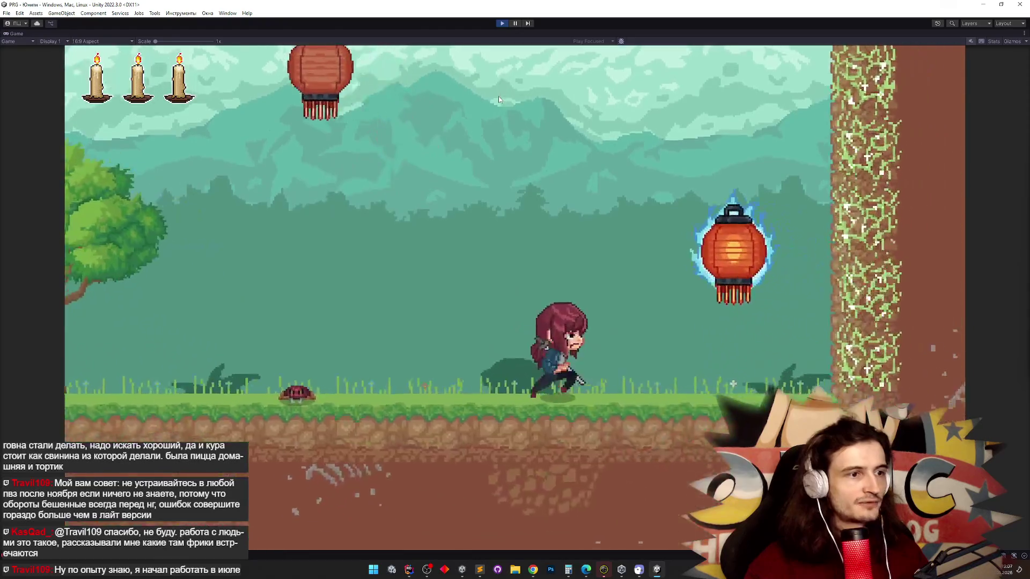
pyautogui.press('space')
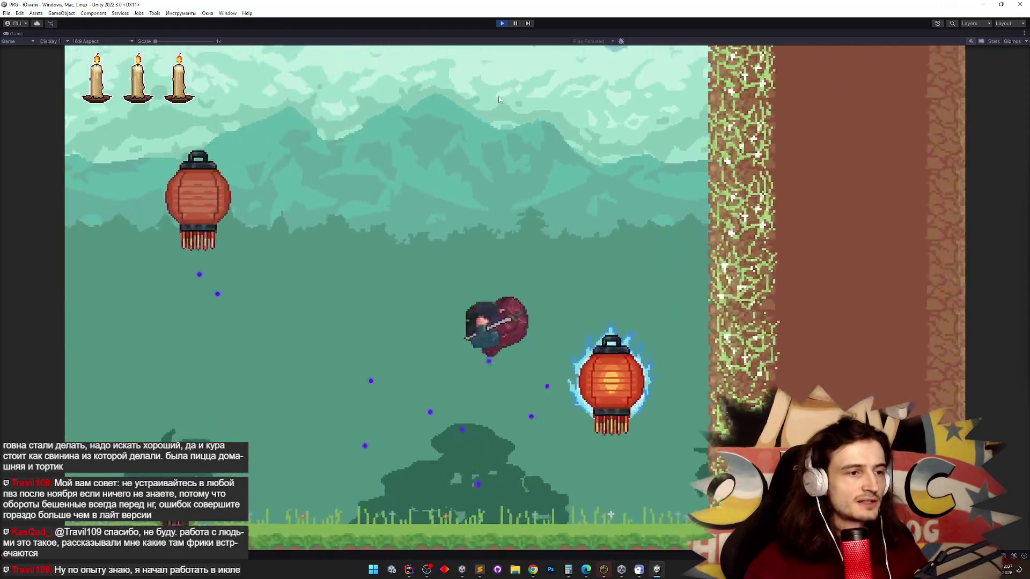
pyautogui.hotkey('ctrl', 'p')
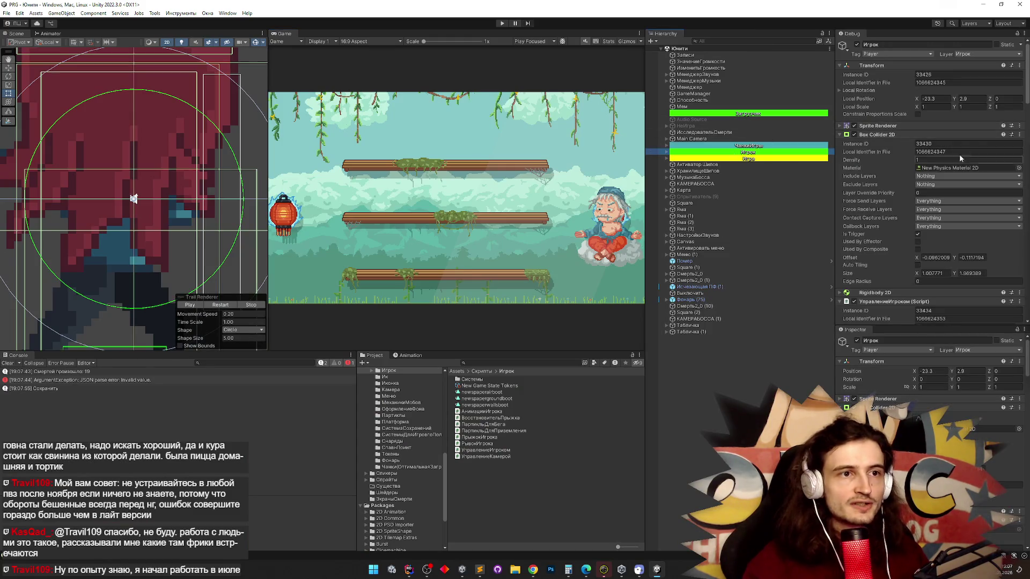
# Collapse Box Collider 2D, expand the РывокИгрока component (Dashing Power 25), and open its script.
pyautogui.scroll(-5, 1024, 243)
pyautogui.moveTo(1023, 242)
pyautogui.mouseDown()
pyautogui.moveTo(1018, 292)
pyautogui.moveTo(1014, 214)
pyautogui.mouseUp()
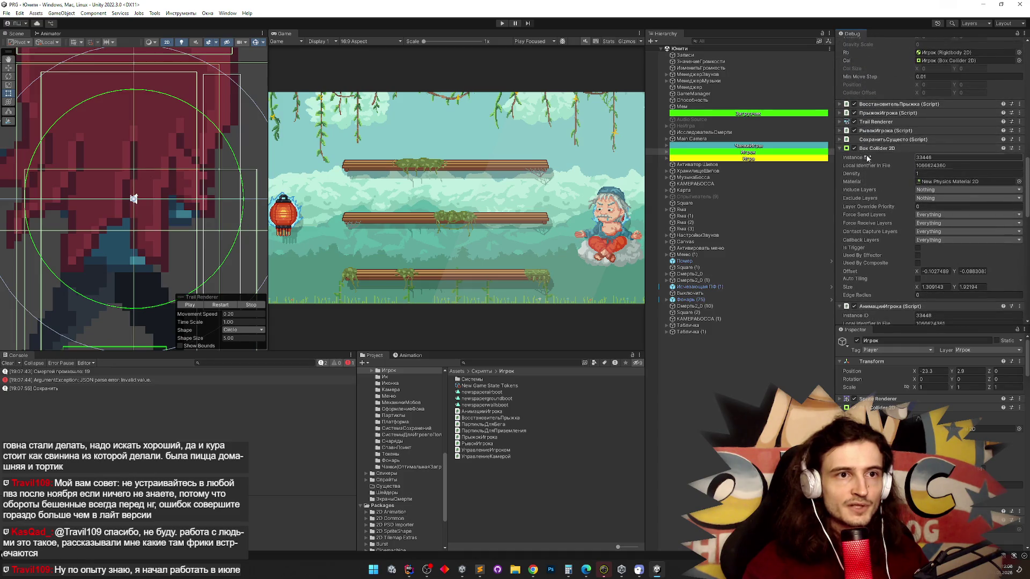
pyautogui.click(841, 148)
pyautogui.click(880, 131)
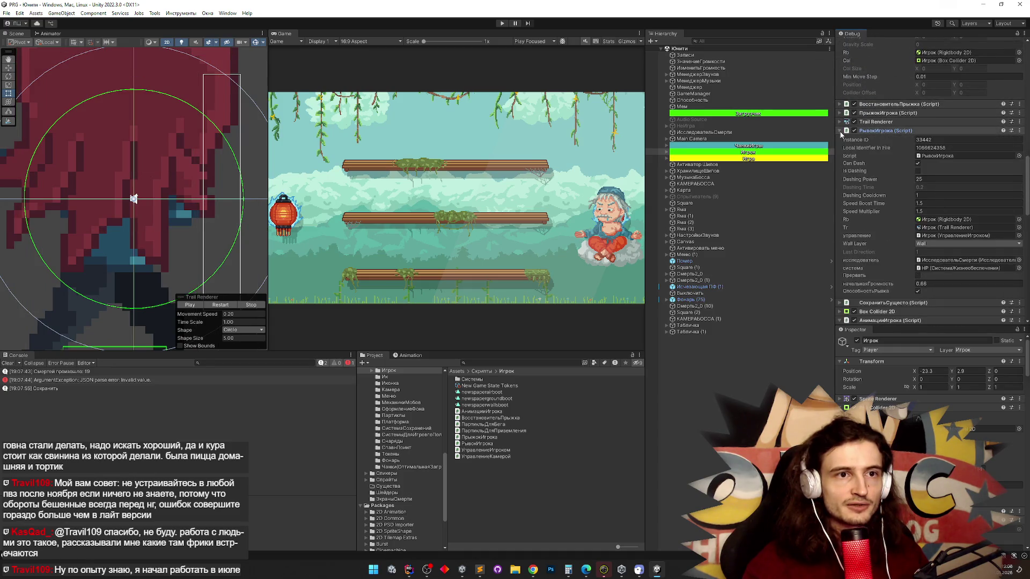
pyautogui.doubleClick(947, 156)
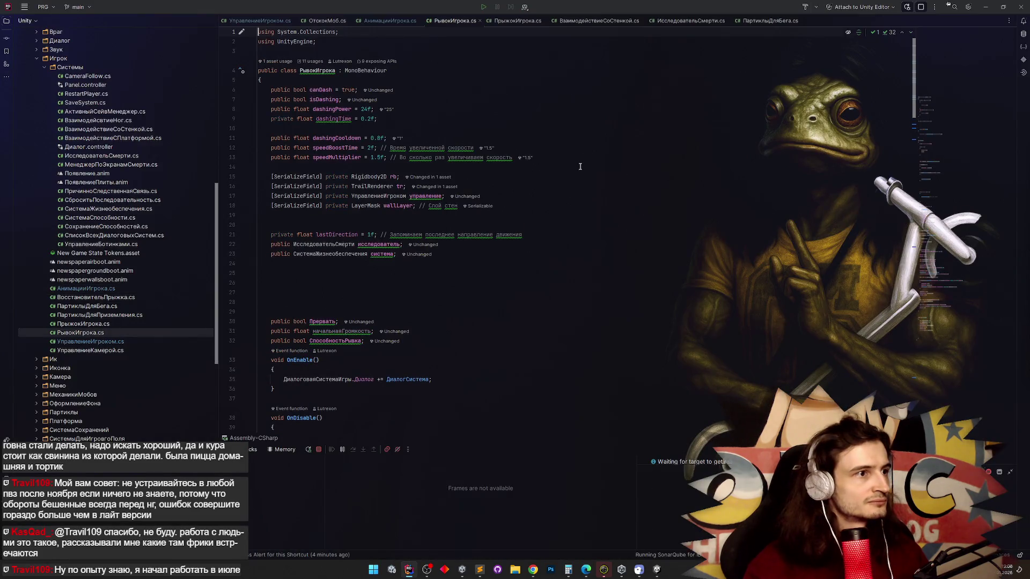
# Scroll down through РывокИгрока.cs to the LeftShift dash check in Update.
pyautogui.scroll(-5, 580, 166)
pyautogui.scroll(-4, 580, 166)
pyautogui.scroll(-1, 580, 167)
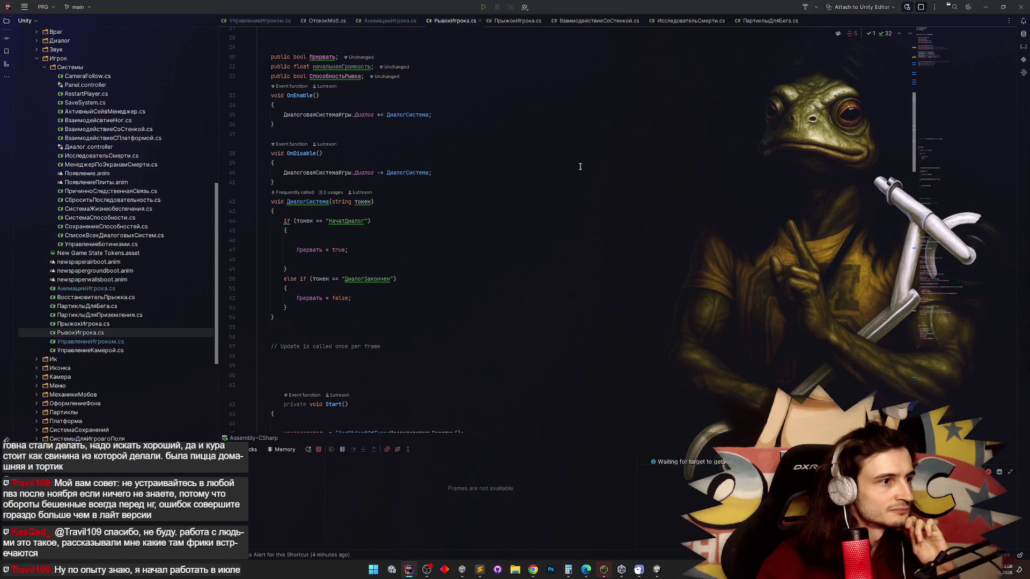
pyautogui.scroll(-6, 580, 166)
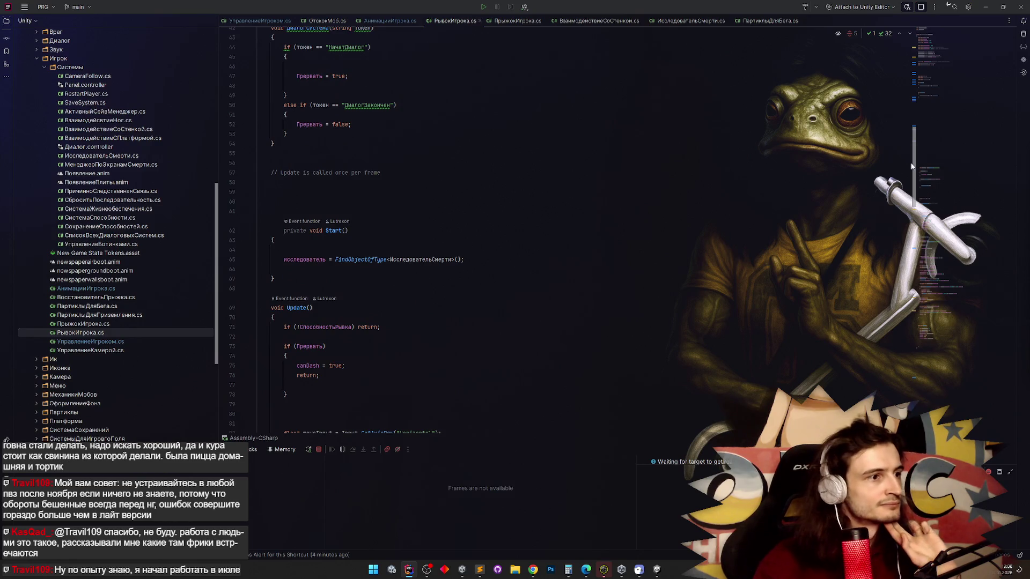
pyautogui.scroll(-1, 911, 167)
pyautogui.scroll(-3, 911, 166)
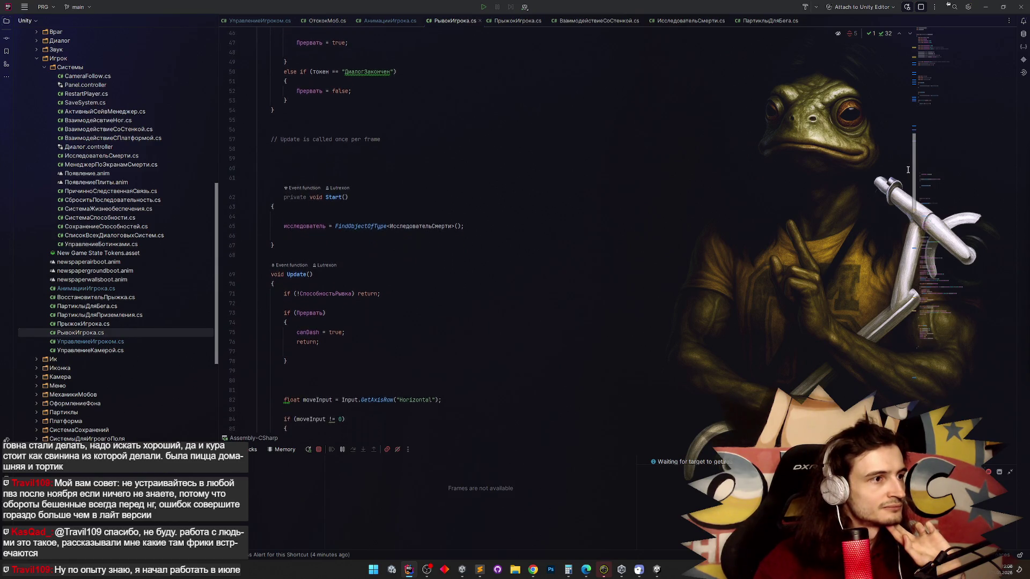
pyautogui.scroll(-2, 906, 175)
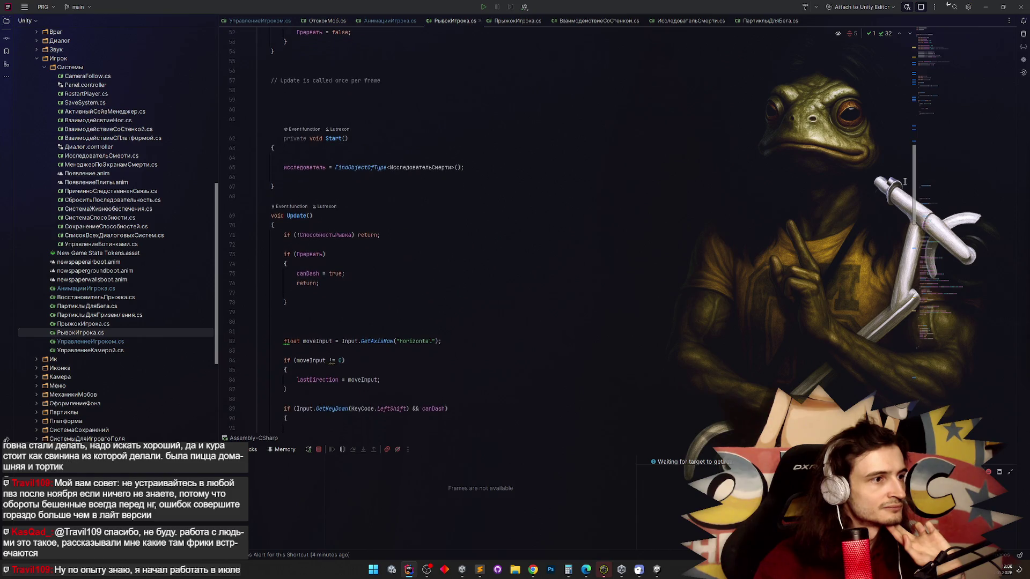
pyautogui.scroll(-1, 904, 184)
pyautogui.scroll(-3, 904, 184)
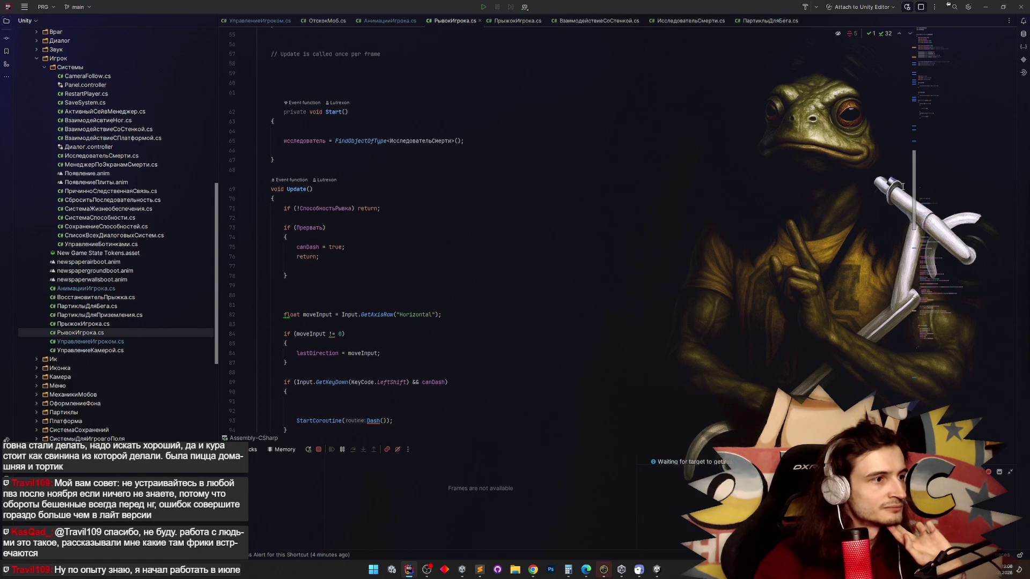
pyautogui.scroll(-1, 902, 195)
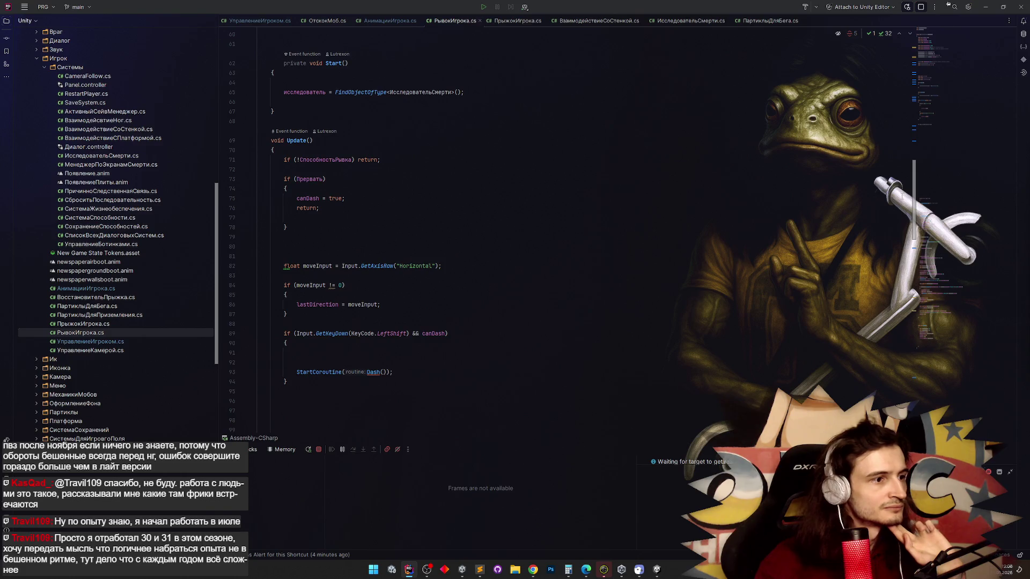
pyautogui.scroll(-4, 386, 297)
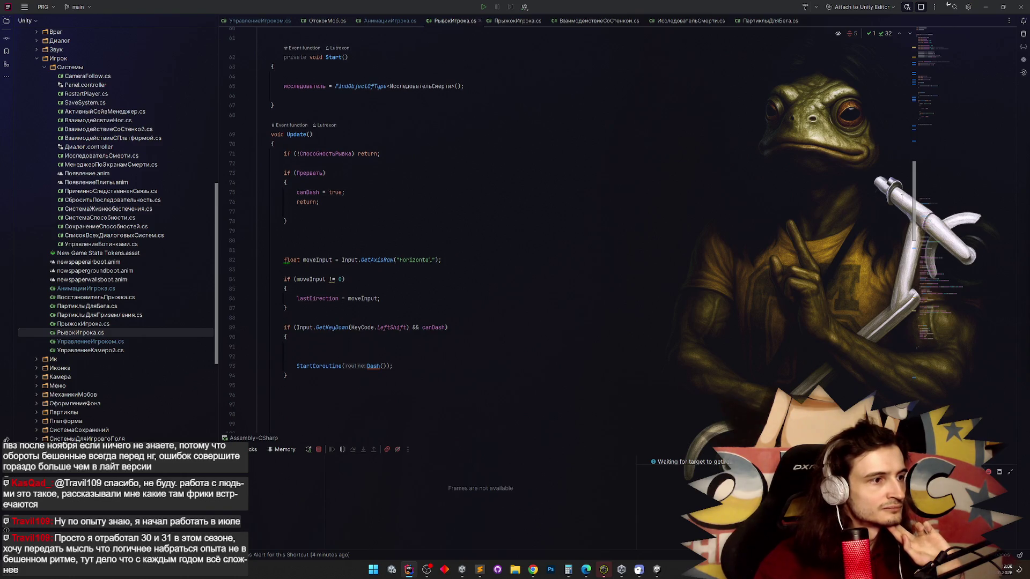
# Delete the blank lines between the LeftShift check's opening brace and StartCoroutine(Dash()).
pyautogui.click(289, 326)
pyautogui.press('BackSpace')
pyautogui.press('BackSpace')
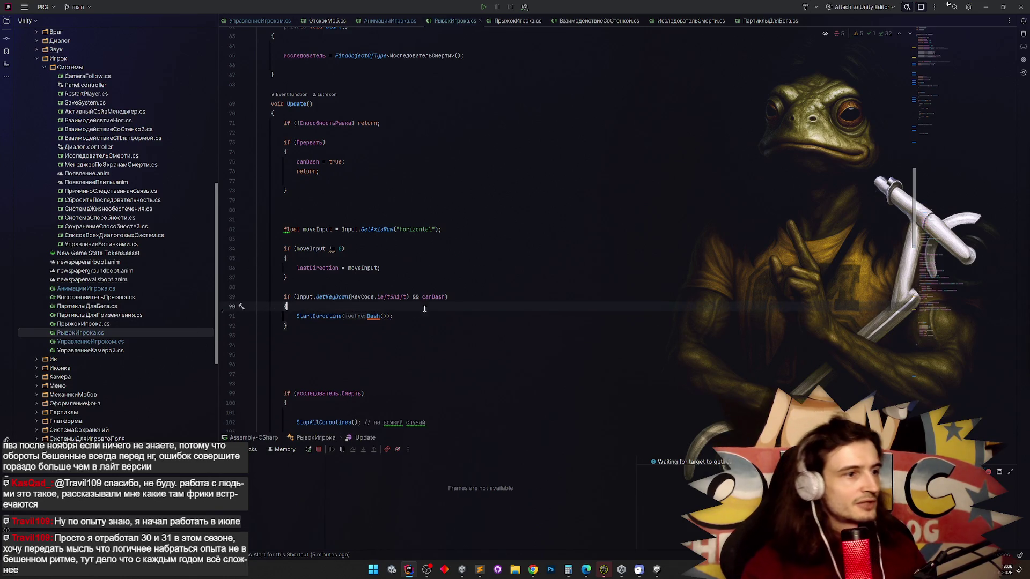
pyautogui.click(402, 313)
pyautogui.scroll(-4, 408, 308)
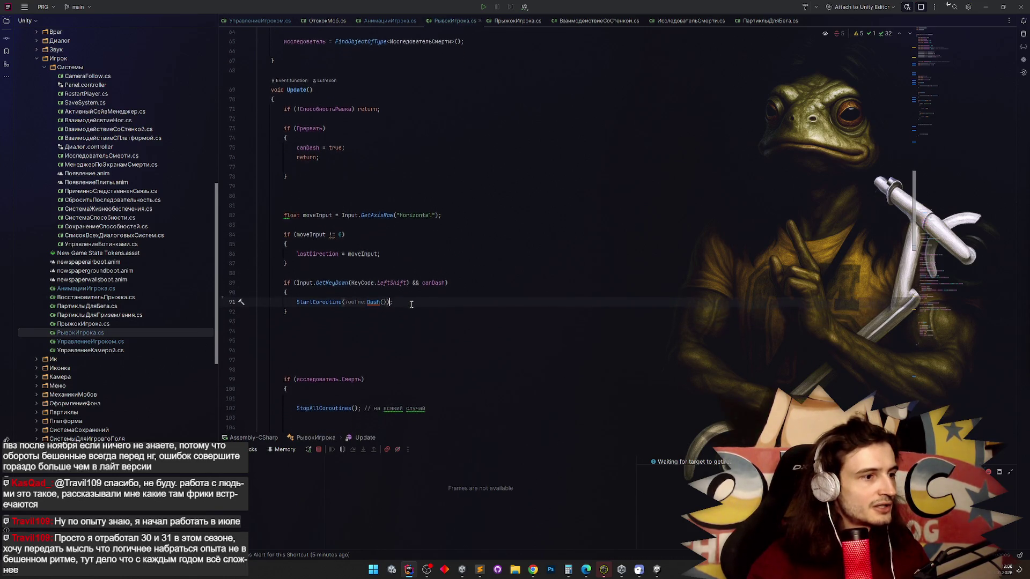
pyautogui.scroll(-6, 411, 305)
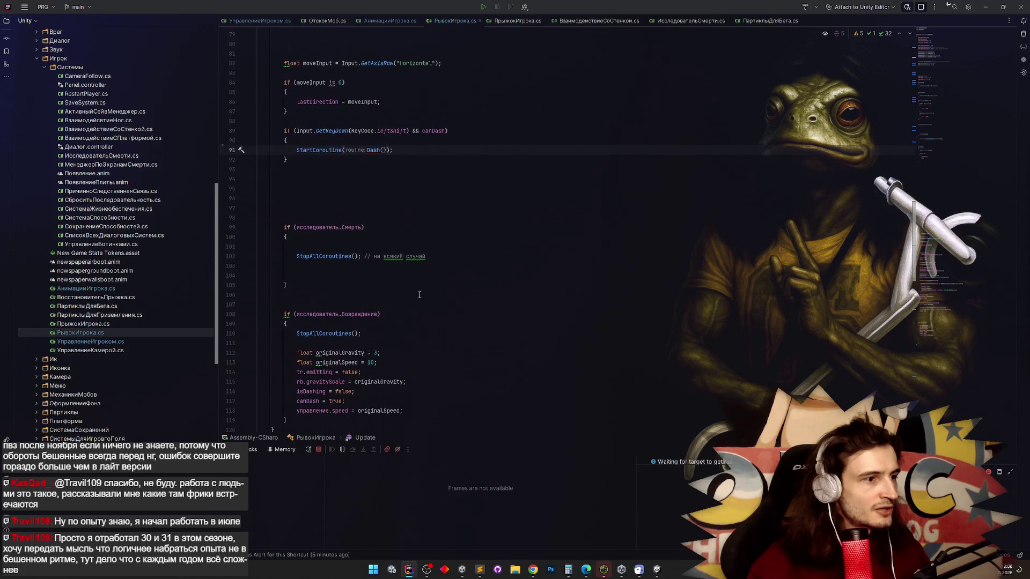
pyautogui.scroll(4, 419, 294)
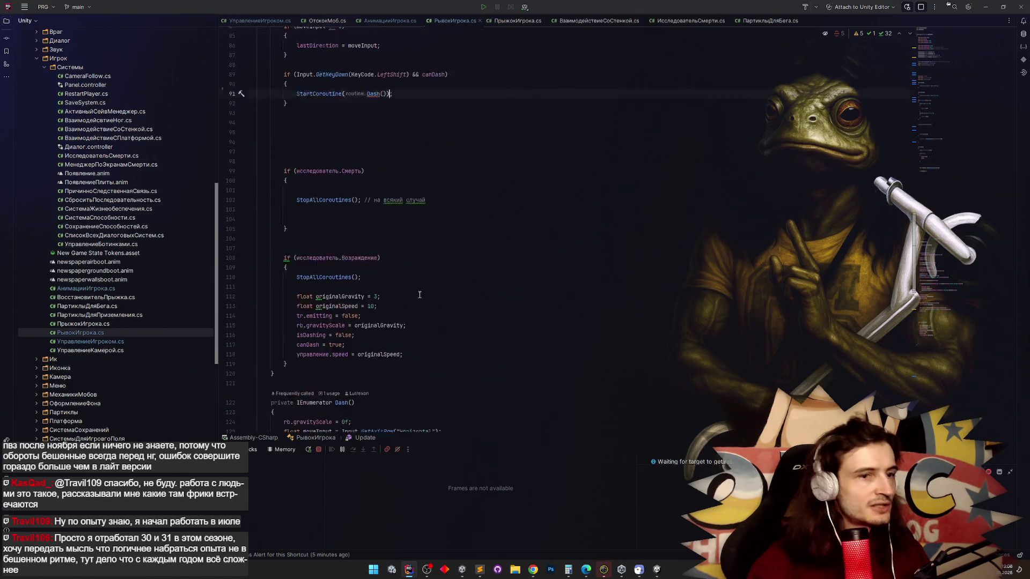
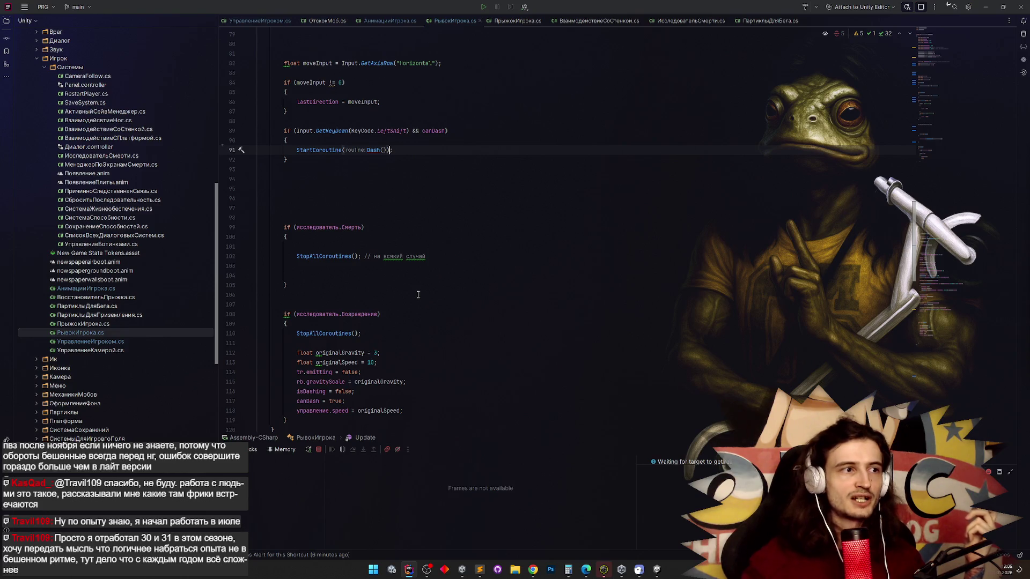
# Jump from the StartCoroutine(Dash()) call to the Dash() coroutine definition in РывокИгрока.cs.
pyautogui.click(370, 150)
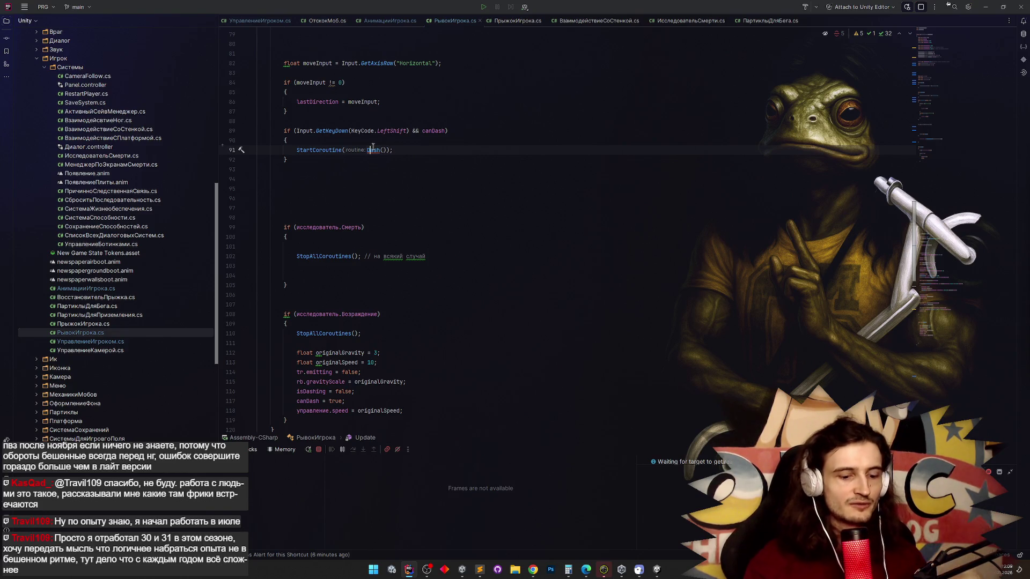
pyautogui.press('F2')
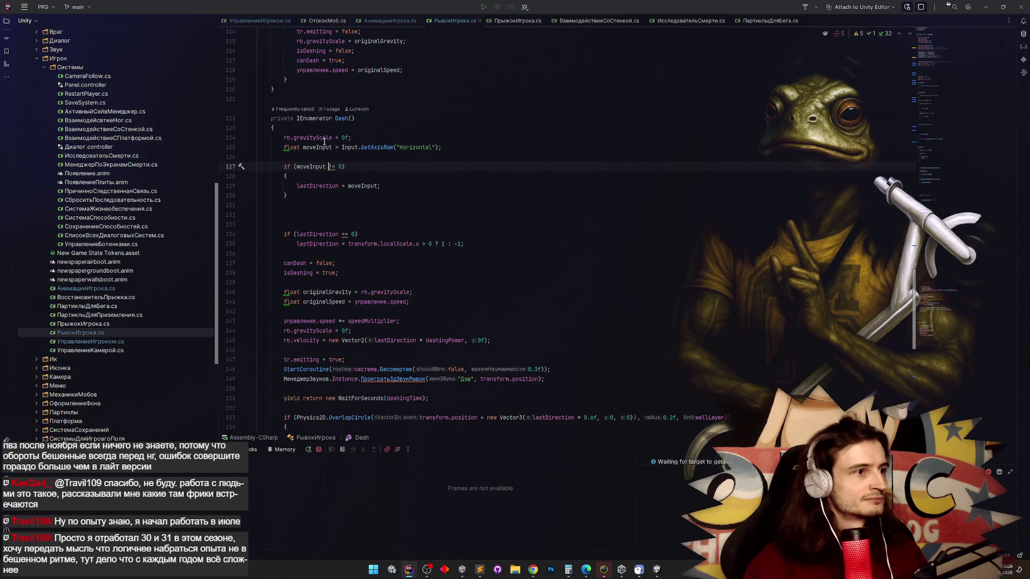
pyautogui.moveTo(317, 138)
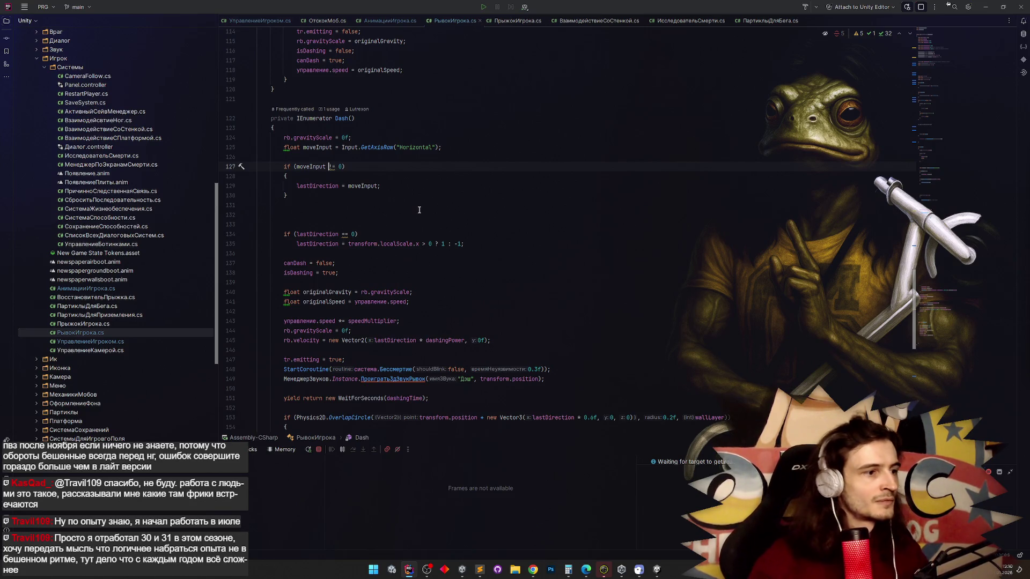
pyautogui.doubleClick(314, 360)
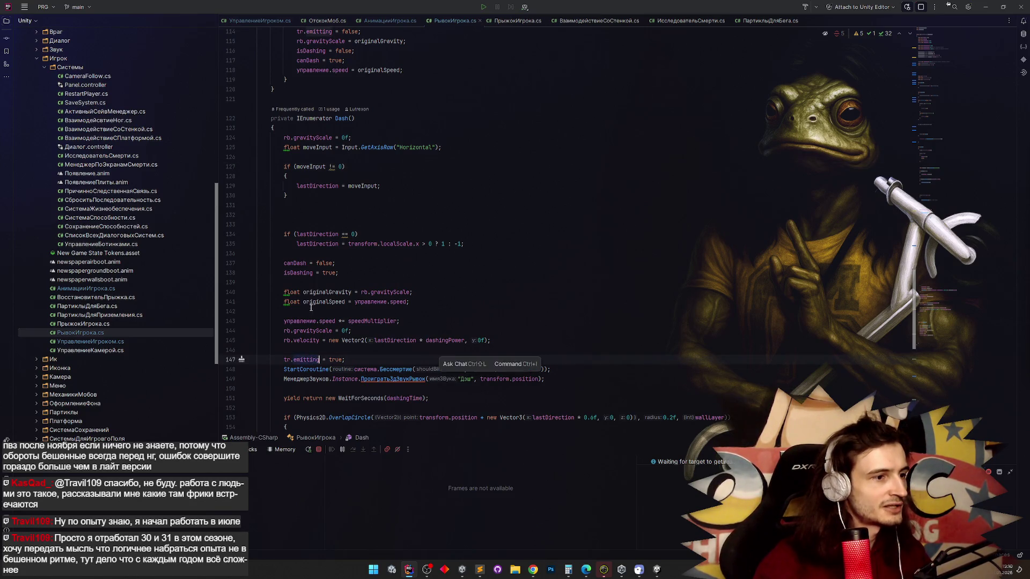
pyautogui.scroll(-3, 311, 308)
pyautogui.click(450, 282)
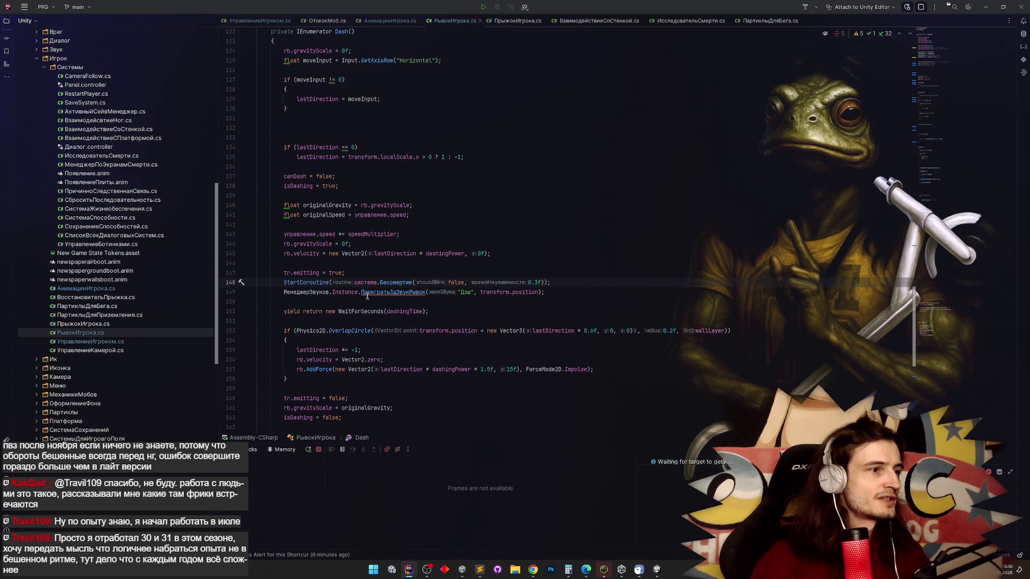
pyautogui.click(374, 235)
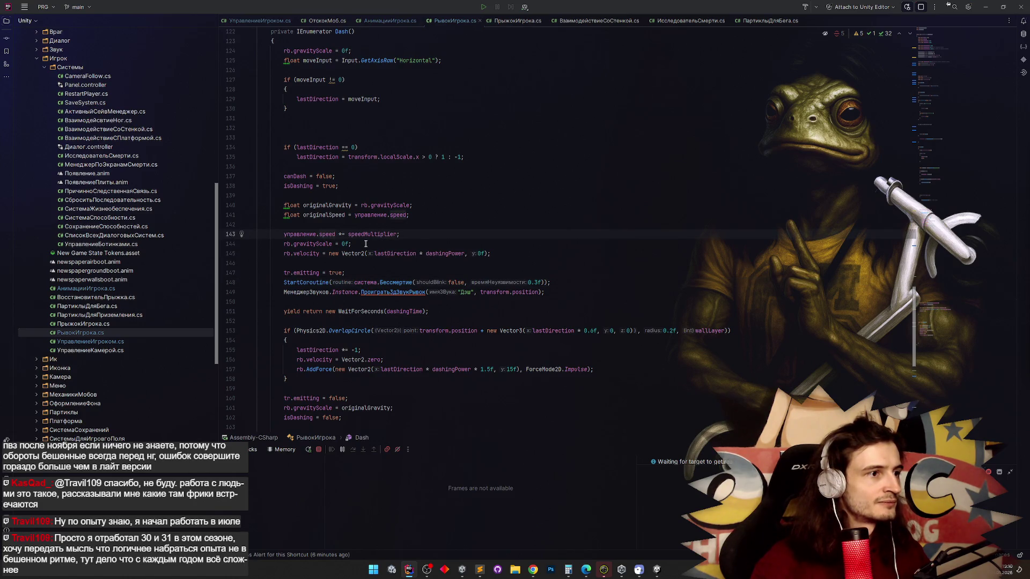
pyautogui.doubleClick(344, 216)
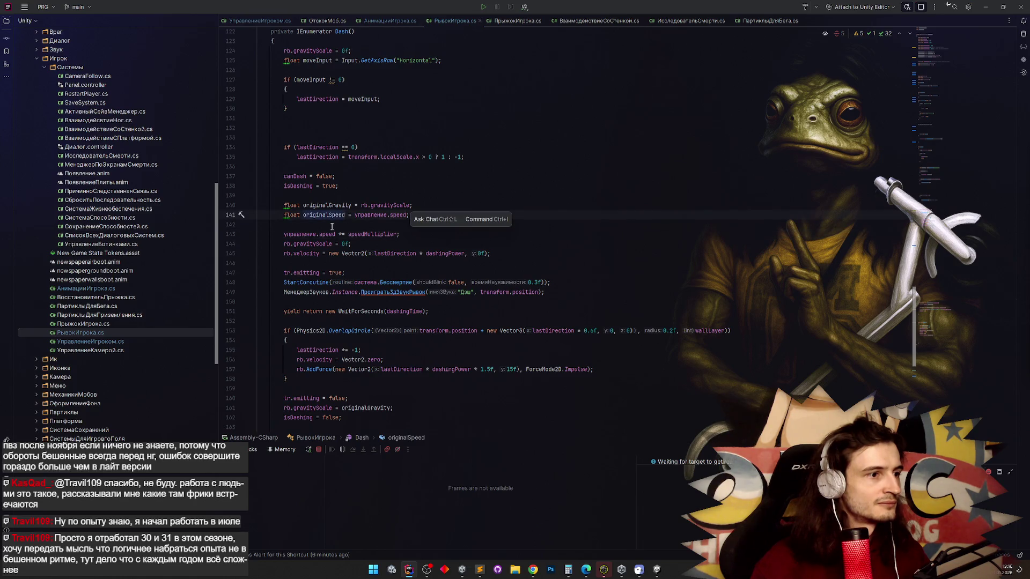
pyautogui.scroll(-7, 332, 227)
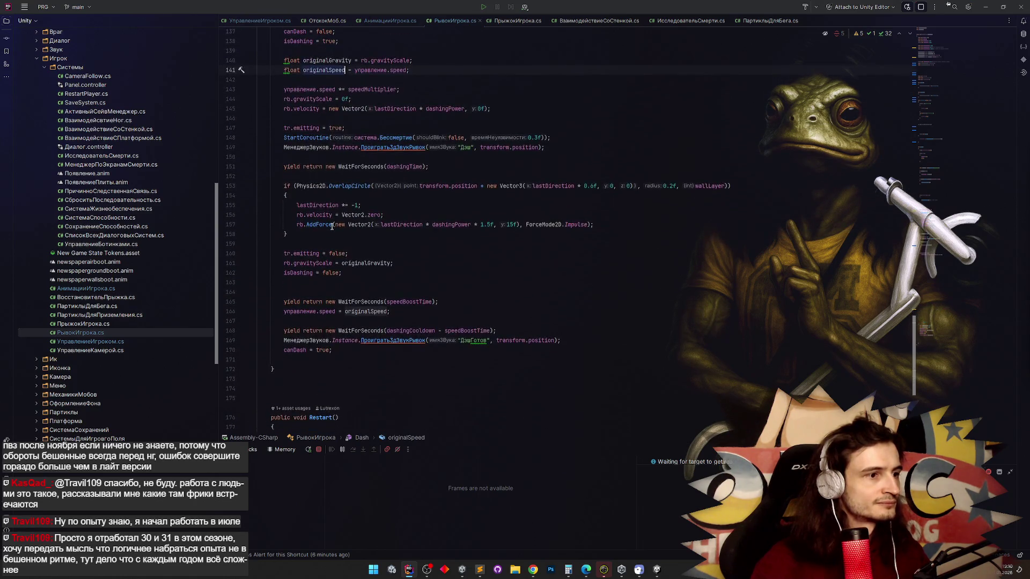
pyautogui.scroll(1, 332, 226)
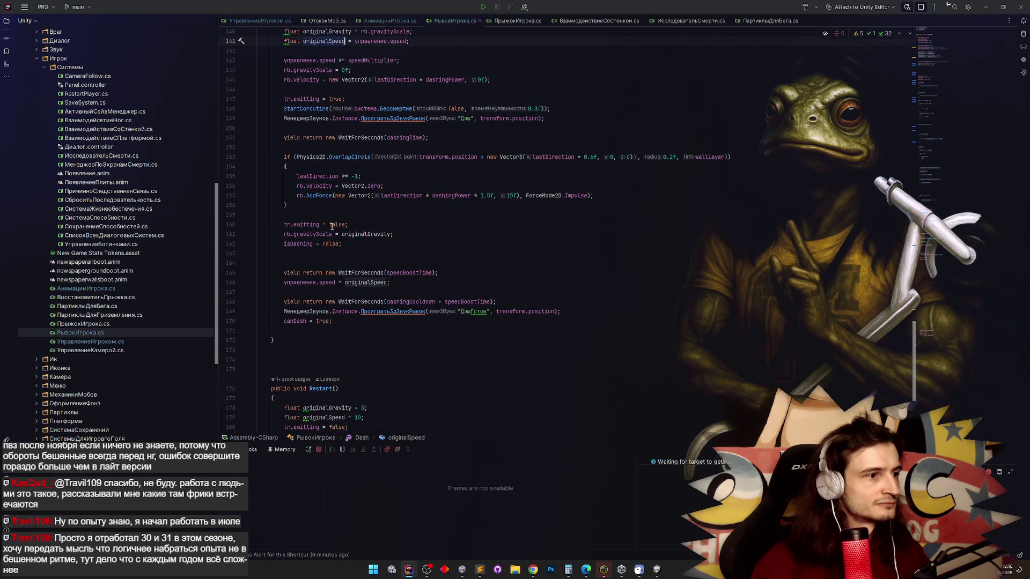
pyautogui.scroll(4, 331, 227)
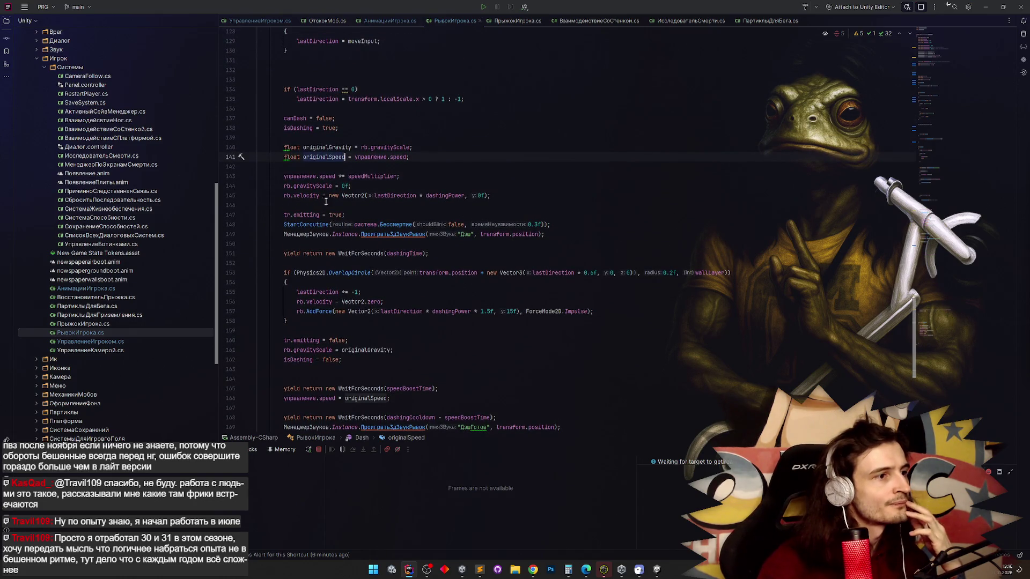
pyautogui.click(335, 176)
pyautogui.press('F3')
pyautogui.press('F3')
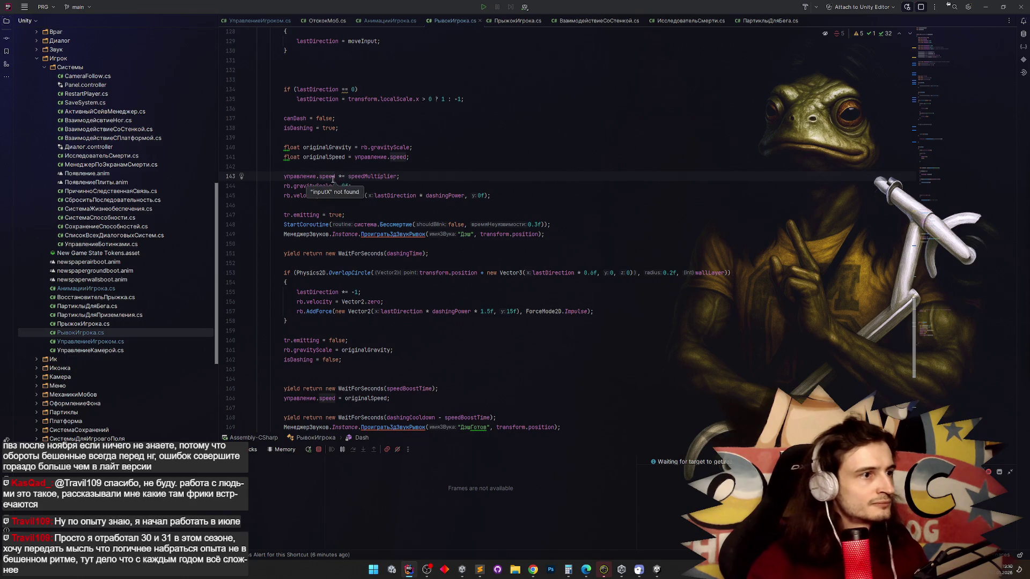
pyautogui.keyDown('ctrl'); pyautogui.click(332, 178); pyautogui.keyUp('ctrl')
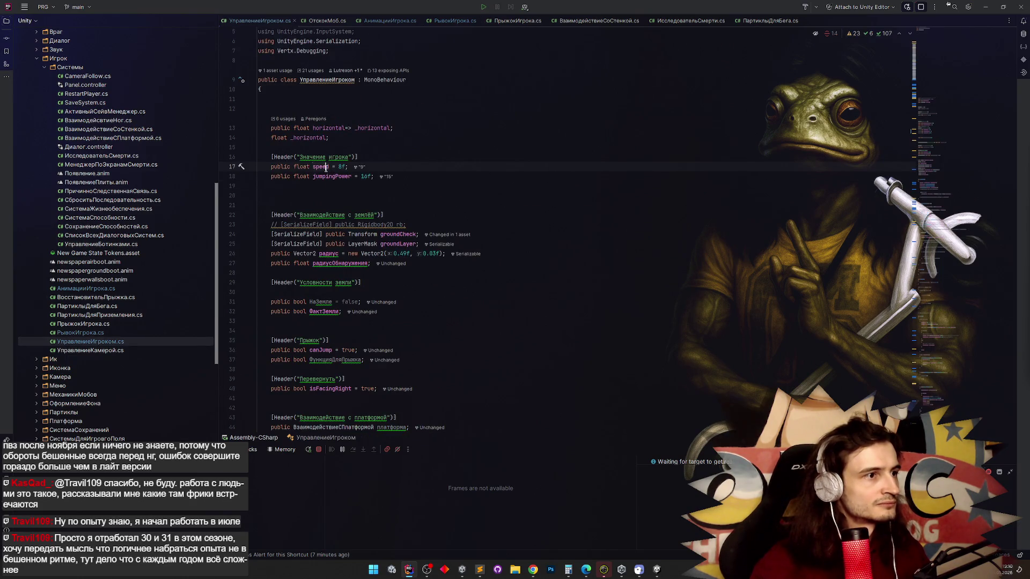
pyautogui.hotkey('ctrl', 'f')
pyautogui.press('Return')
pyautogui.press('Return')
pyautogui.press('Return')
pyautogui.press('Return')
pyautogui.press('Return')
pyautogui.press('Return')
pyautogui.press('Return')
pyautogui.press('Return')
pyautogui.hotkey('ctrl', 'b')
pyautogui.press('Return')
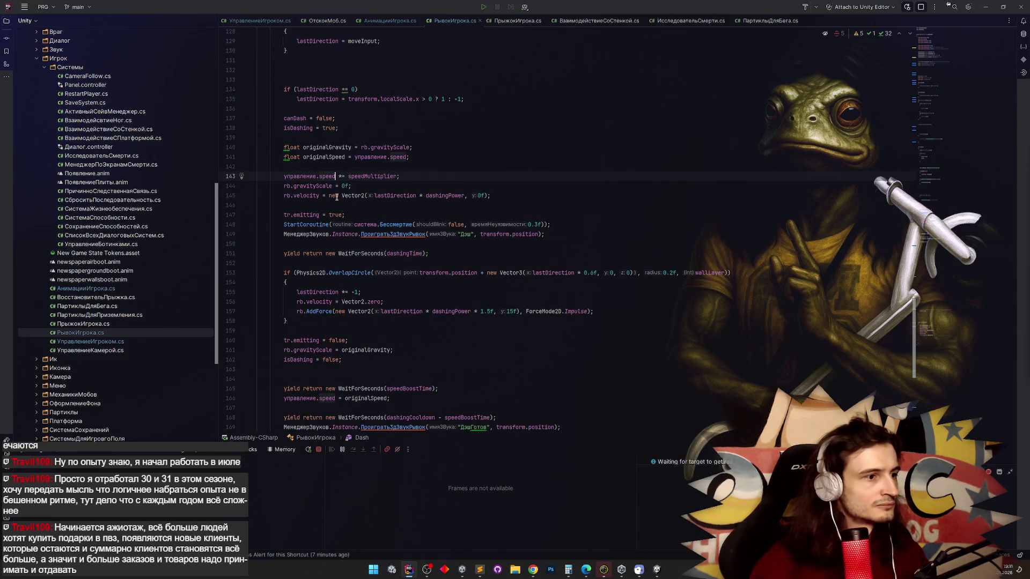
pyautogui.scroll(-2, 336, 198)
pyautogui.scroll(2, 337, 198)
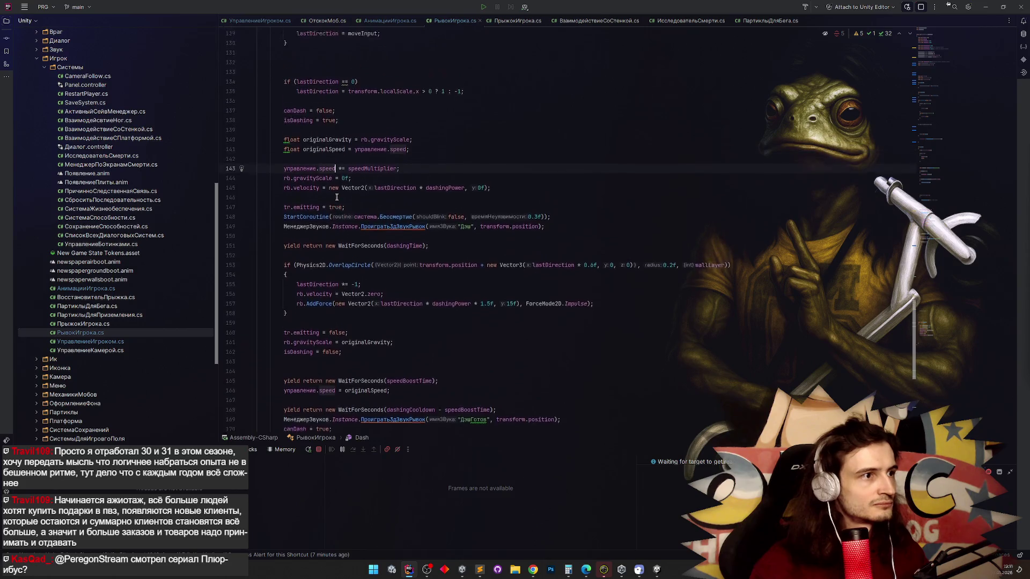
pyautogui.scroll(-1, 337, 197)
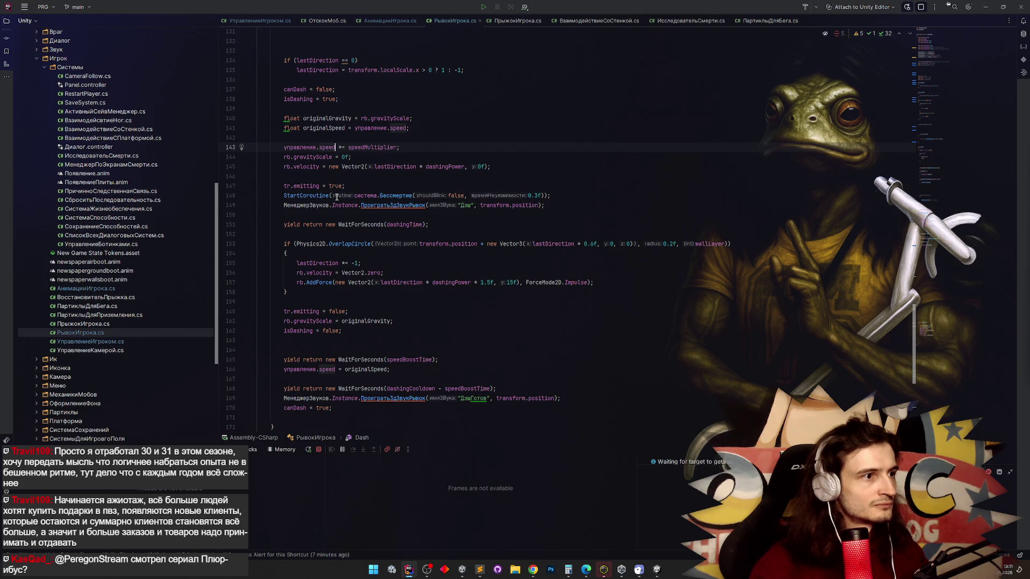
pyautogui.scroll(1, 336, 201)
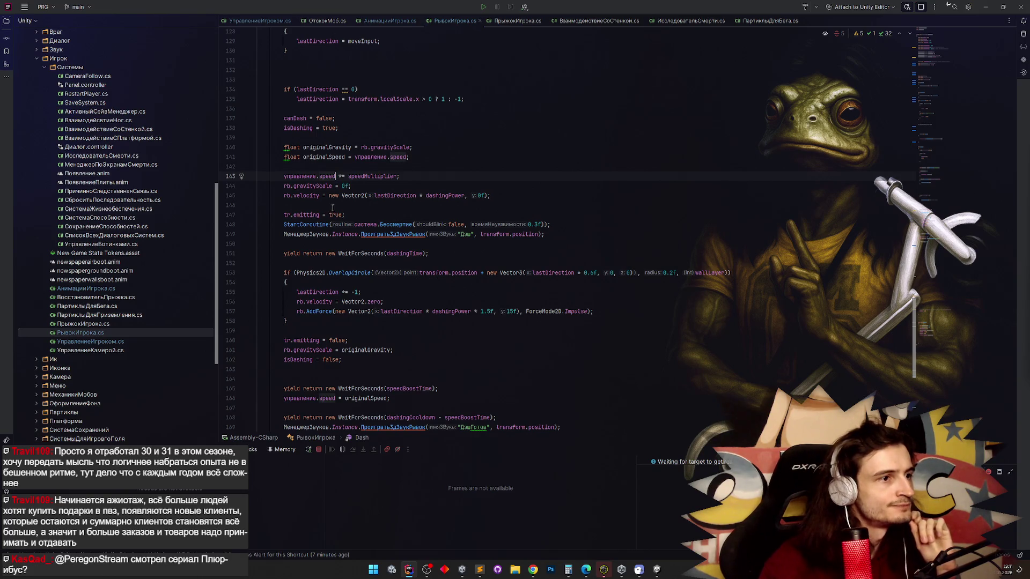
pyautogui.doubleClick(446, 197)
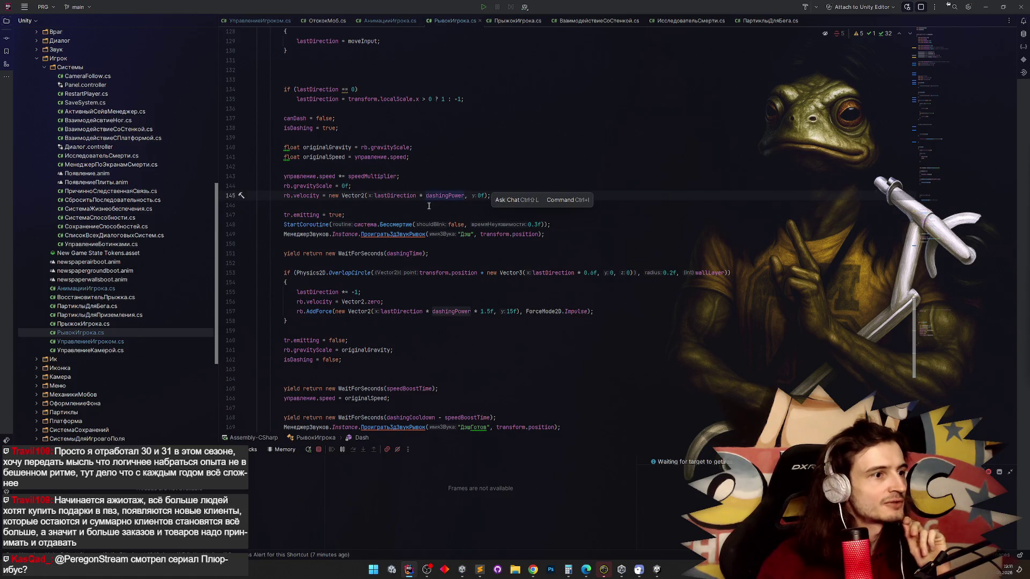
pyautogui.scroll(2, 429, 206)
pyautogui.scroll(-2, 428, 206)
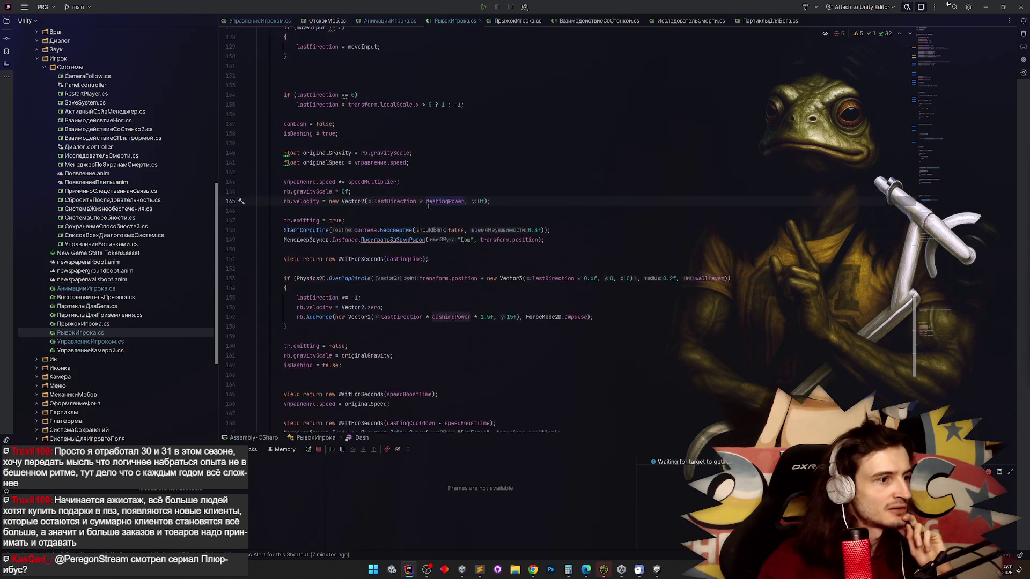
pyautogui.scroll(-1, 429, 206)
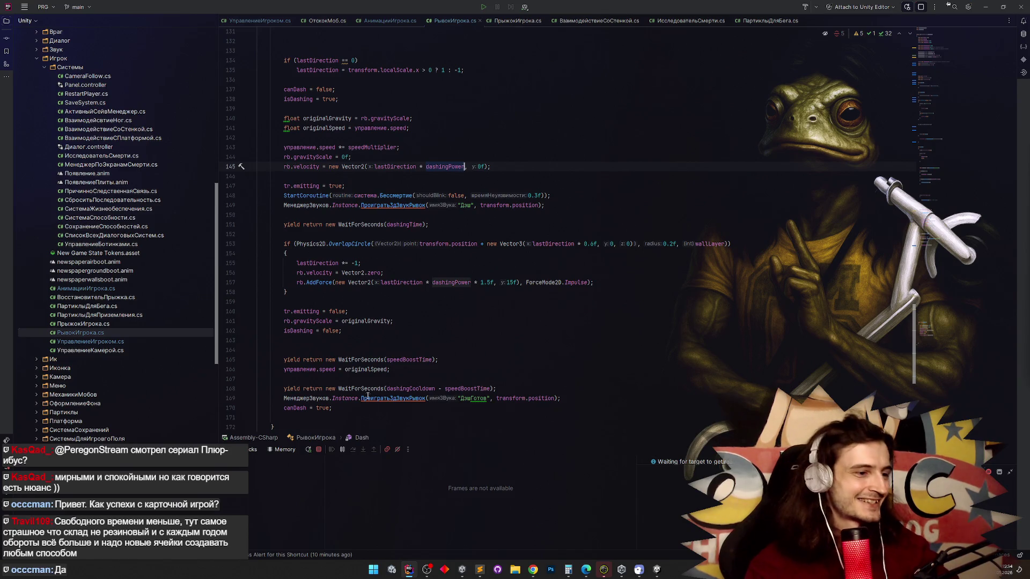
# Switch from Rider to the Unity Editor showing the game scene.
pyautogui.click(409, 569)
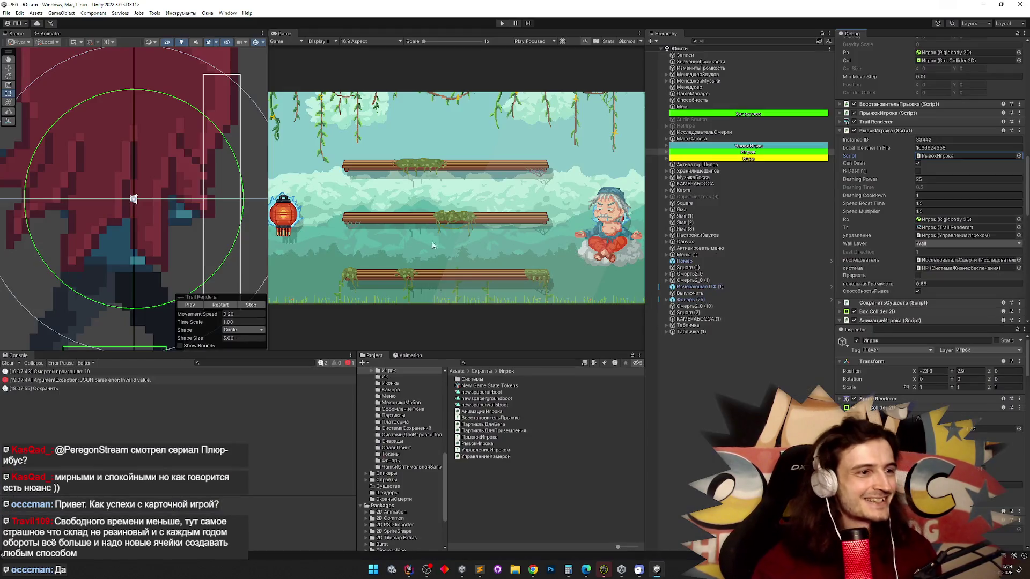
# Return from Unity to the Dash coroutine in Rider with Alt+Tab.
pyautogui.hotkey('alt', 'Tab')
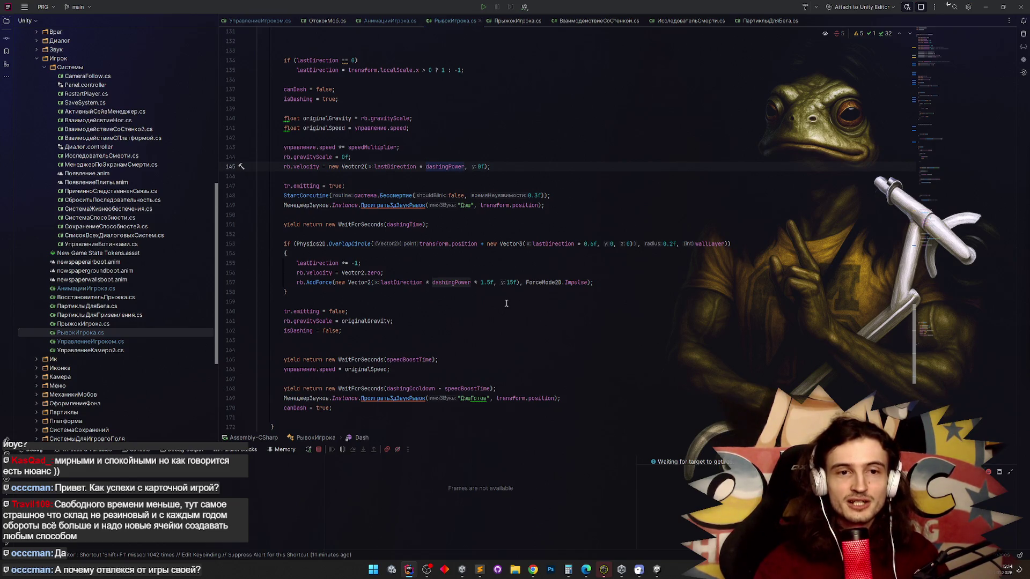
# Scroll through the Dash coroutine in РывокИгрока.cs to review its velocity and restore code.
pyautogui.scroll(3, 507, 304)
pyautogui.scroll(-2, 505, 307)
pyautogui.scroll(1, 504, 308)
pyautogui.scroll(-3, 499, 306)
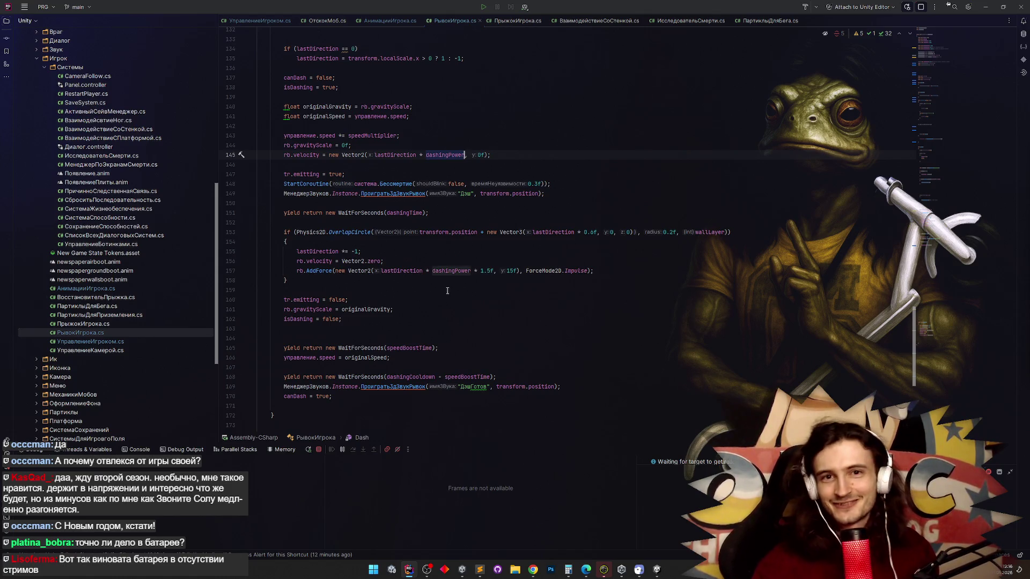
pyautogui.scroll(3, 436, 253)
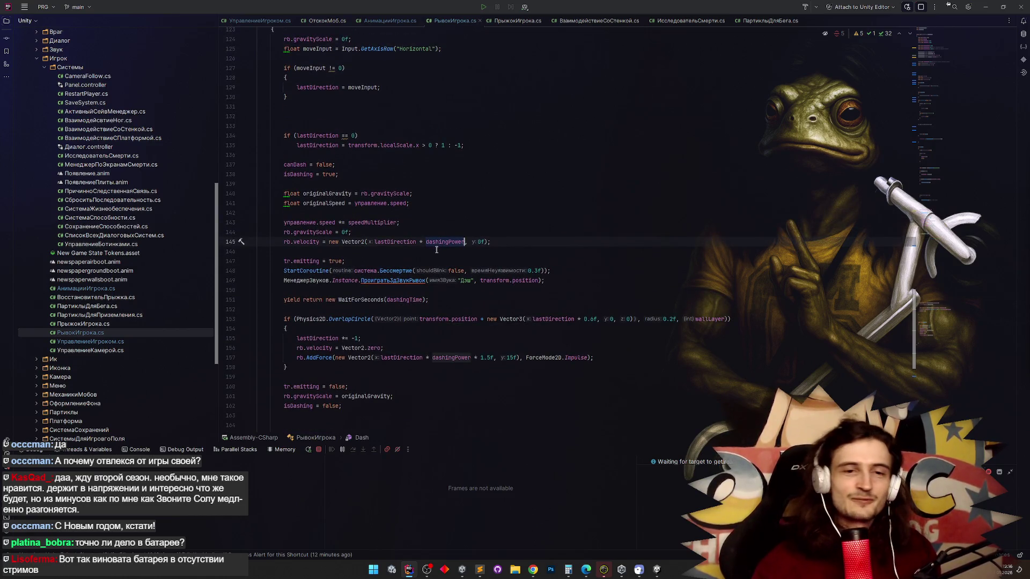
pyautogui.click(436, 250)
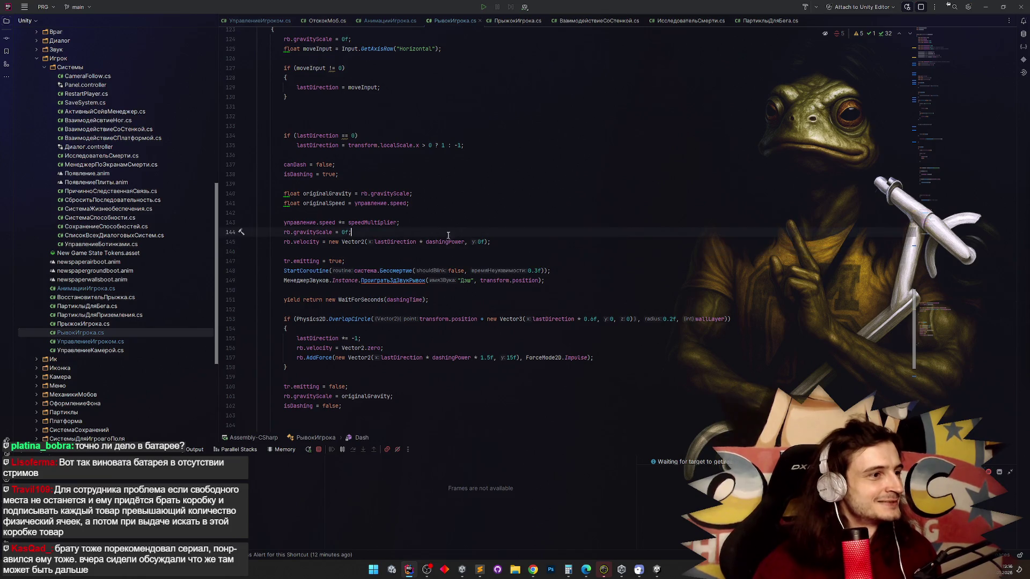
pyautogui.scroll(4, 438, 254)
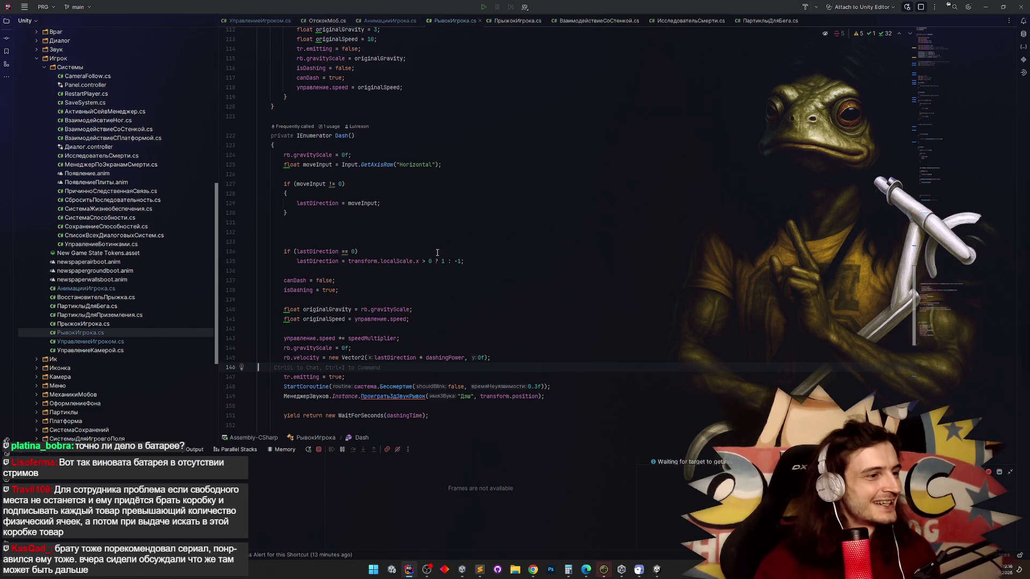
pyautogui.scroll(-2, 438, 252)
pyautogui.scroll(-4, 437, 252)
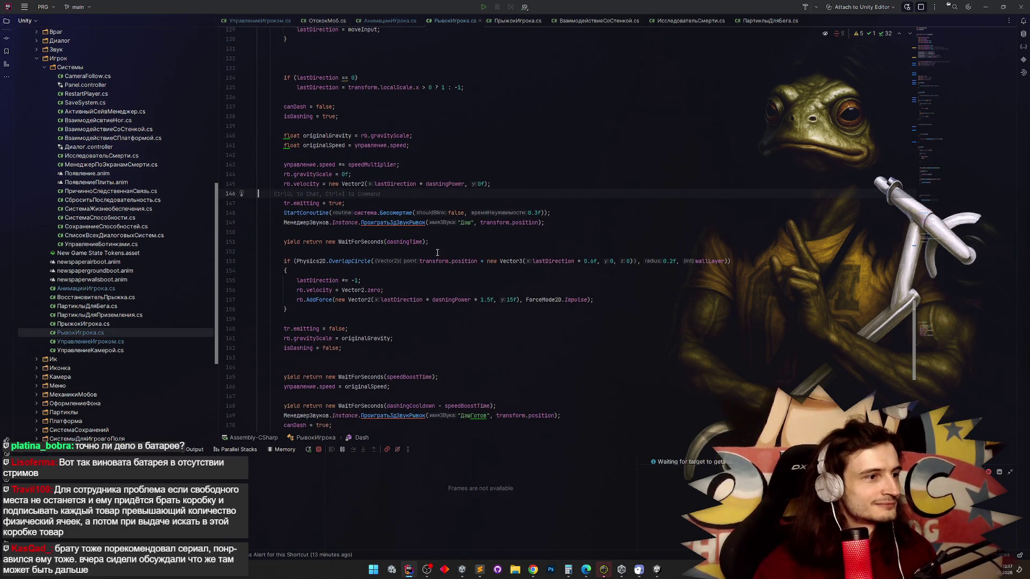
pyautogui.scroll(-2, 437, 252)
pyautogui.scroll(1, 437, 252)
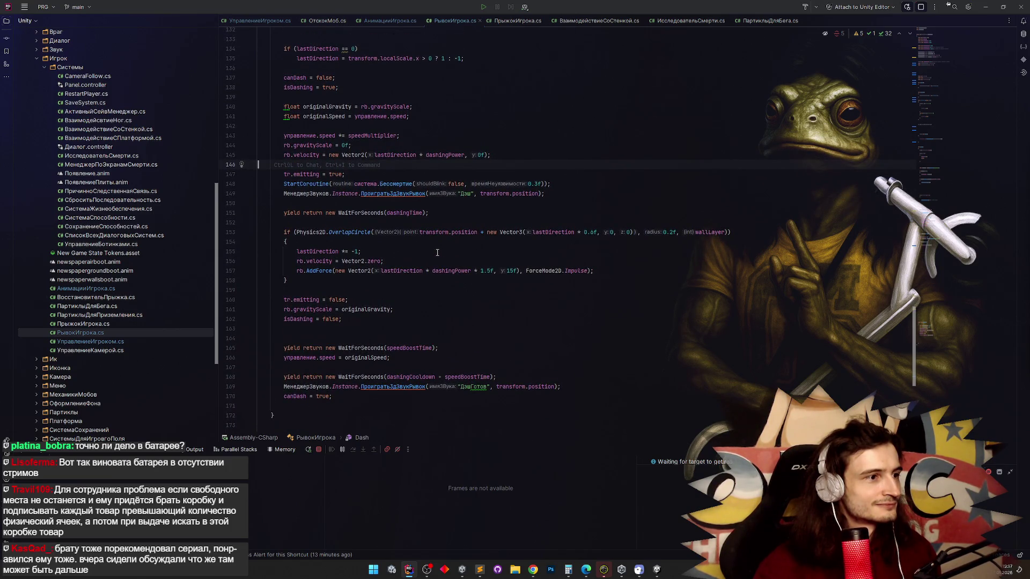
pyautogui.scroll(3, 438, 252)
pyautogui.scroll(1, 437, 252)
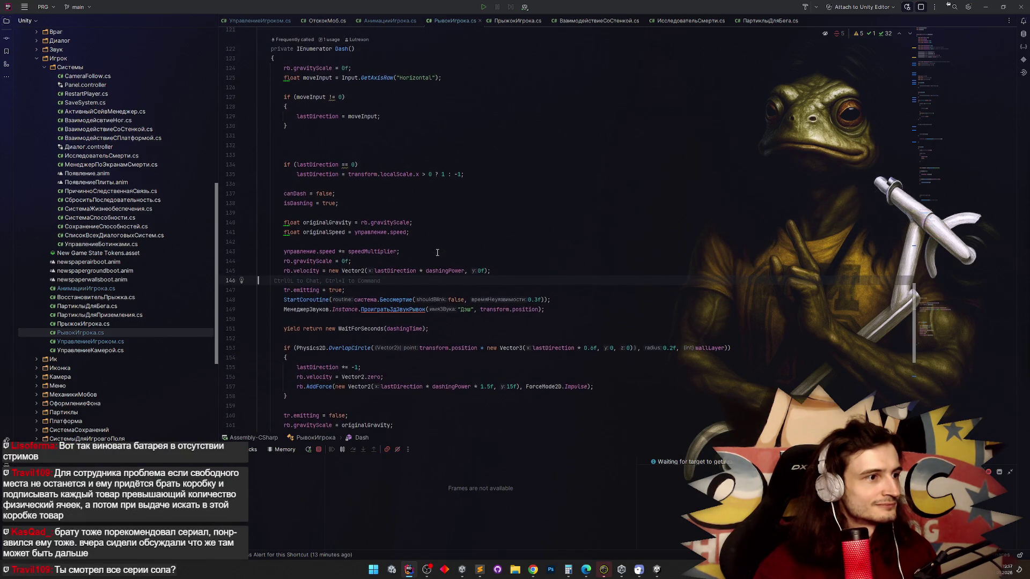
pyautogui.scroll(1, 437, 252)
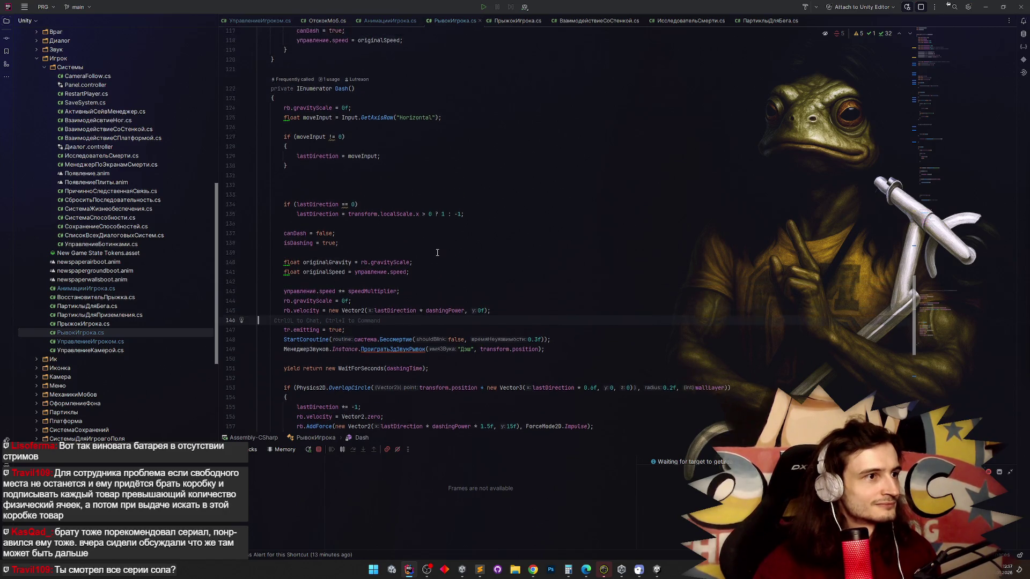
pyautogui.scroll(2, 437, 252)
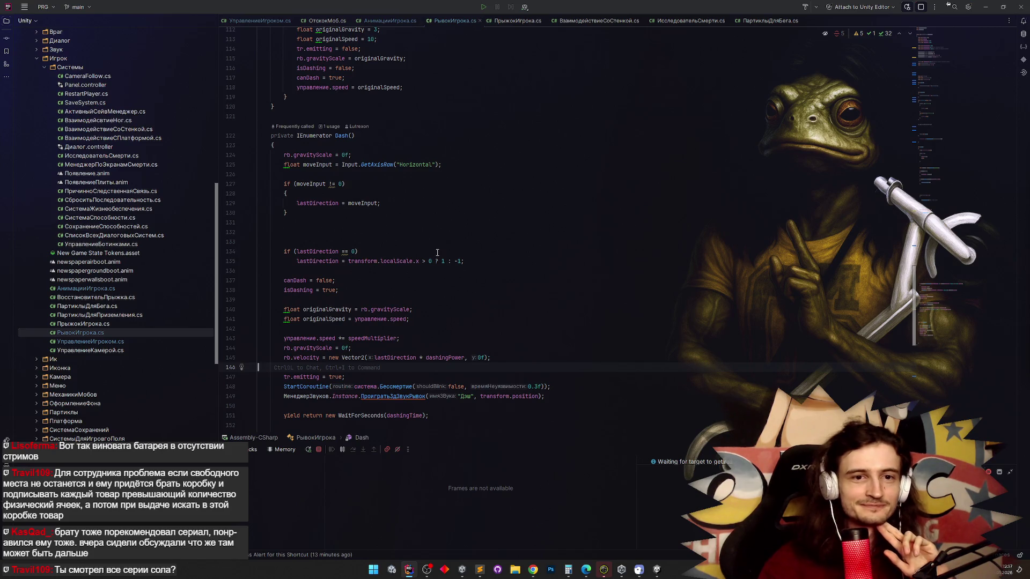
pyautogui.scroll(-1, 438, 252)
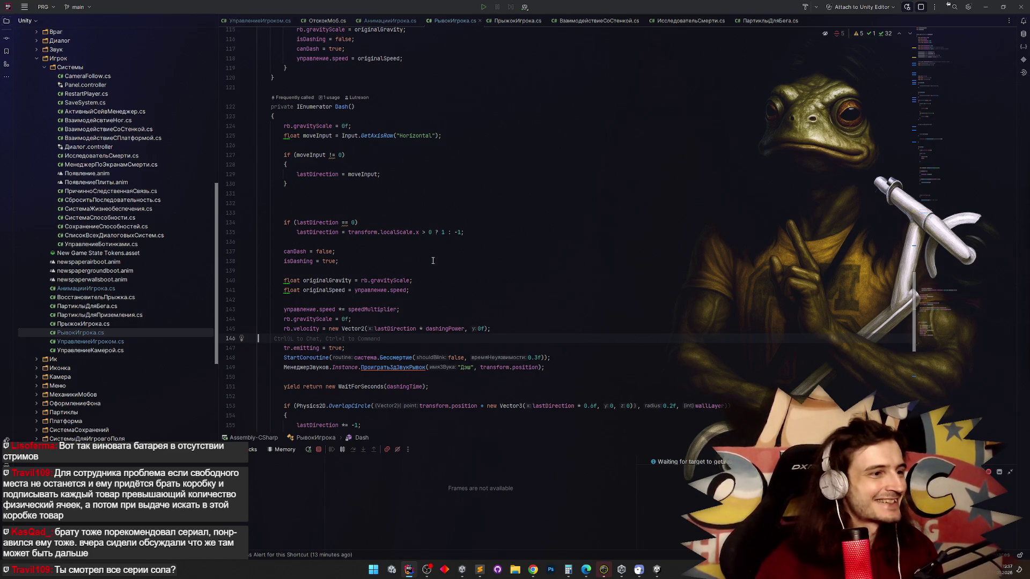
pyautogui.scroll(-2, 433, 260)
pyautogui.scroll(-2, 433, 261)
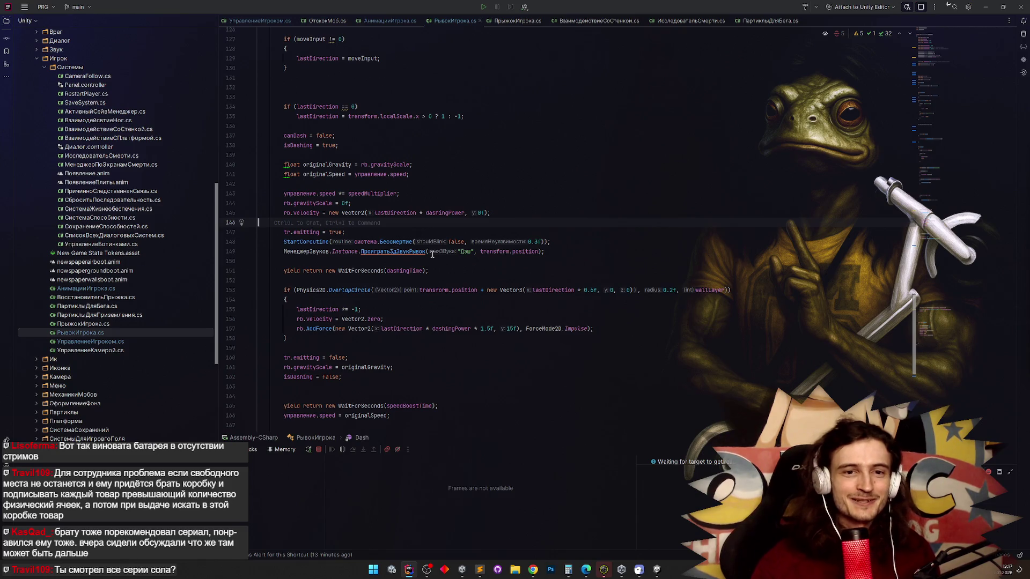
pyautogui.scroll(-1, 443, 237)
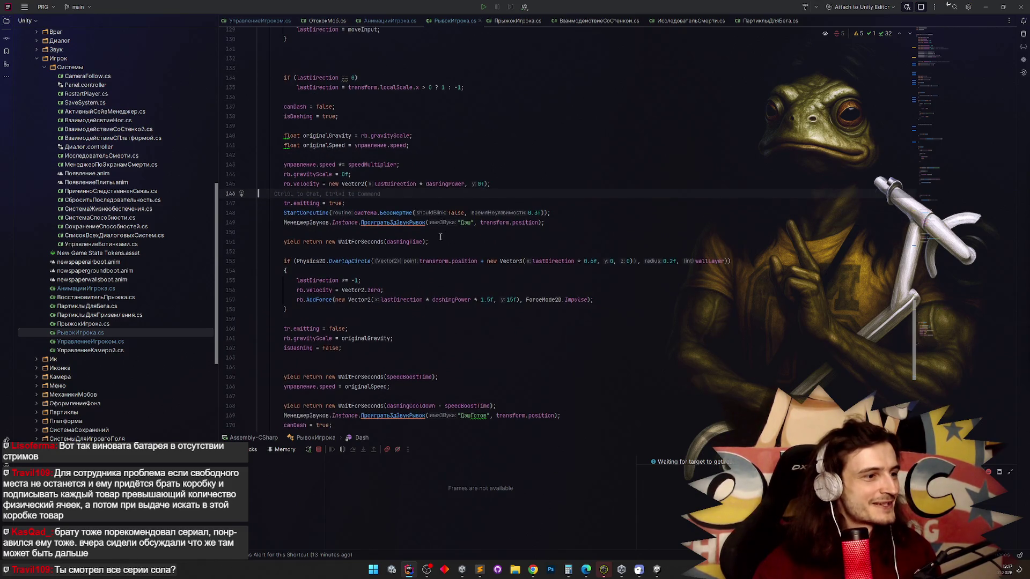
pyautogui.scroll(-1, 440, 236)
pyautogui.scroll(1, 435, 237)
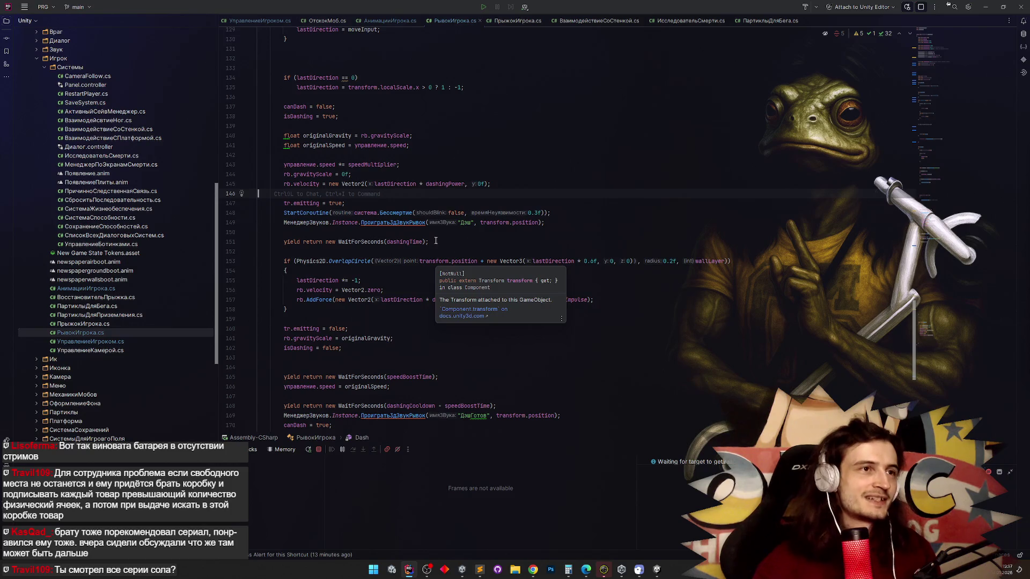
pyautogui.scroll(-1, 431, 239)
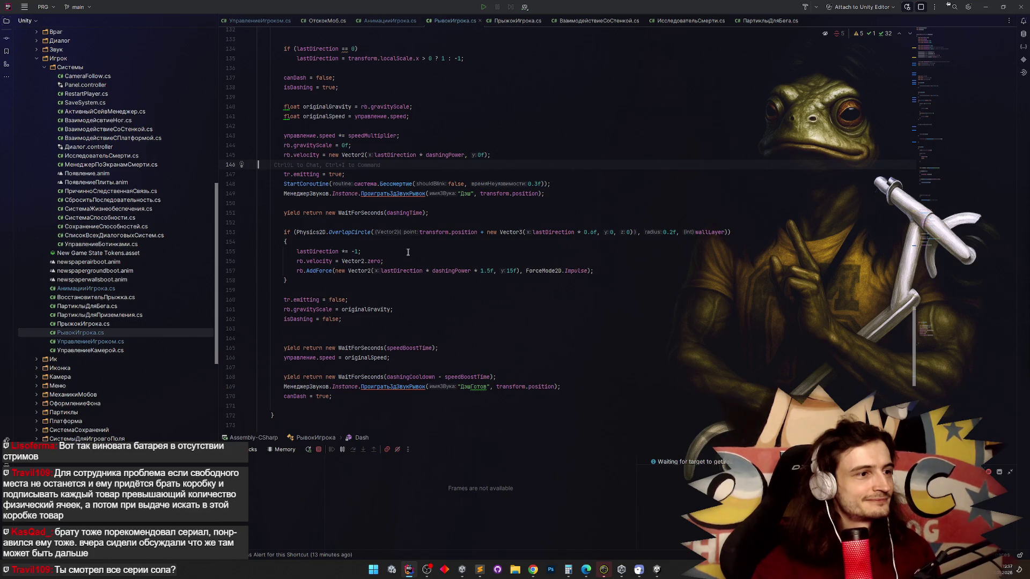
pyautogui.click(408, 252)
# Review the Dash coroutine's AddForce, velocity reset and tr.emitting lines.
pyautogui.click(397, 271)
pyautogui.click(612, 271)
pyautogui.click(609, 260)
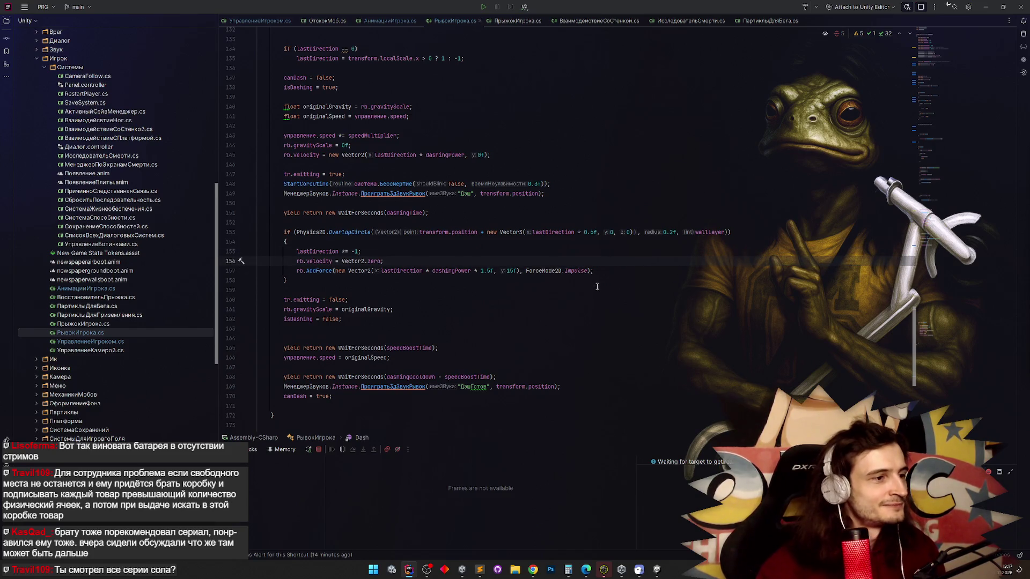
pyautogui.scroll(-1, 537, 274)
pyautogui.click(451, 270)
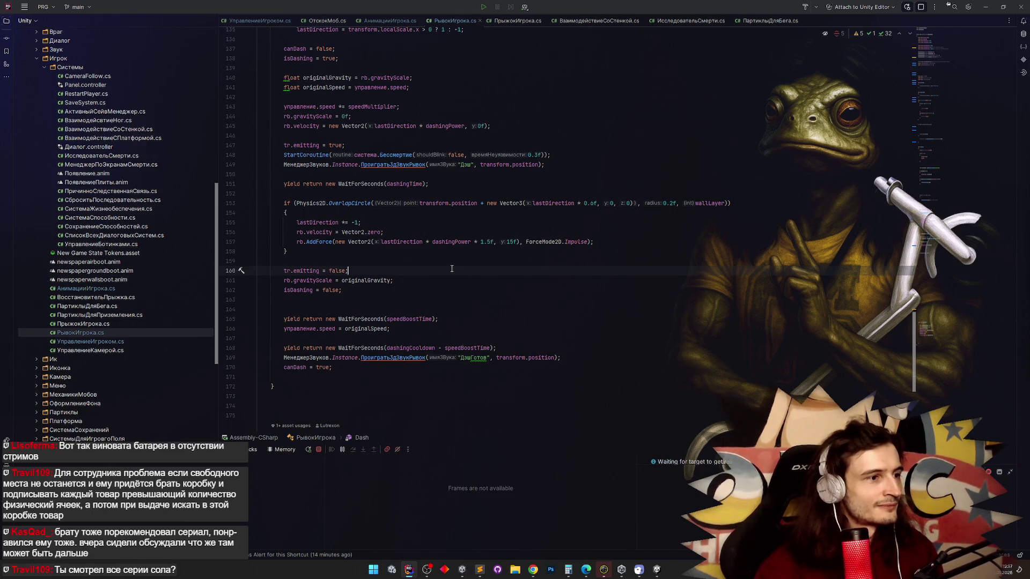
pyautogui.scroll(-3, 451, 269)
pyautogui.scroll(2, 452, 269)
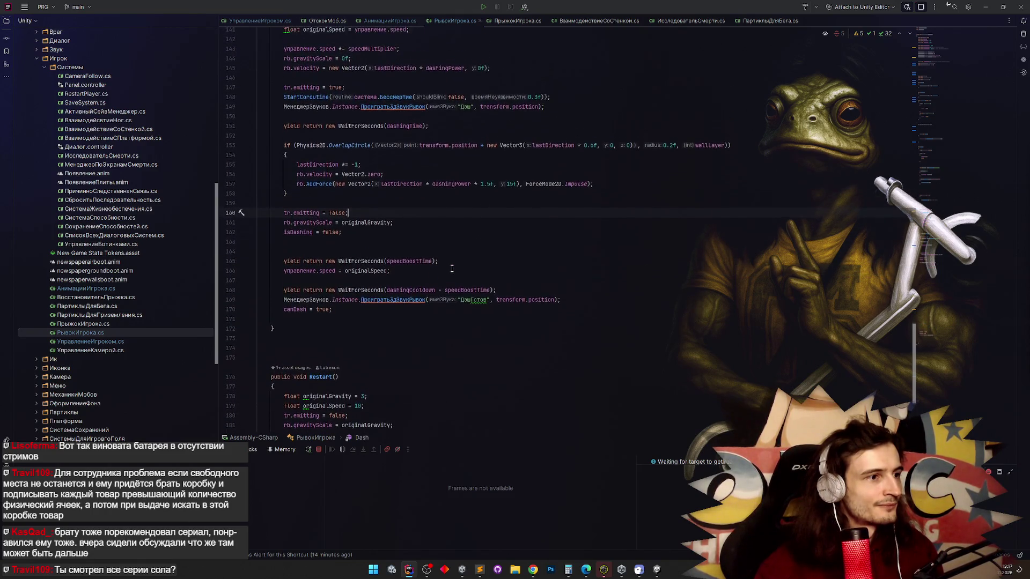
pyautogui.scroll(1, 452, 268)
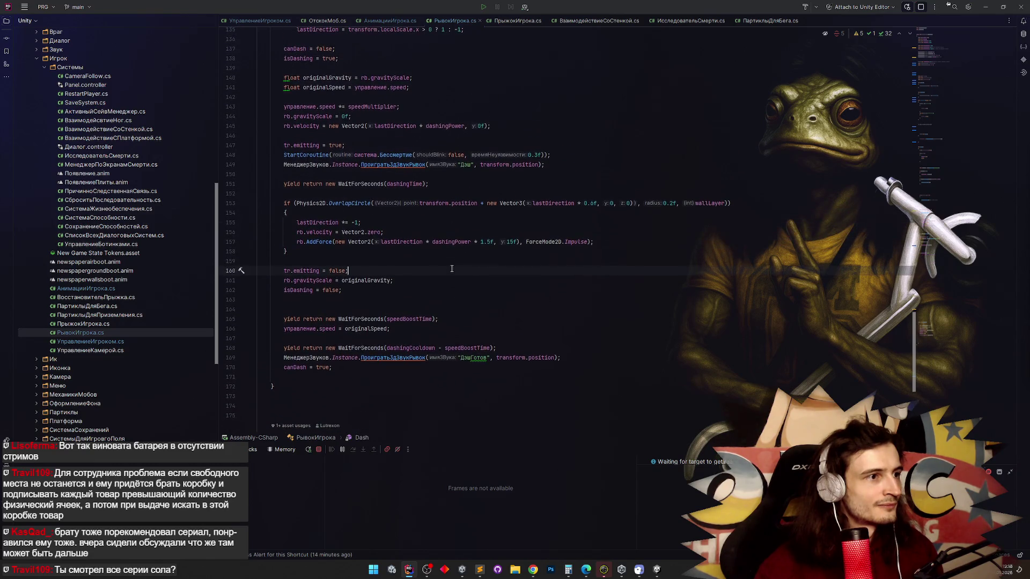
pyautogui.scroll(1, 452, 268)
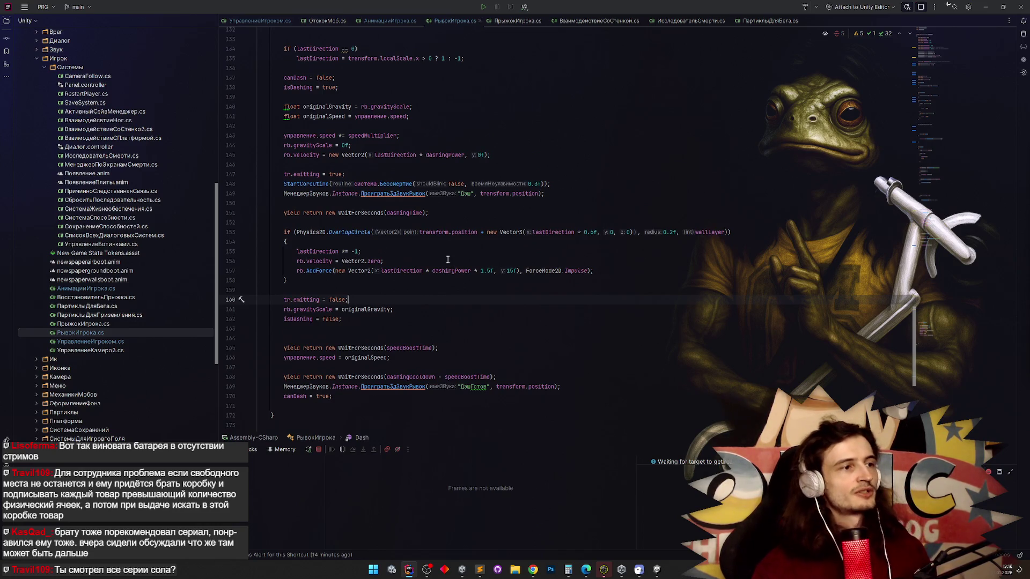
pyautogui.scroll(1, 448, 259)
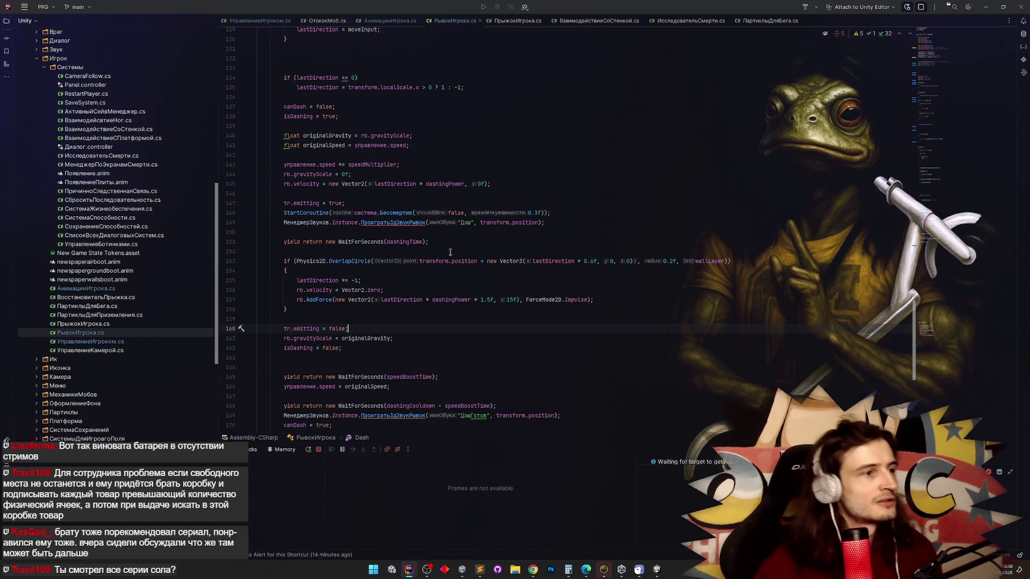
# Open the decompiled Rigidbody2D.cs declaration of velocity, then return to РывокИгрока.cs.
pyautogui.click(317, 184)
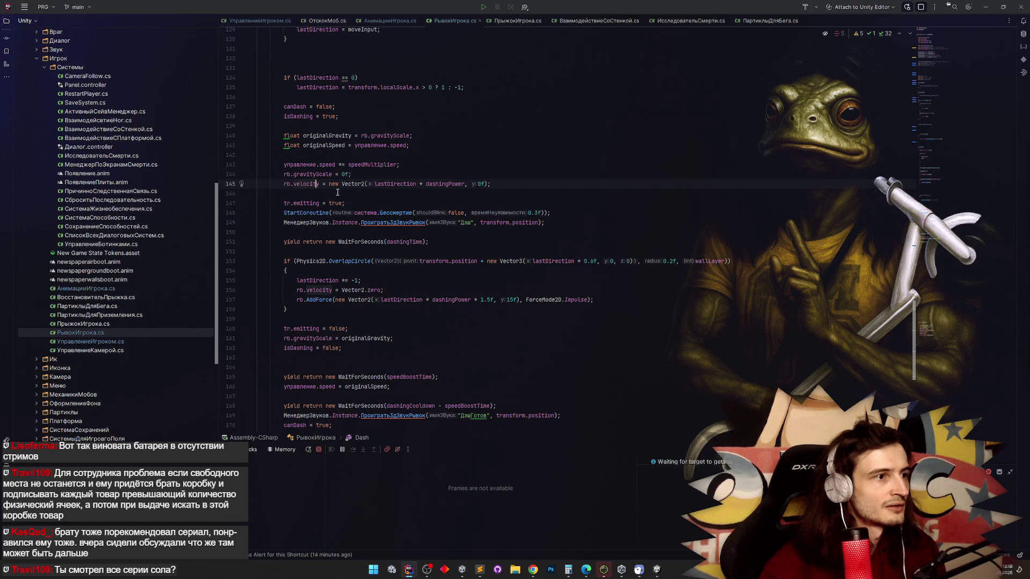
pyautogui.press('F12')
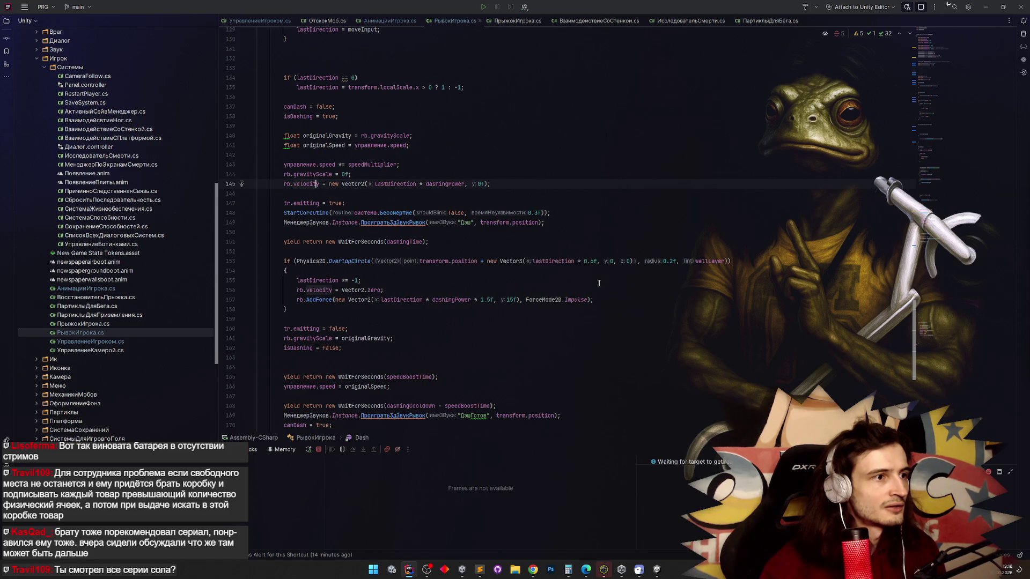
pyautogui.click(599, 283)
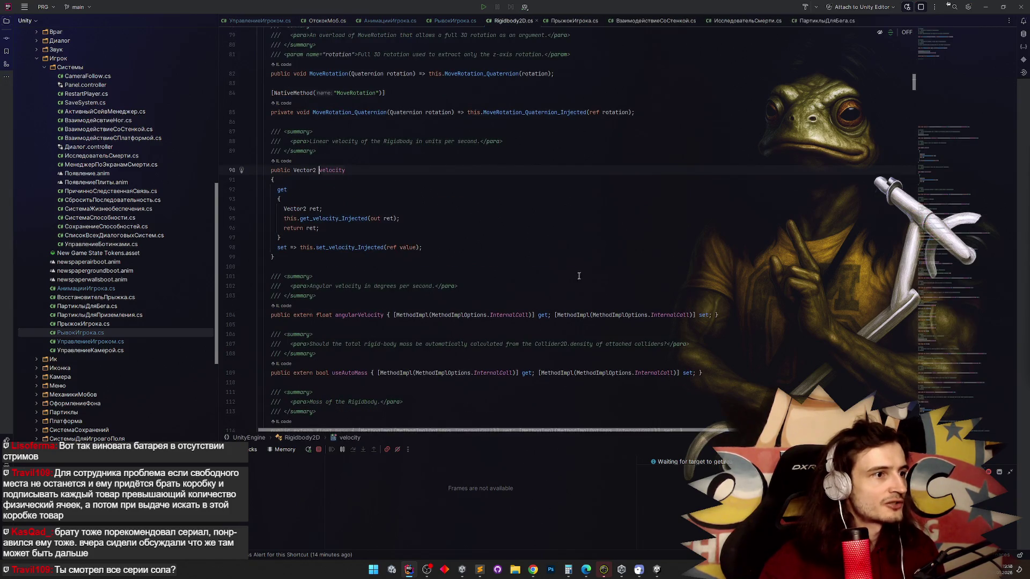
pyautogui.hotkey('ctrl', 'alt', 'Left')
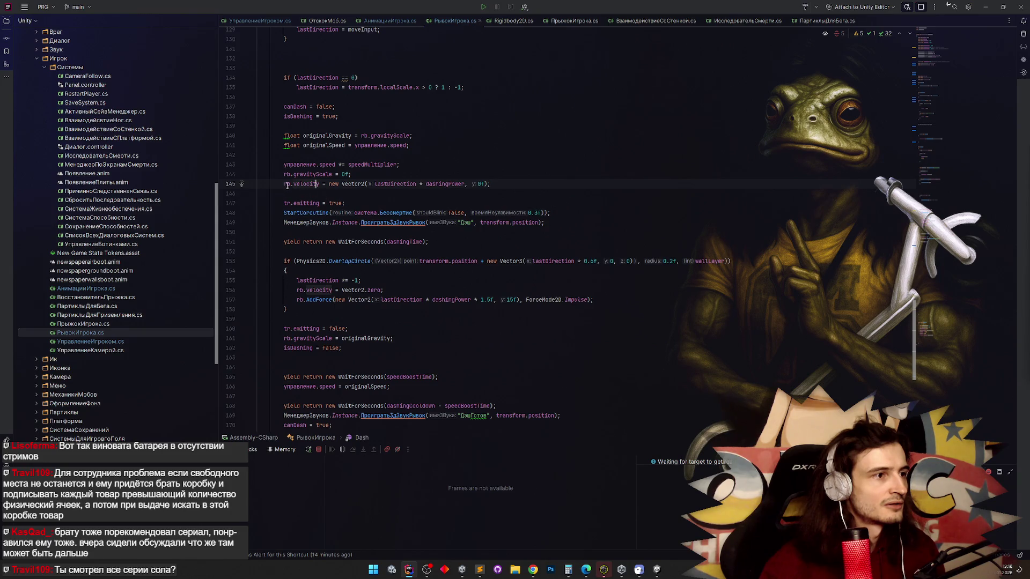
# Place the caret right after rb on line 145 of the Dash coroutine.
pyautogui.moveTo(285, 185)
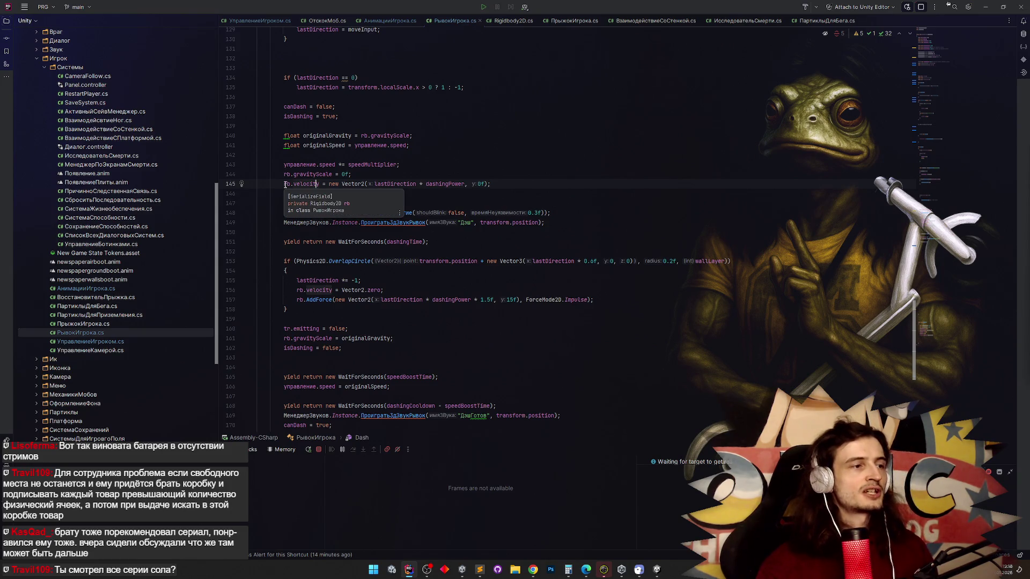
pyautogui.scroll(3, 285, 185)
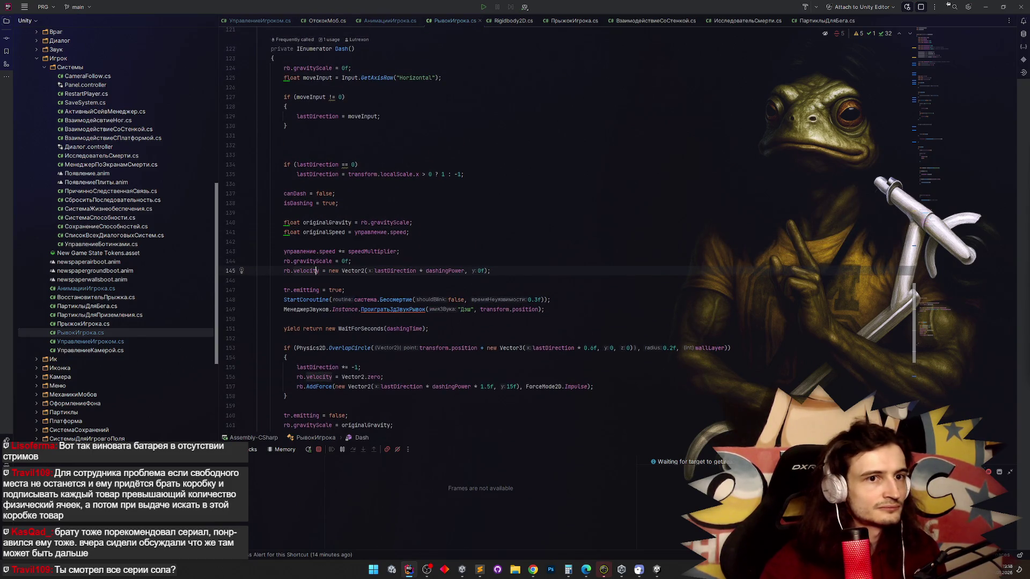
pyautogui.moveTo(914, 315)
pyautogui.mouseDown()
pyautogui.moveTo(922, 80)
pyautogui.moveTo(914, 161)
pyautogui.moveTo(865, 325)
pyautogui.mouseUp()
pyautogui.scroll(-2, 709, 301)
pyautogui.click(290, 207)
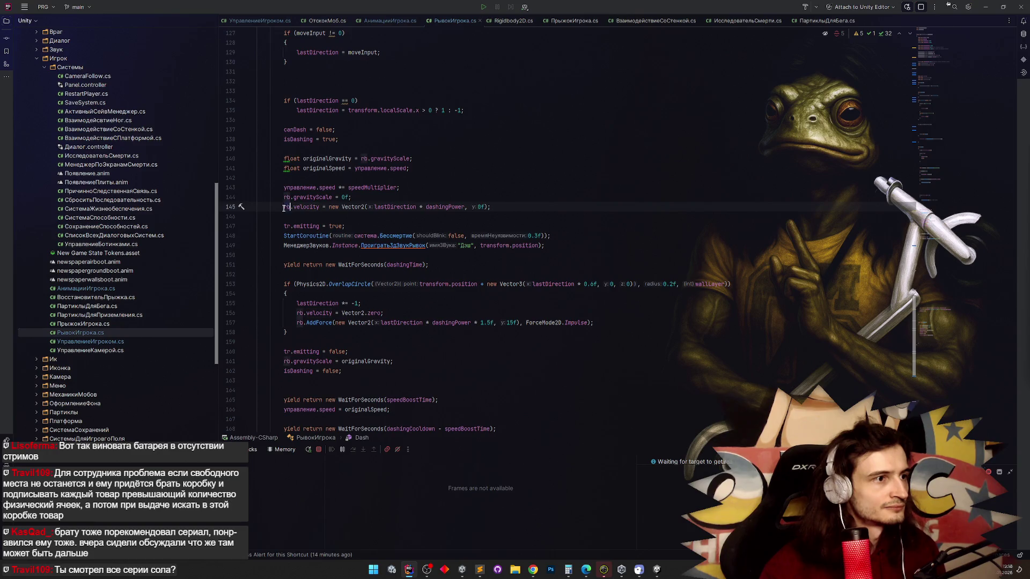
# Replace rb.velocity on line 145 with управление.SetVelocityX(lastDirection * dashingPower).
pyautogui.press('BackSpace')
pyautogui.press('BackSpace')
pyautogui.write('упр')
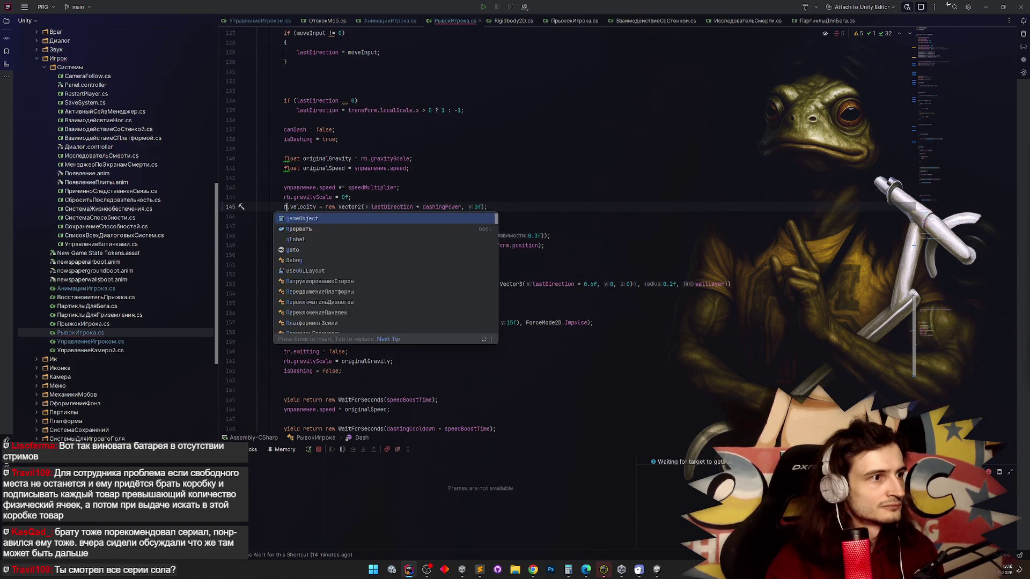
pyautogui.press('Return')
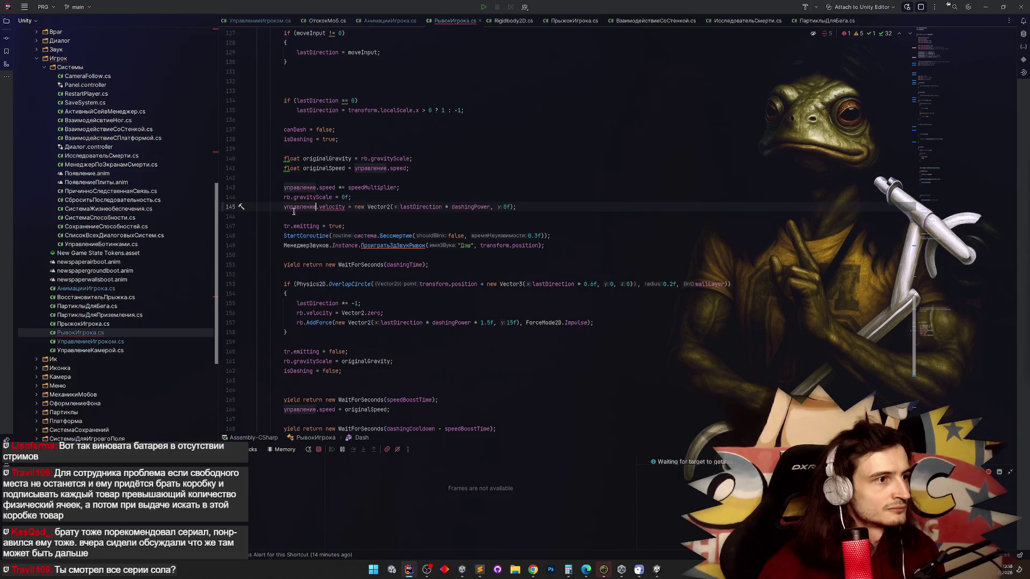
pyautogui.doubleClick(331, 206)
pyautogui.write('SetV')
pyautogui.press('Return')
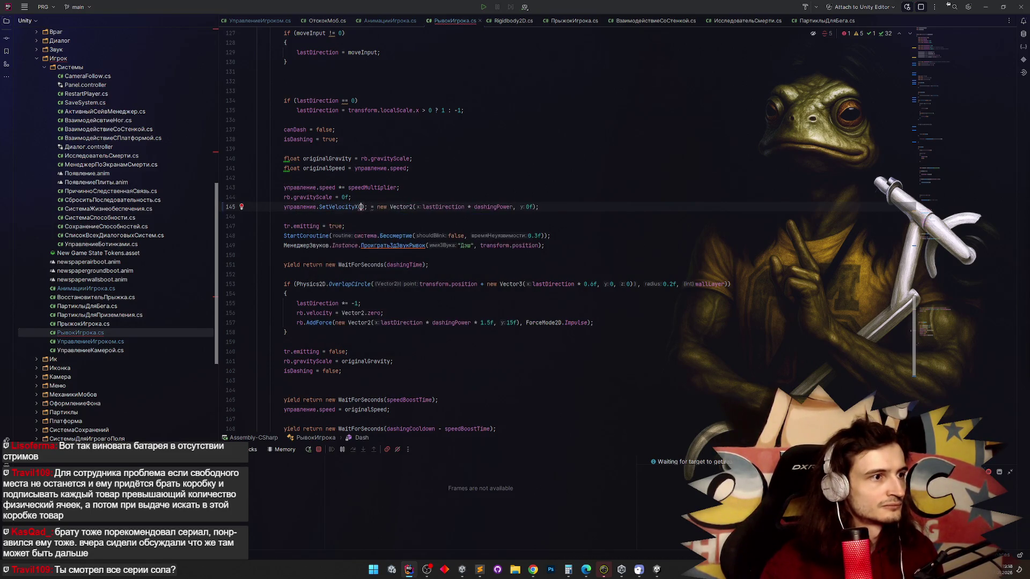
pyautogui.write('lastDirection * dashingPower')
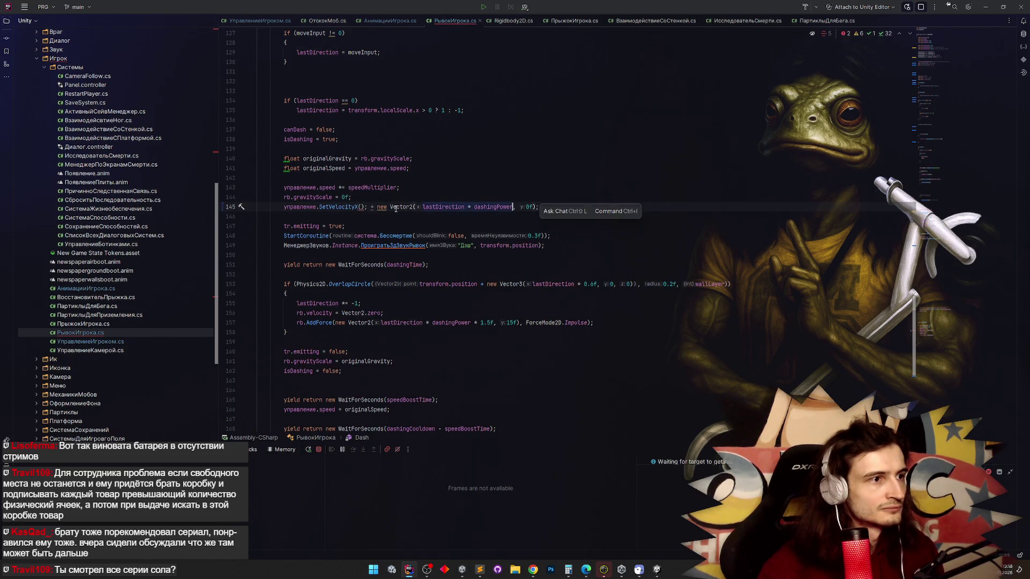
pyautogui.press('Right')
pyautogui.press('Right')
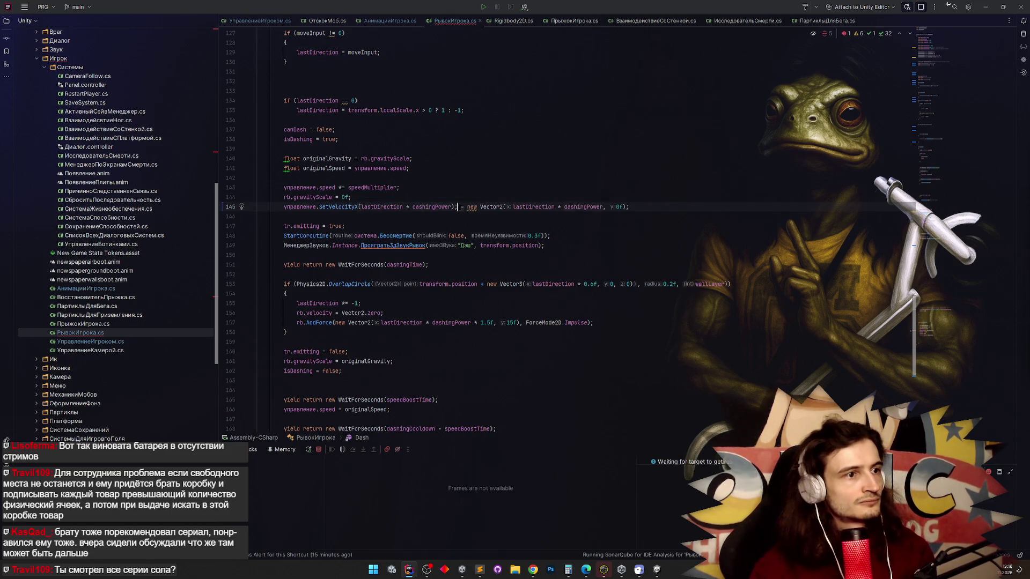
pyautogui.press('Return')
pyautogui.press('Up')
# Replace the leftover Vector2 assignment on line 146 with управление.SetVelocityY(0).
pyautogui.click(287, 216)
pyautogui.hotkey('shift', 'End')
pyautogui.write('управление')
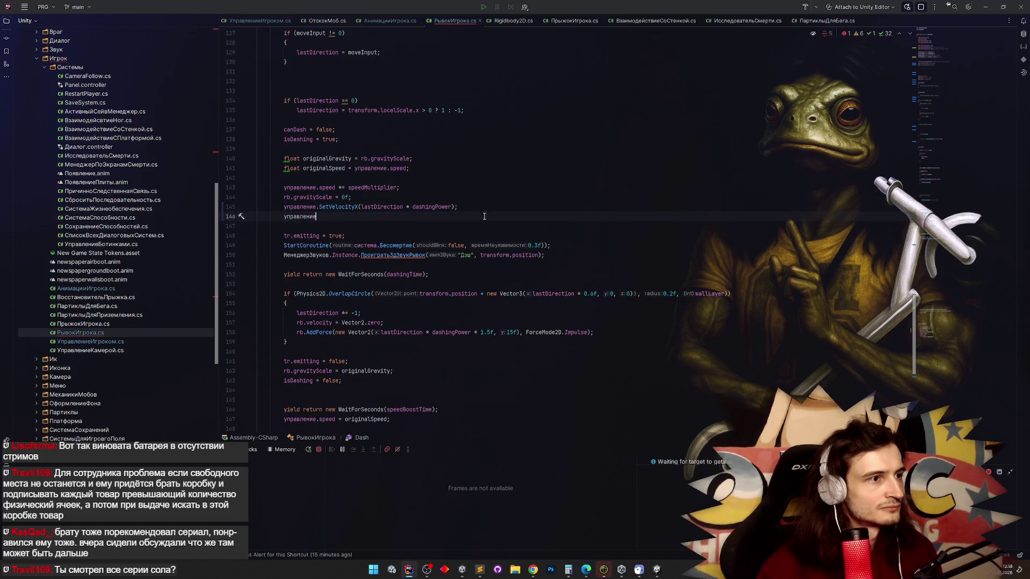
pyautogui.write('.SetVelocityY')
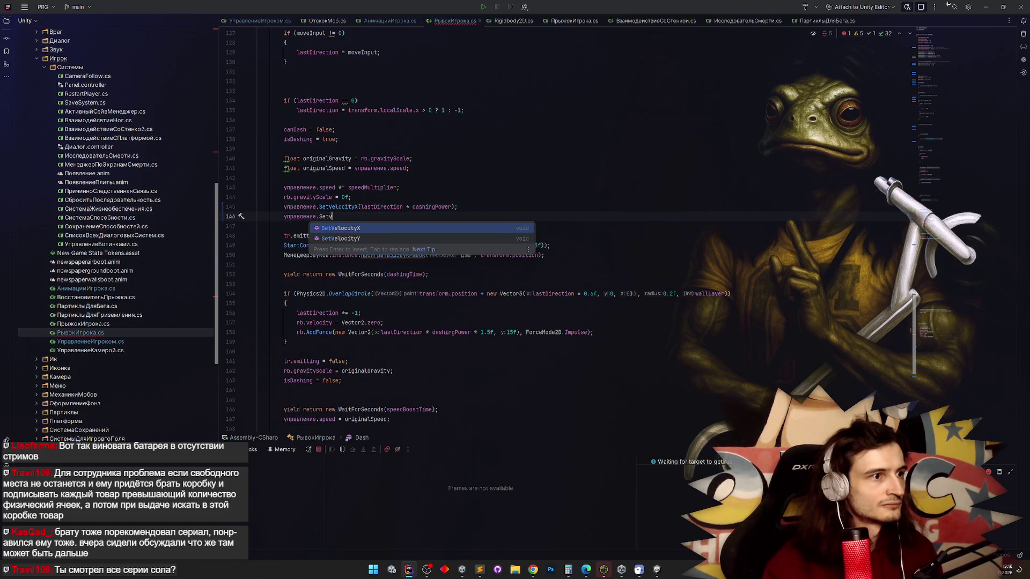
pyautogui.press('Return')
pyautogui.write('0f);')
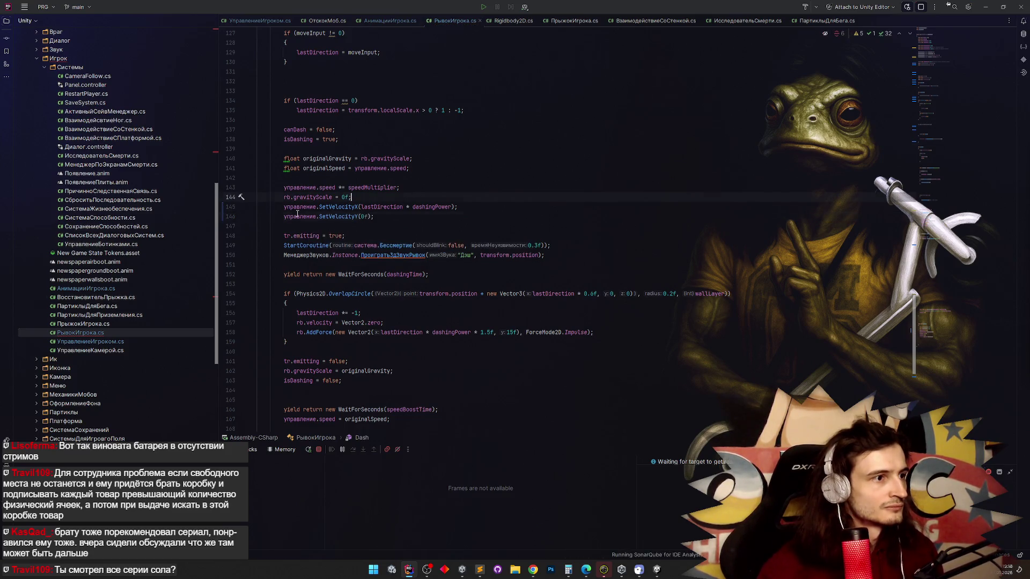
# Change rb.gravityScale to управление.gravityScale and go look for gravityScale in УправлениеИгроком.cs.
pyautogui.doubleClick(287, 197)
pyautogui.write('управление')
pyautogui.click(374, 159)
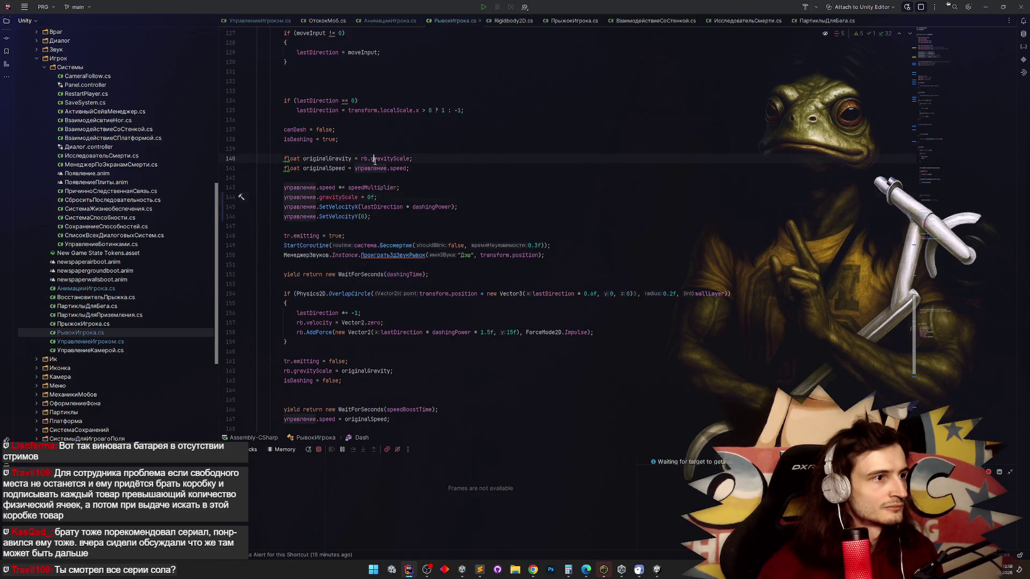
pyautogui.doubleClick(338, 198)
pyautogui.write('gra')
pyautogui.hotkey('ctrl', 'z')
pyautogui.keyDown('ctrl'); pyautogui.click(339, 197); pyautogui.keyUp('ctrl')
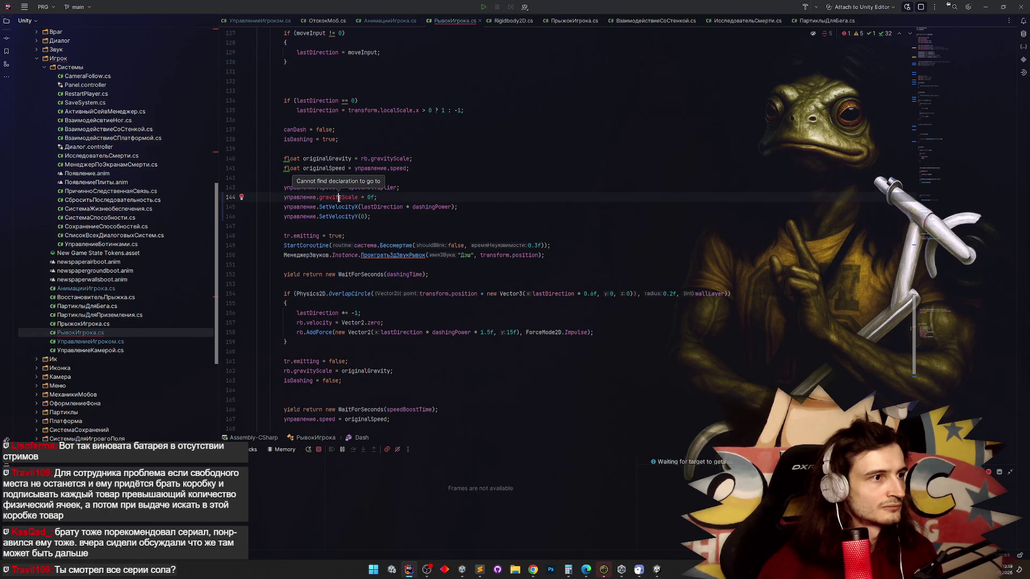
pyautogui.hotkey('ctrl', 'Tab')
# Find the _gravityScale field declaration in УправлениеИгроком.cs.
pyautogui.hotkey('ctrl', 'a')
pyautogui.write('gravityScale')
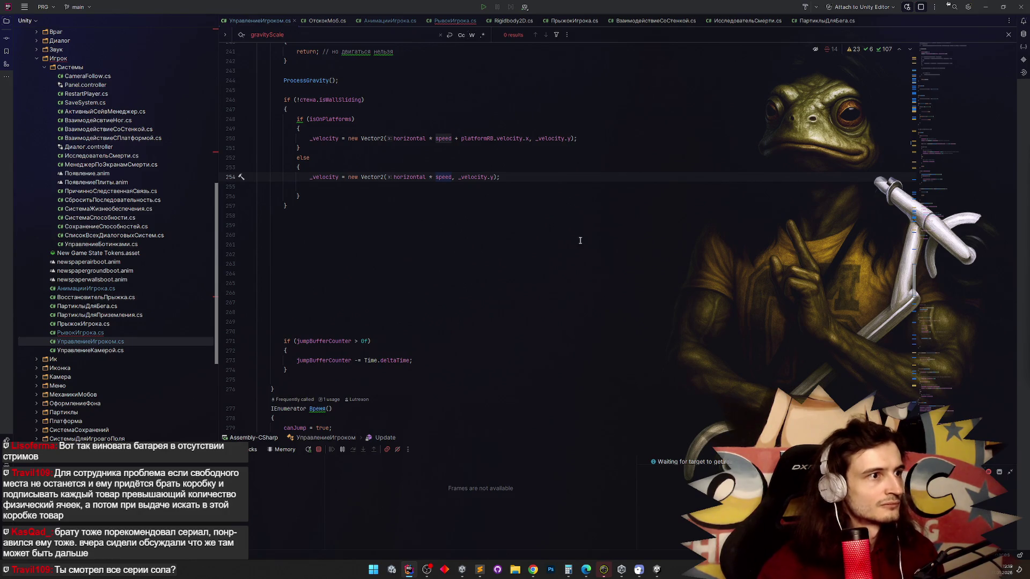
pyautogui.moveTo(914, 296); pyautogui.dragTo(916, 229)
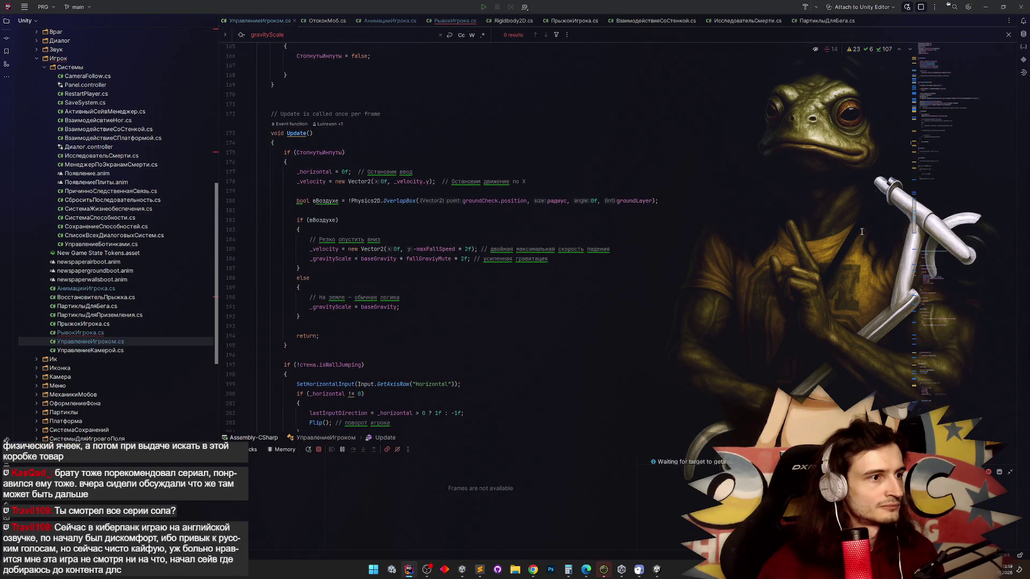
pyautogui.keyDown('ctrl'); pyautogui.click(333, 258); pyautogui.keyUp('ctrl')
# Add public void SetGravityScale(float value) { _gravityScale = value; } below the fields.
pyautogui.click(355, 244)
pyautogui.press('Return')
pyautogui.press('Return')
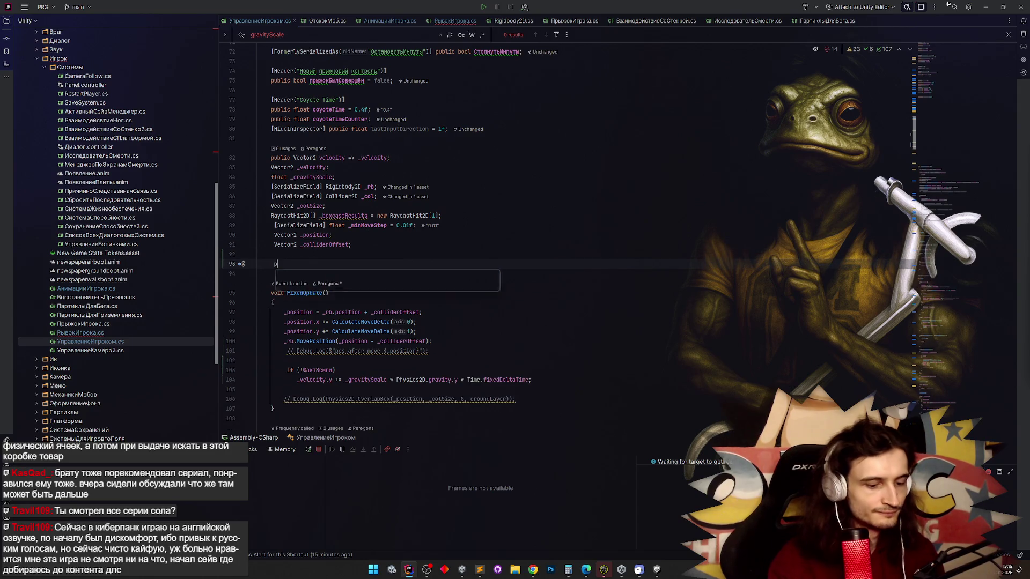
pyautogui.write('public void SetGra')
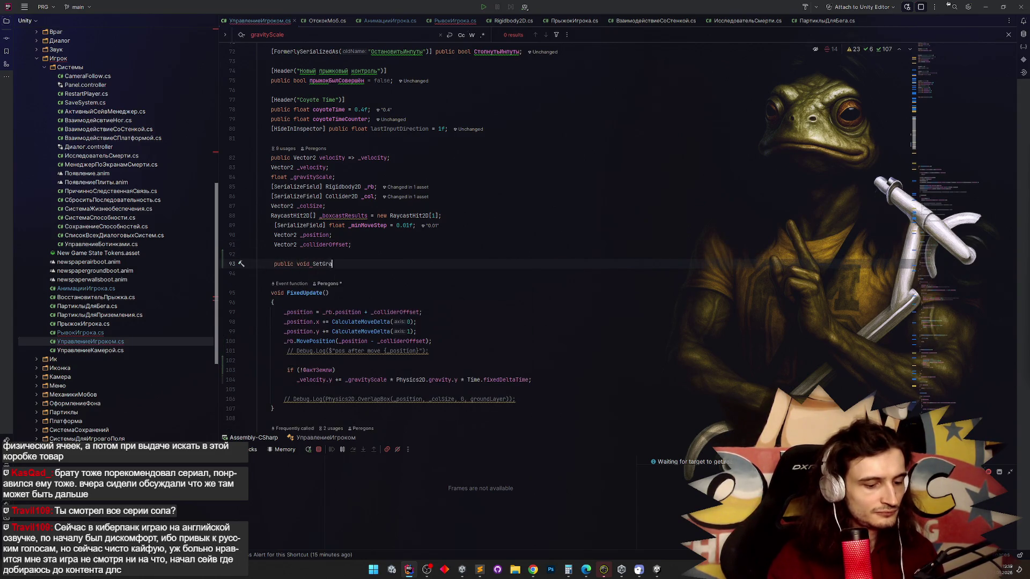
pyautogui.write('vityScale(){')
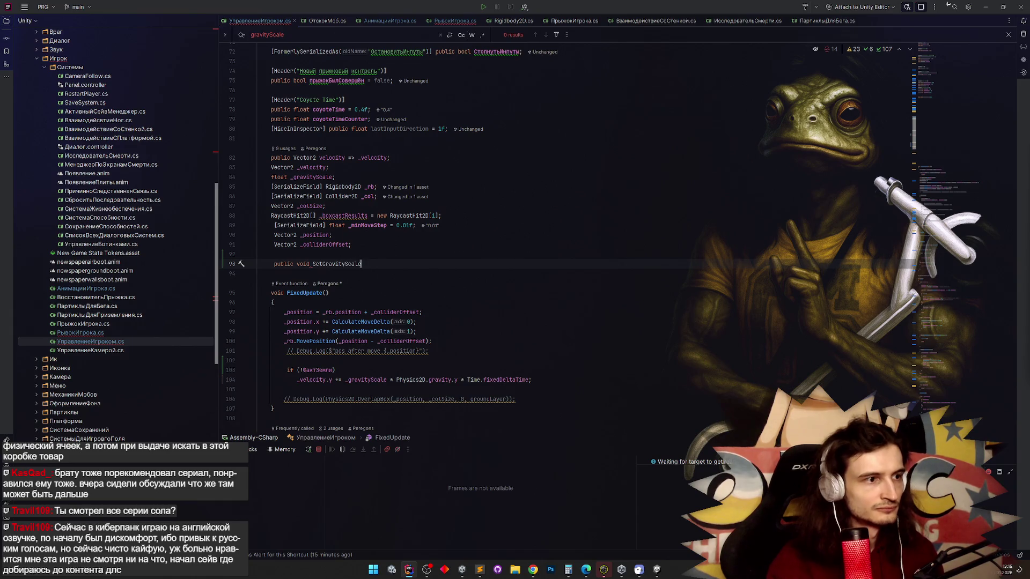
pyautogui.press('Return')
pyautogui.click(364, 263)
pyautogui.write('float value')
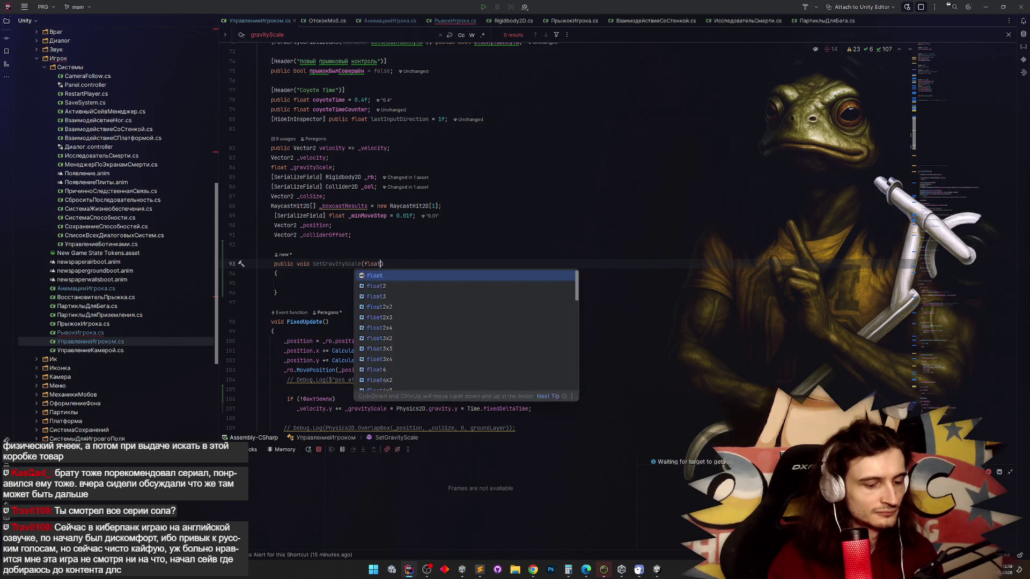
pyautogui.press('Down')
pyautogui.press('Down')
pyautogui.write('_gravityScale = value')
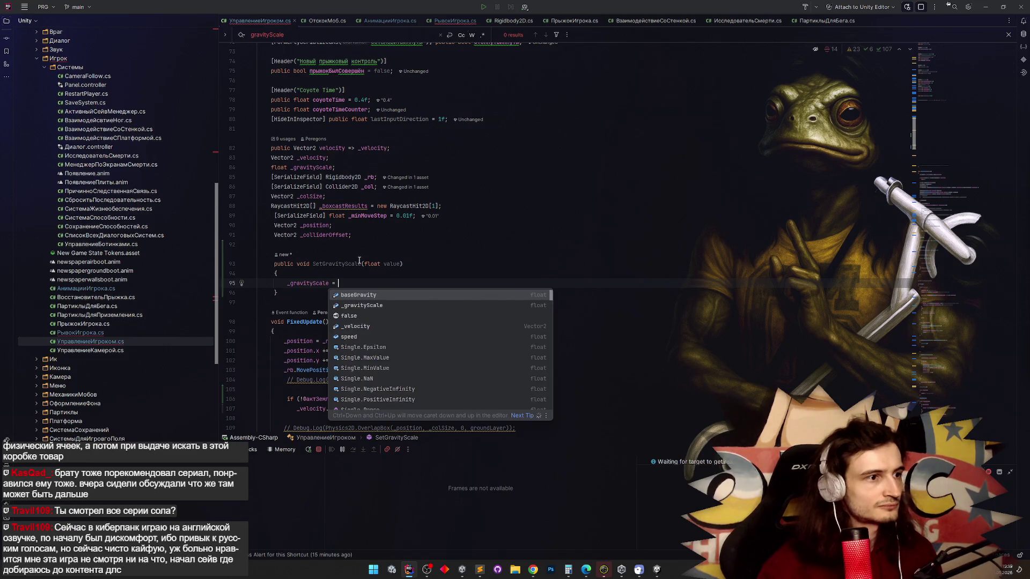
pyautogui.write(';')
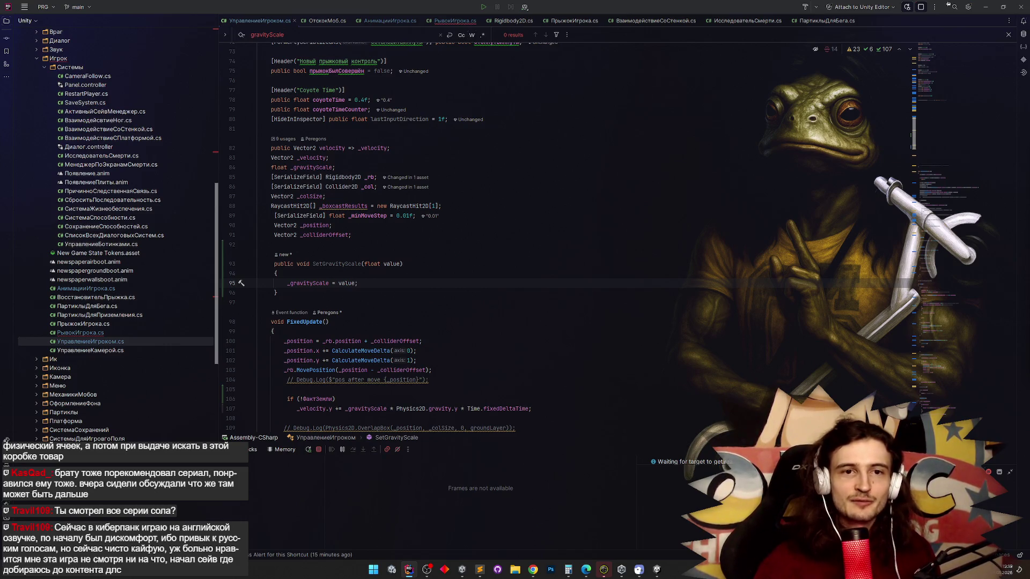
# Select the new SetGravityScale name and switch back to РывокИгрока.cs.
pyautogui.click(405, 237)
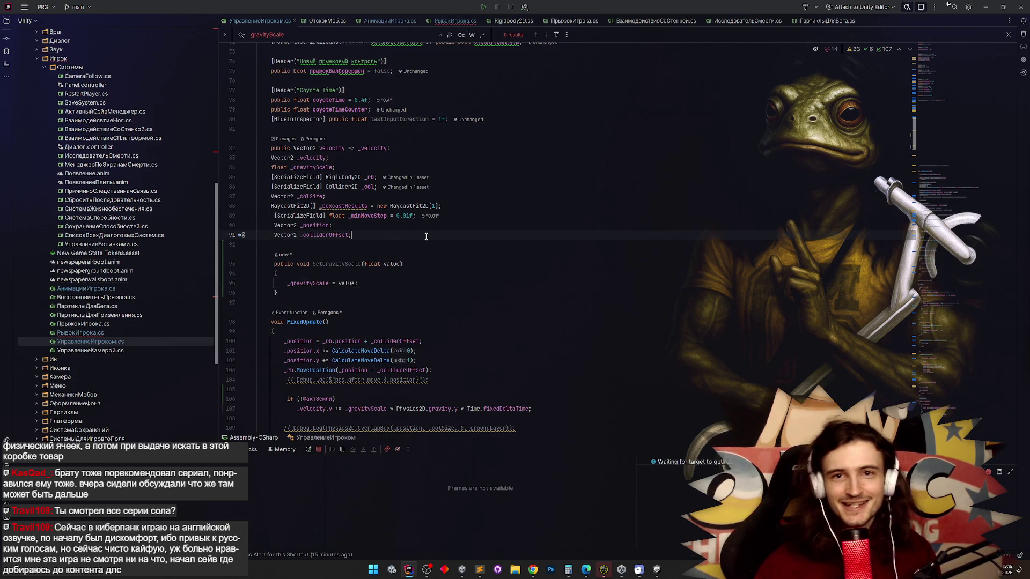
pyautogui.doubleClick(338, 263)
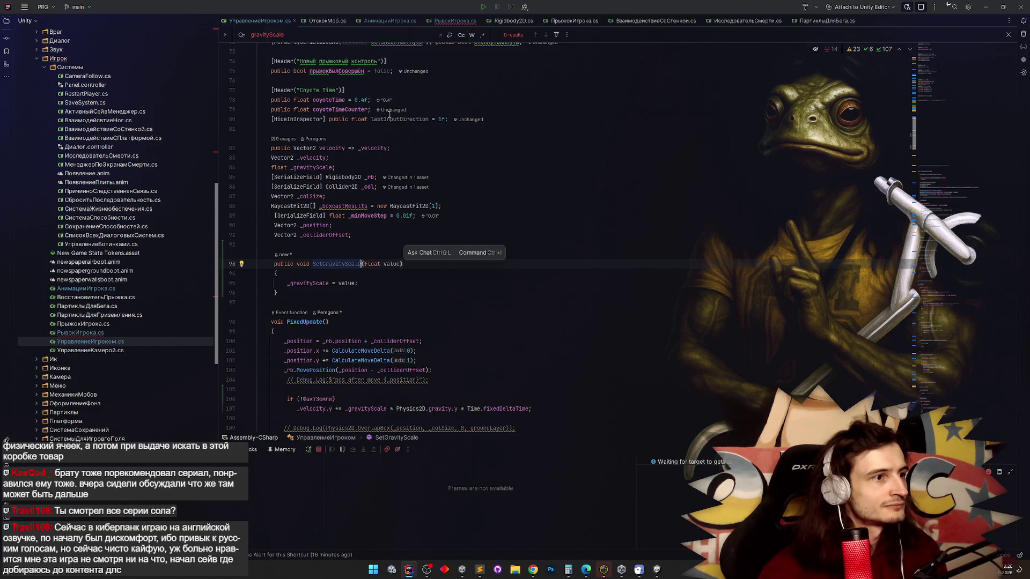
pyautogui.click(438, 24)
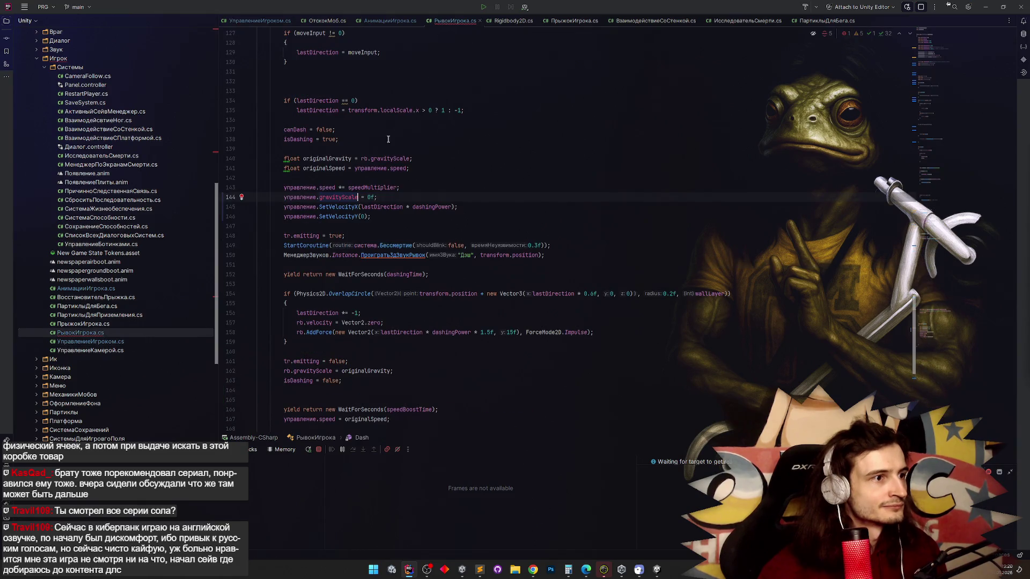
# Turn the line 144 gravityScale = 0f assignment into управление.SetGravityScale(0f).
pyautogui.doubleClick(338, 198)
pyautogui.write('SetGr')
pyautogui.press('Return')
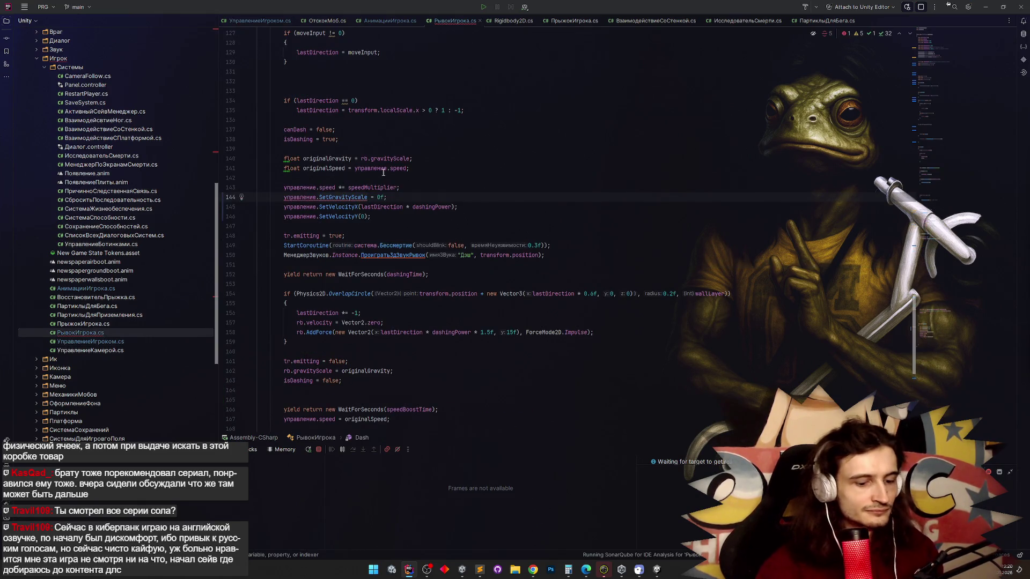
pyautogui.click(384, 197)
pyautogui.moveTo(384, 198); pyautogui.dragTo(394, 198)
pyautogui.hotkey('ctrl', 'x')
pyautogui.press('Left')
pyautogui.press('Left')
pyautogui.press('Left')
pyautogui.hotkey('ctrl', 'v')
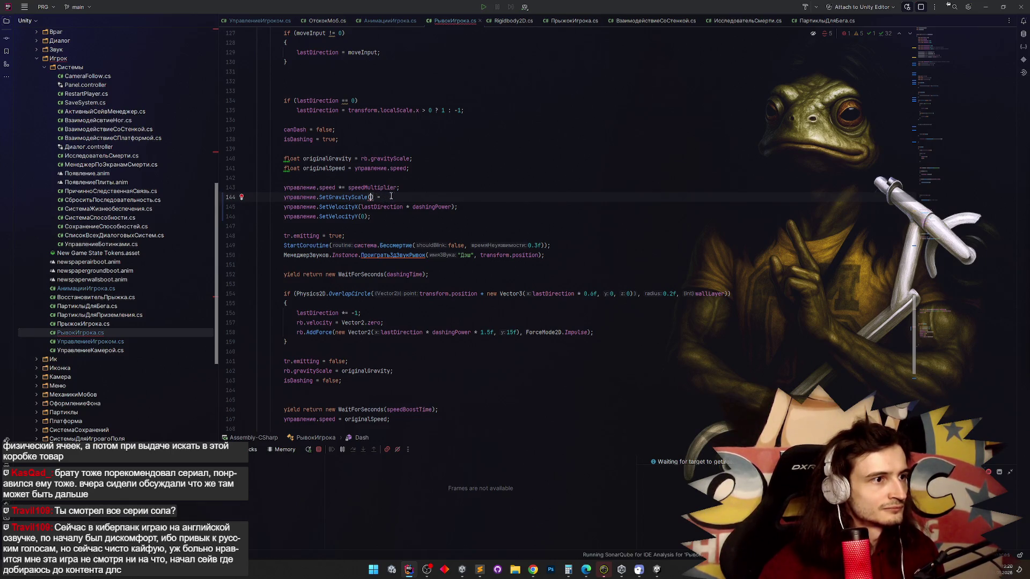
pyautogui.press('BackSpace')
pyautogui.press('BackSpace')
pyautogui.press('BackSpace')
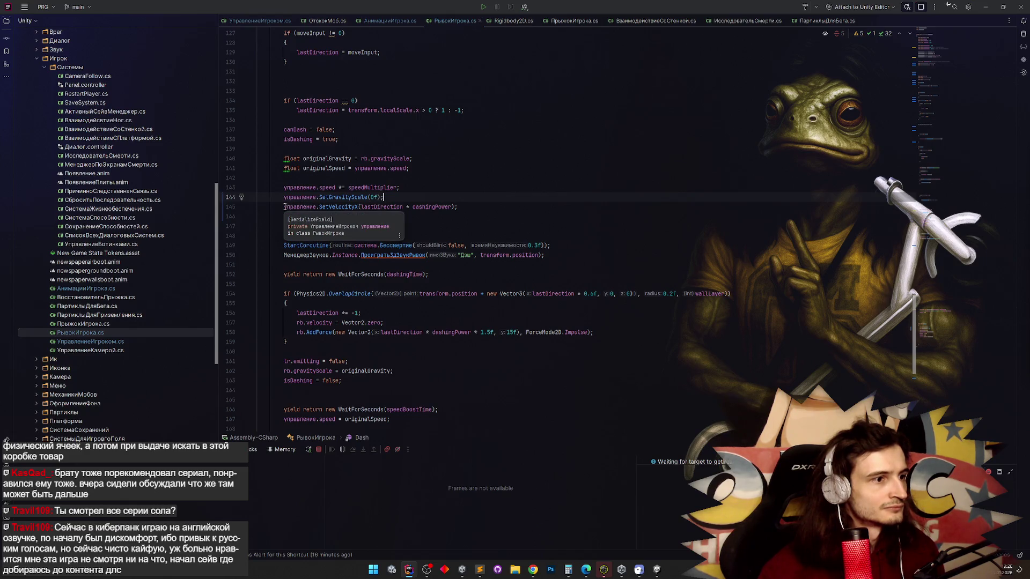
# Paste the SetVelocityX(lastDirection * dashingPower) call over the rb.velocity reset on line 157.
pyautogui.moveTo(284, 207); pyautogui.dragTo(456, 207)
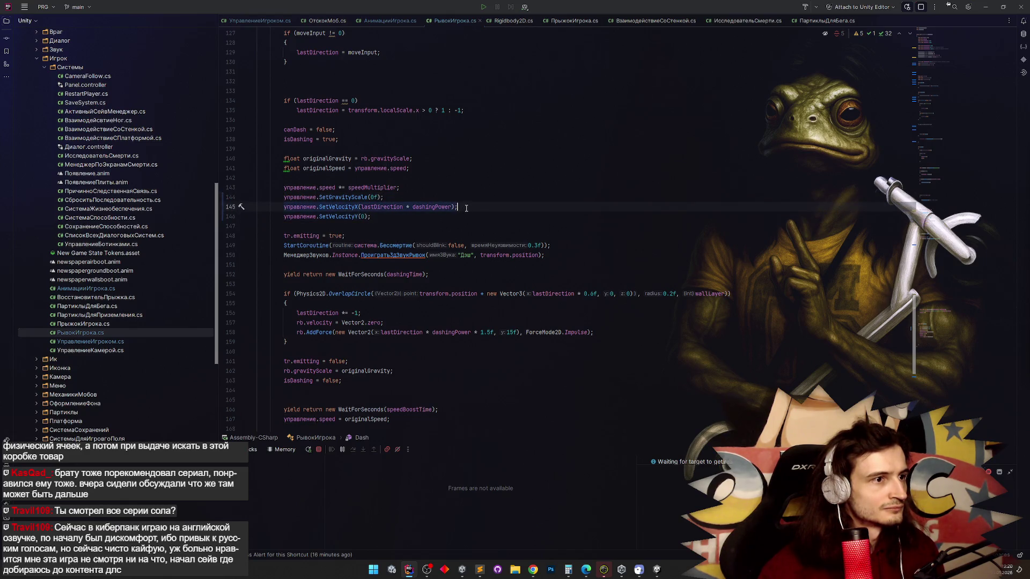
pyautogui.hotkey('ctrl', 'c')
pyautogui.moveTo(297, 322); pyautogui.dragTo(383, 323)
pyautogui.hotkey('ctrl', 'v')
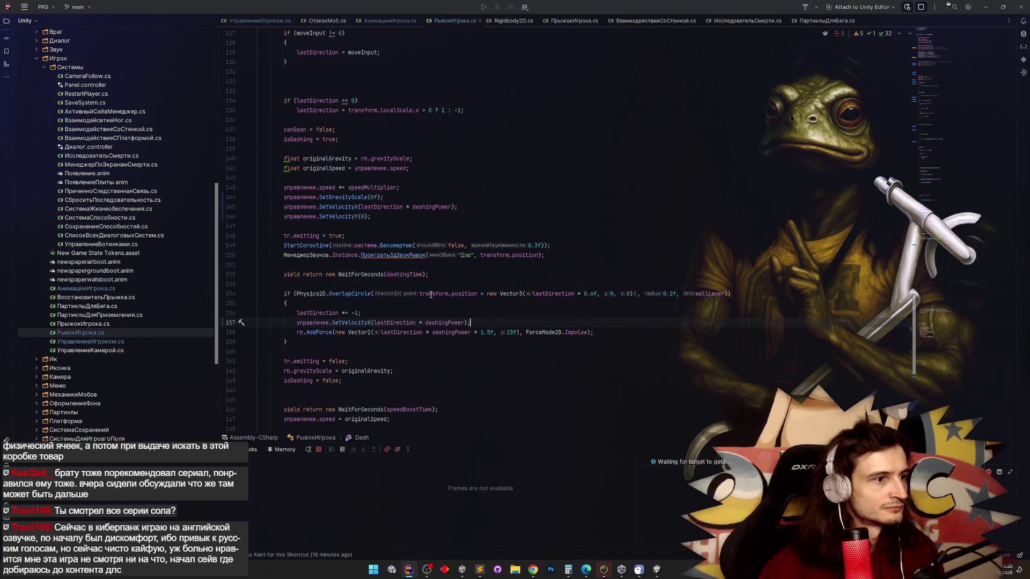
pyautogui.click(374, 322)
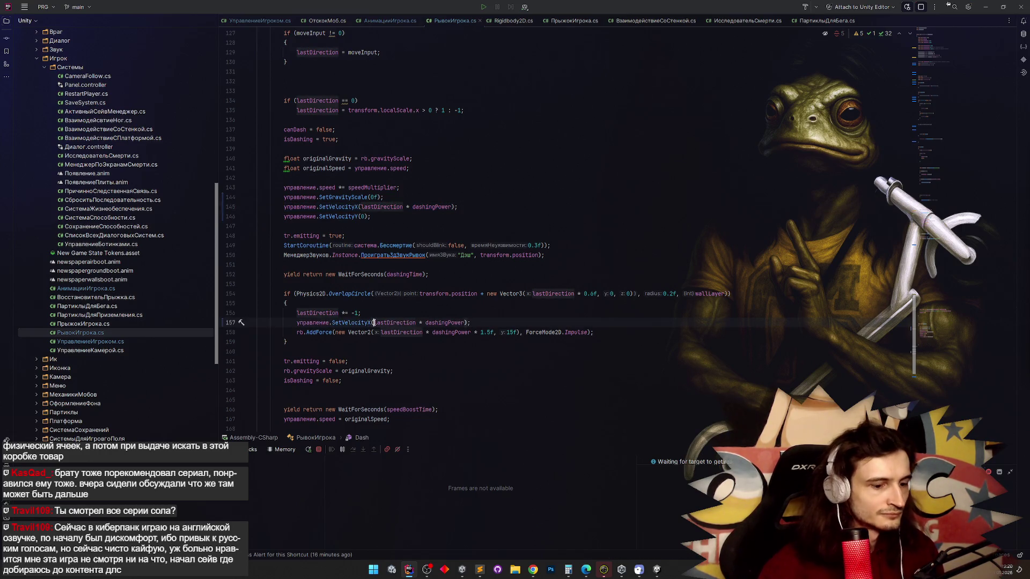
pyautogui.moveTo(374, 322)
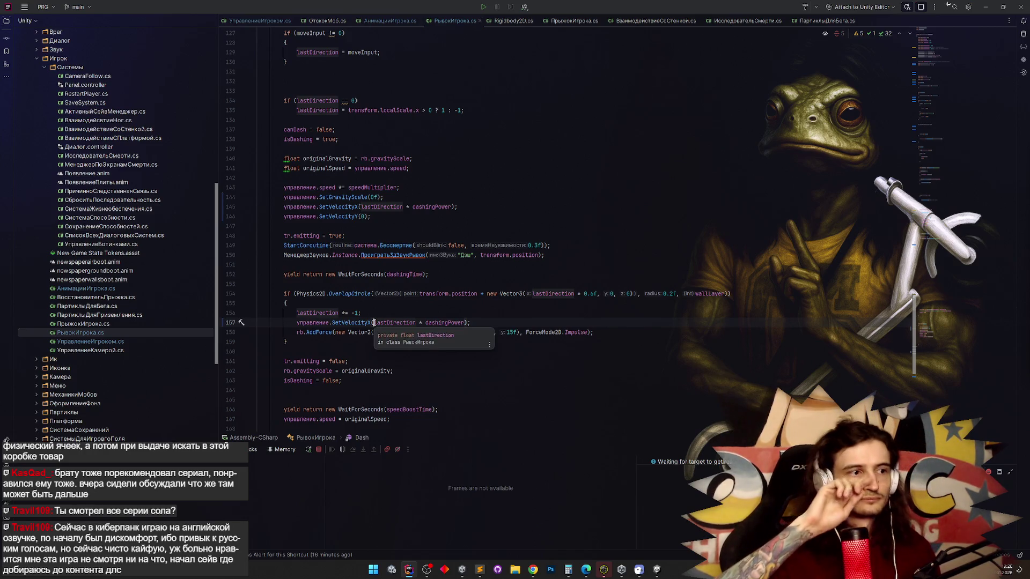
pyautogui.hotkey('ctrl', 'shift', 'Right')
pyautogui.hotkey('ctrl', 'shift', 'Right')
pyautogui.hotkey('ctrl', 'shift', 'Right')
pyautogui.write('0')
pyautogui.press('Up')
pyautogui.press('Down')
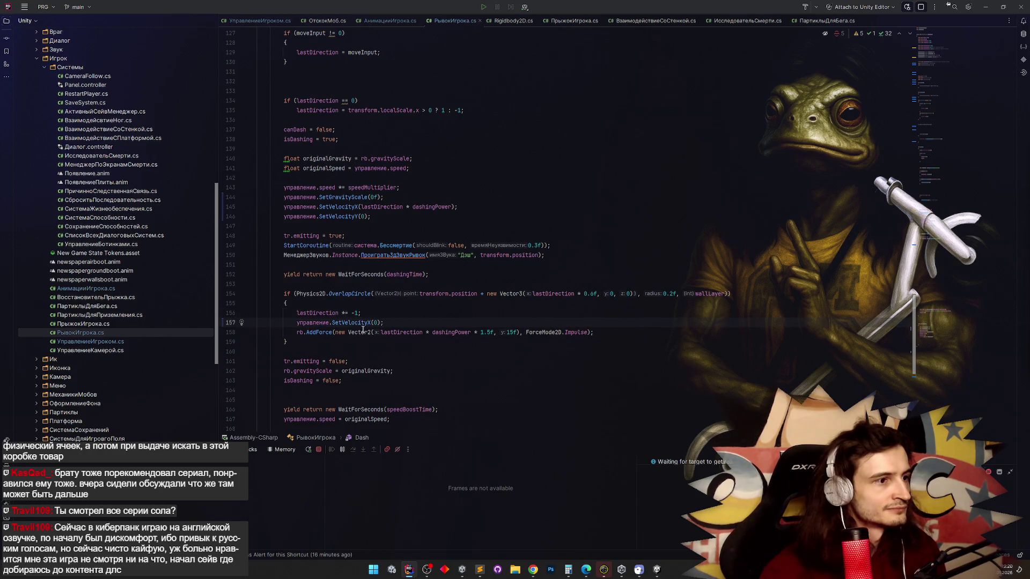
pyautogui.hotkey('ctrl', 'z')
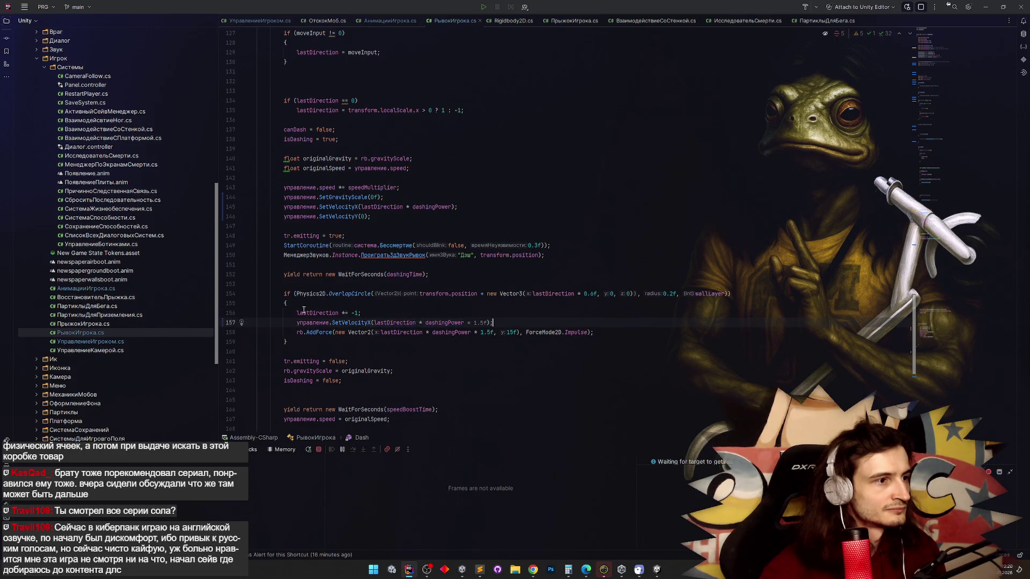
# Comment out the OverlapCircle wall-bounce if-block with Ctrl+/.
pyautogui.click(303, 333)
pyautogui.hotkey('ctrl', 'w')
pyautogui.hotkey('ctrl', 'w')
pyautogui.hotkey('ctrl', 'w')
pyautogui.hotkey('ctrl', '/')
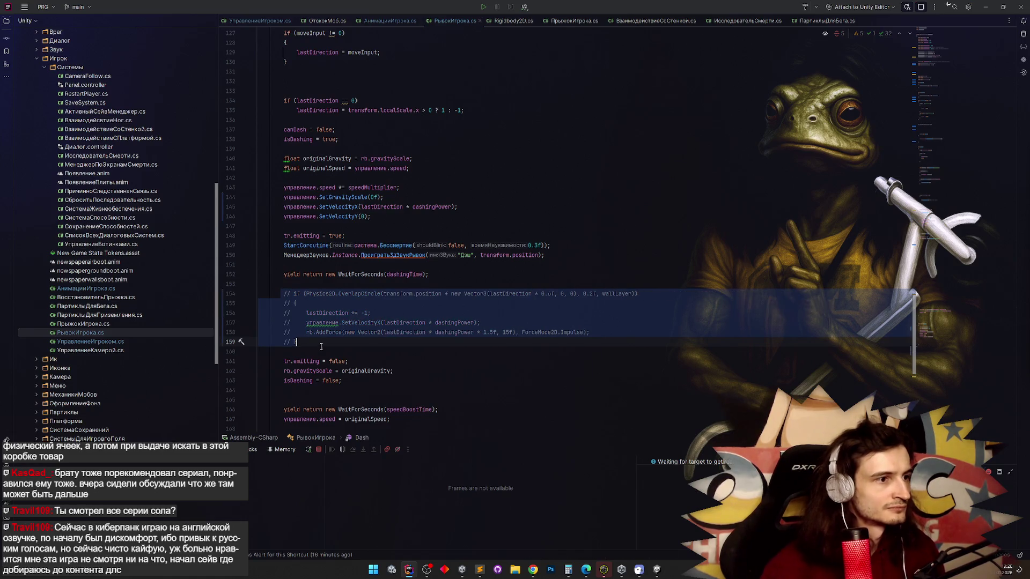
# Add a // comment above the wall-bounce block noting it's off since AddForce on rb is unavailable.
pyautogui.click(311, 284)
pyautogui.press('Return')
pyautogui.write('//тут')
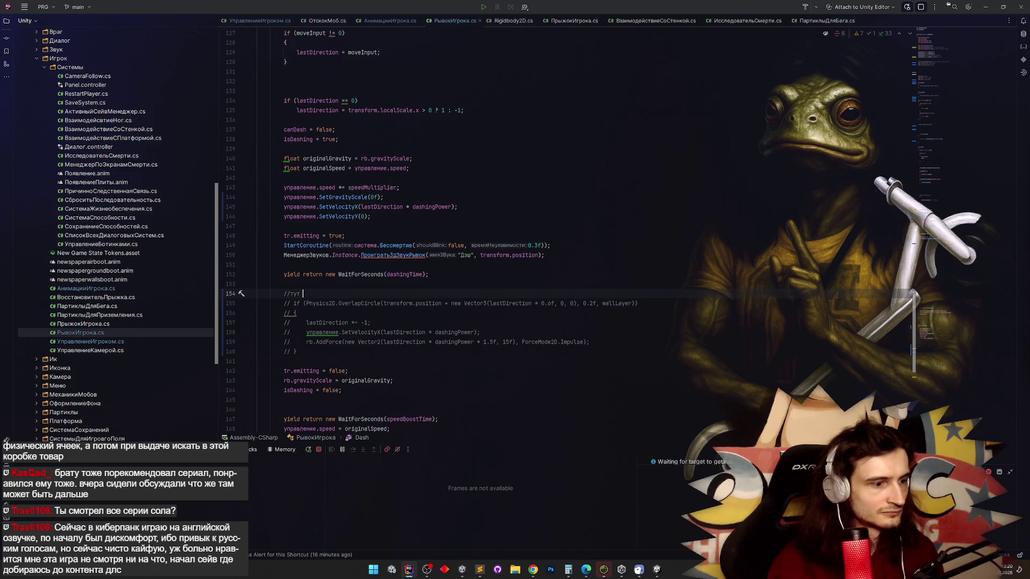
pyautogui.write(' от стен? пок')
pyautogui.write('а з')
pyautogui.write('чу')
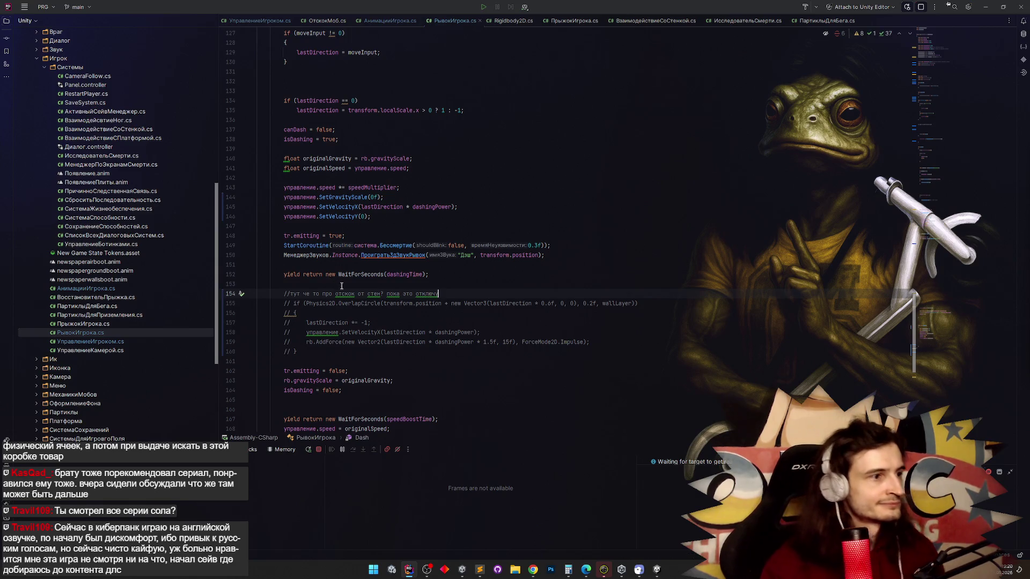
pyautogui.scroll(-2, 333, 279)
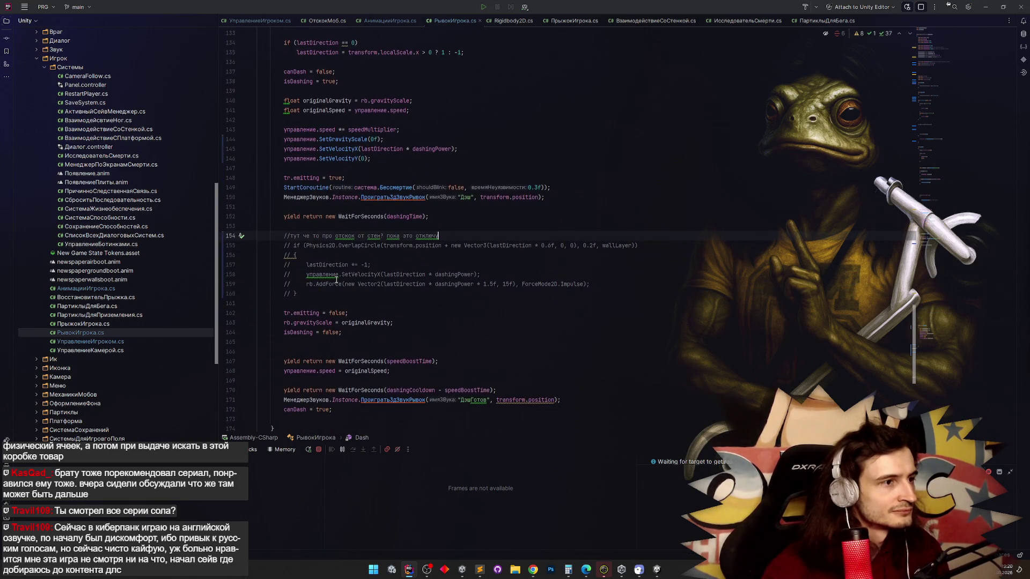
pyautogui.write(', и')
pyautogui.write('нель')
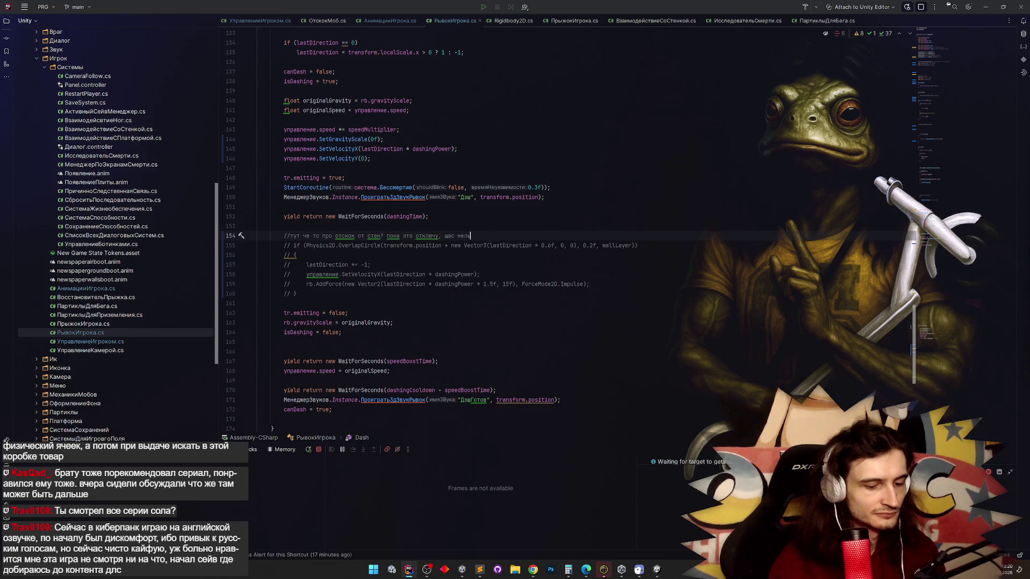
pyautogui.write('зя AddForce к')
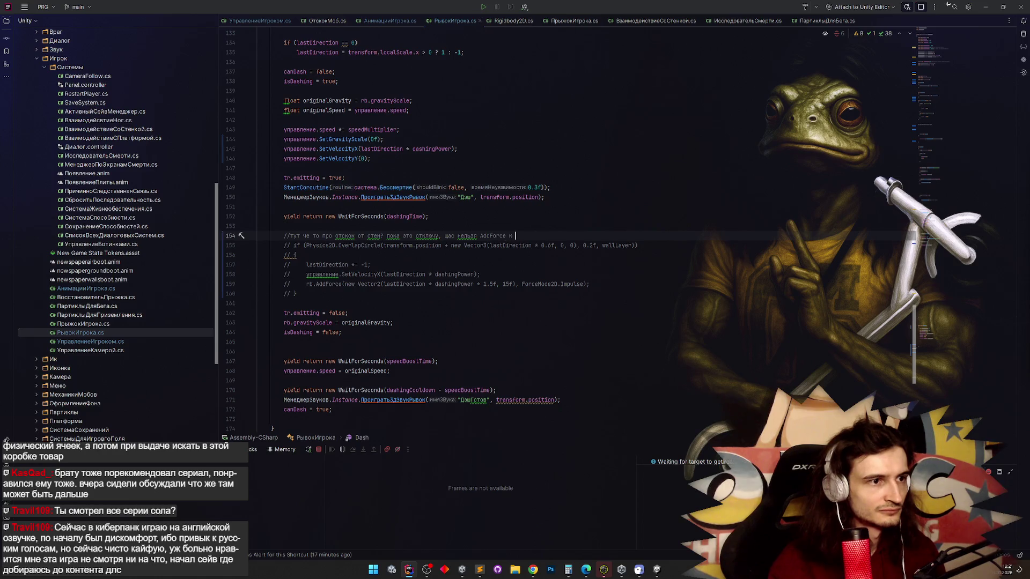
pyautogui.write('rb')
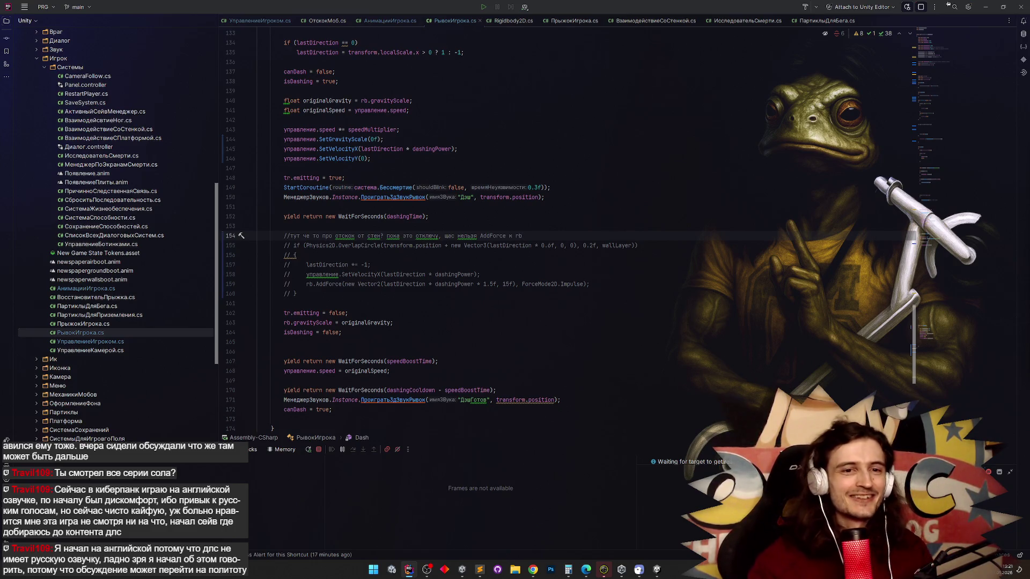
pyautogui.click(365, 264)
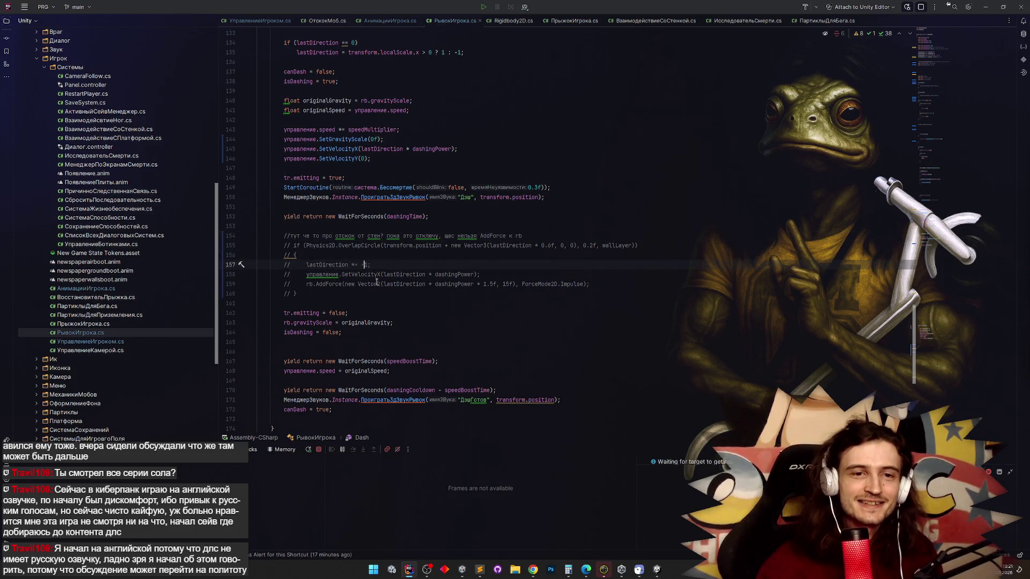
pyautogui.click(380, 284)
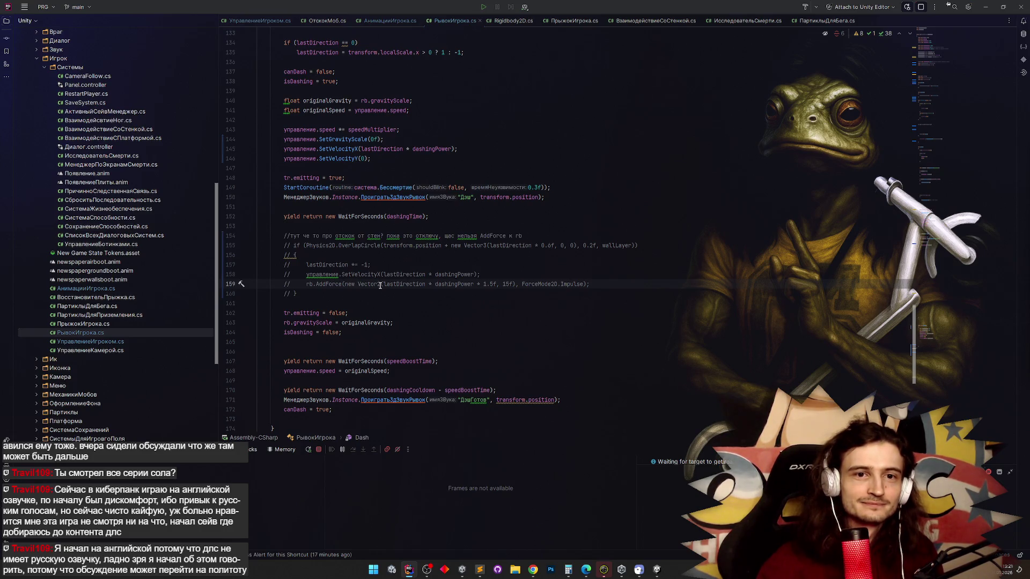
pyautogui.scroll(-2, 378, 284)
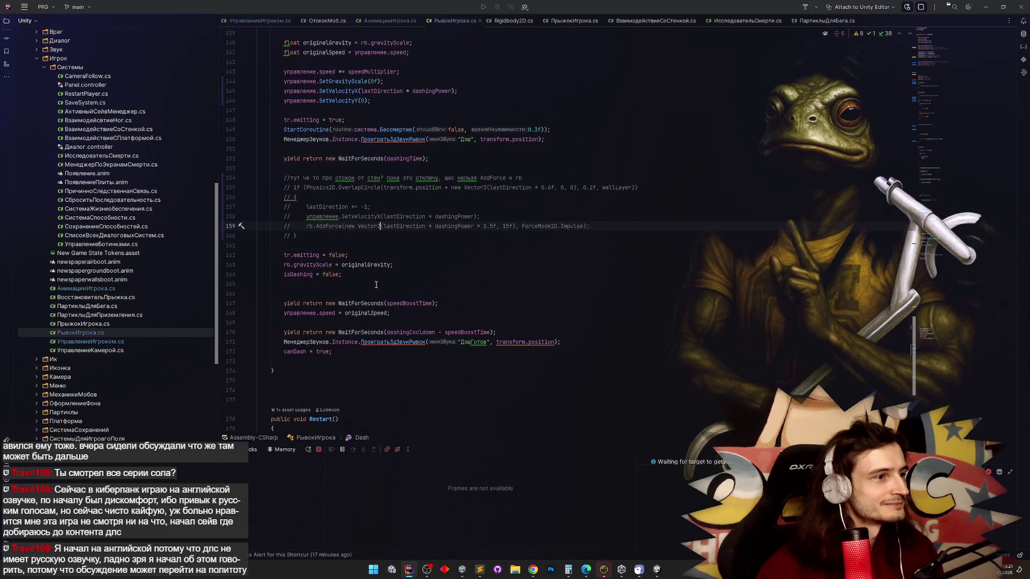
pyautogui.scroll(2, 376, 283)
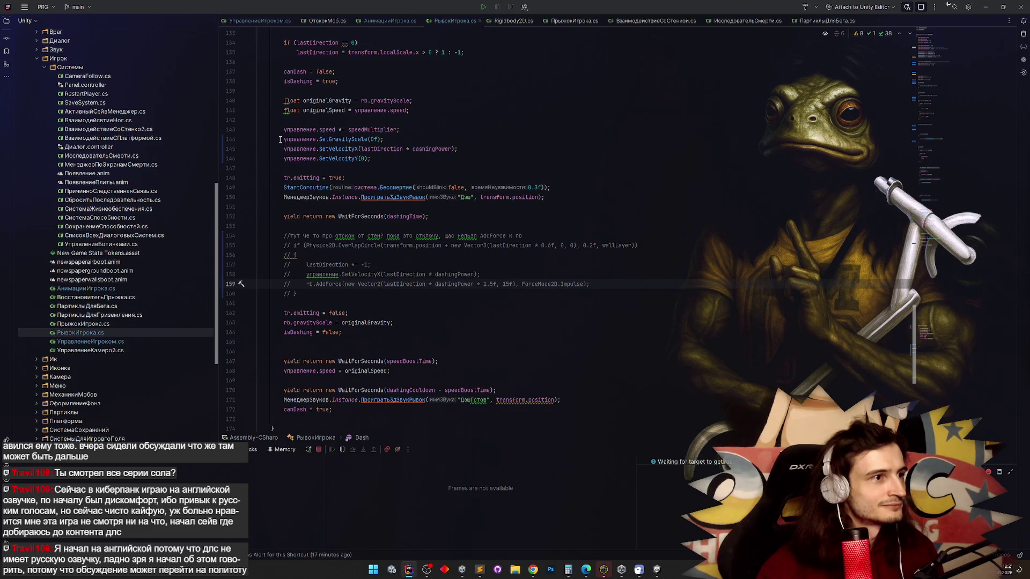
# Replace the gravity restore on line 163 with управление.SetGravityScale(originalGravity).
pyautogui.click(280, 139)
pyautogui.click(323, 323)
pyautogui.hotkey('ctrl', 'w')
pyautogui.hotkey('ctrl', 'w')
pyautogui.hotkey('ctrl', 'w')
pyautogui.hotkey('ctrl', 'v')
pyautogui.doubleClick(375, 322)
pyautogui.write('originalGravity')
pyautogui.click(446, 307)
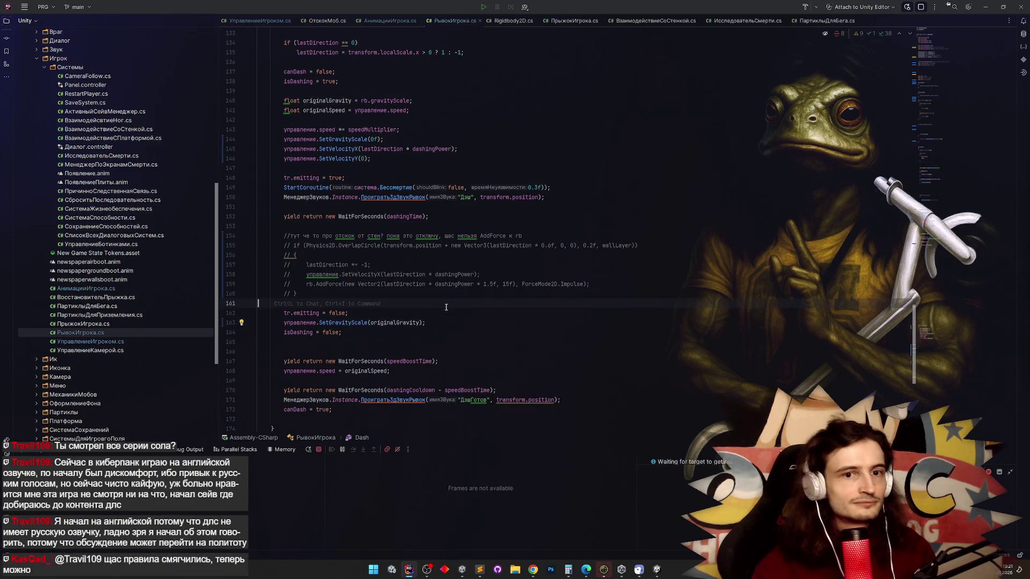
# Delete the surplus blank line below isDashing = false.
pyautogui.click(437, 322)
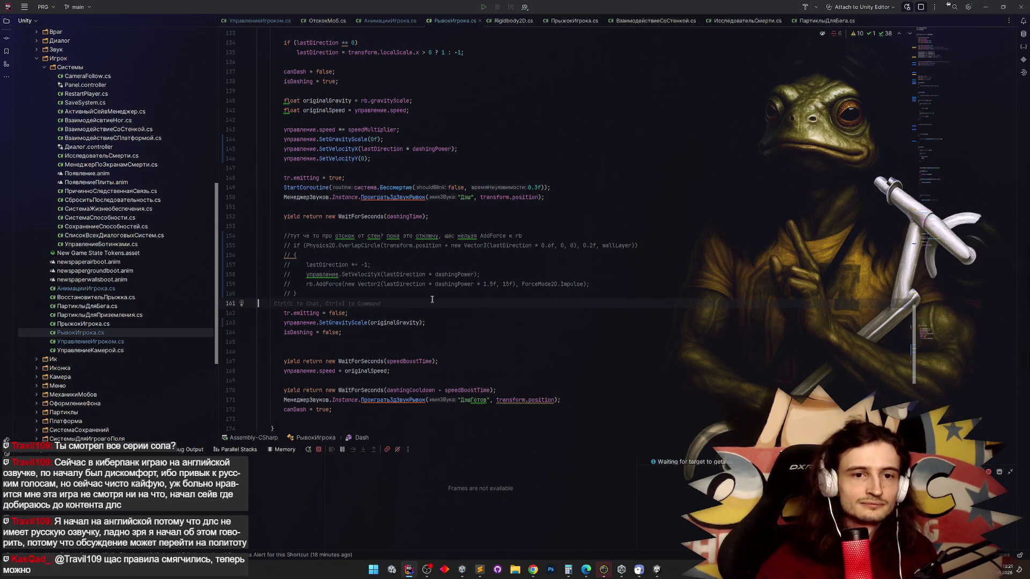
pyautogui.click(431, 310)
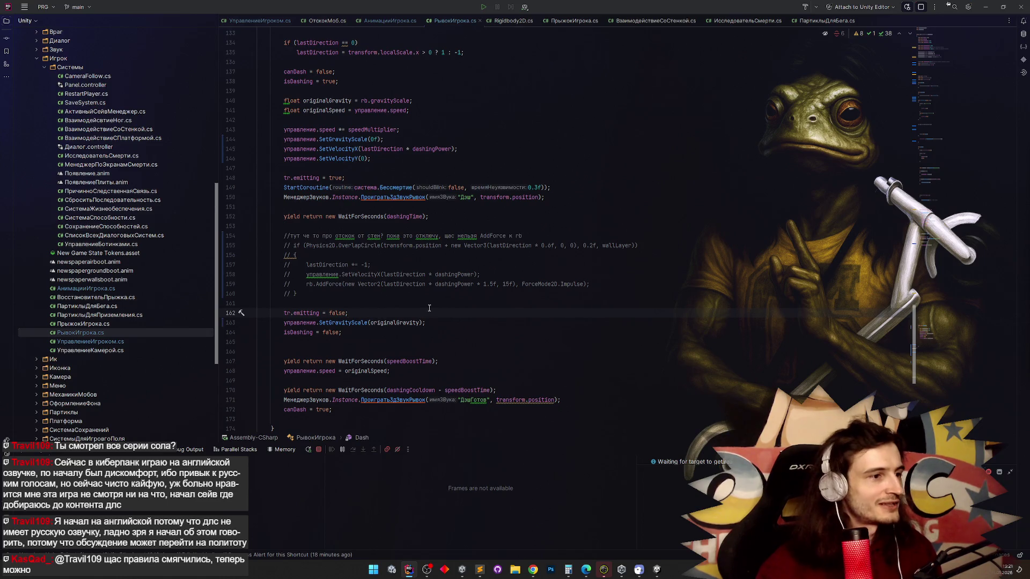
pyautogui.scroll(-2, 430, 308)
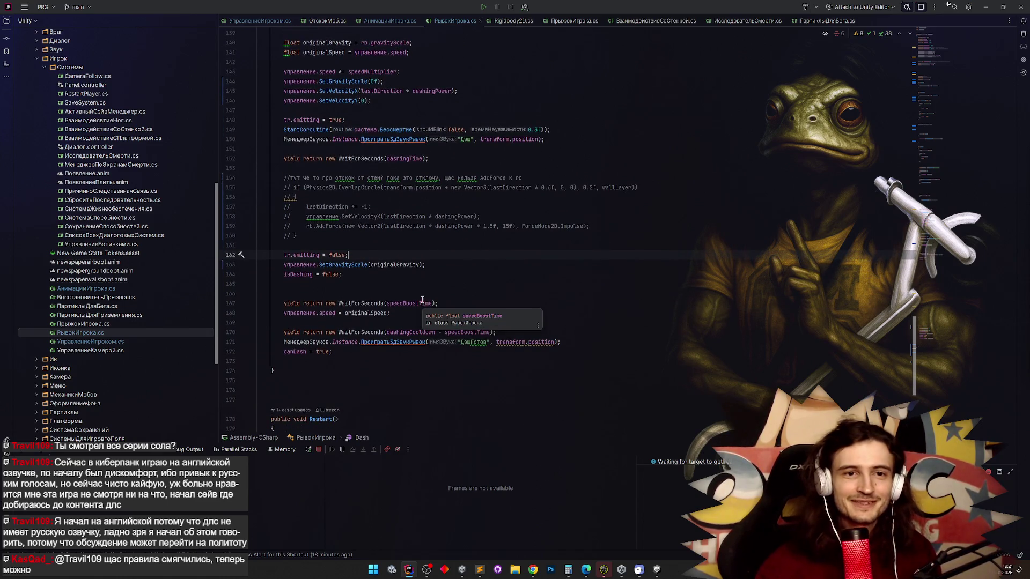
pyautogui.click(342, 286)
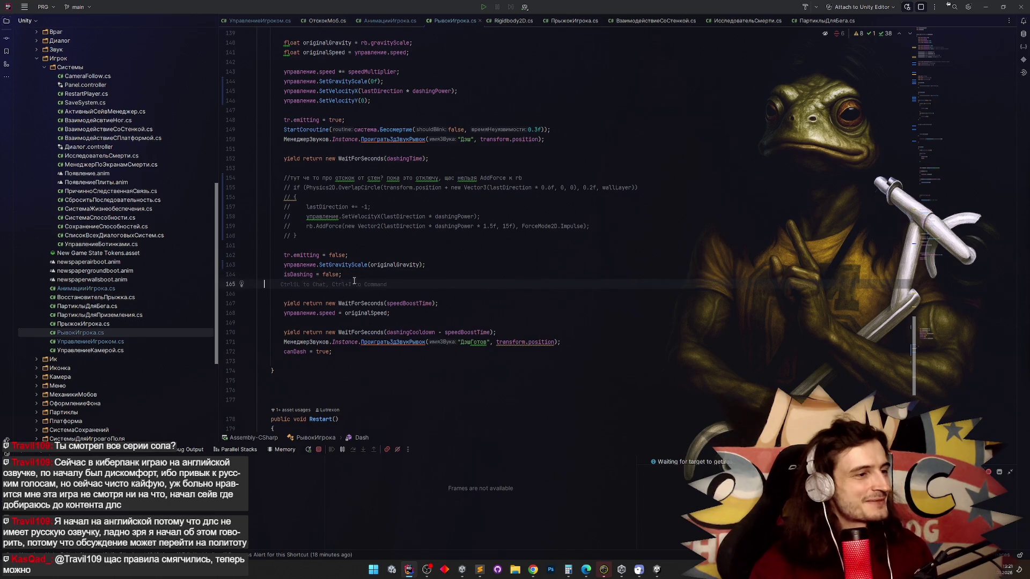
pyautogui.press('Delete')
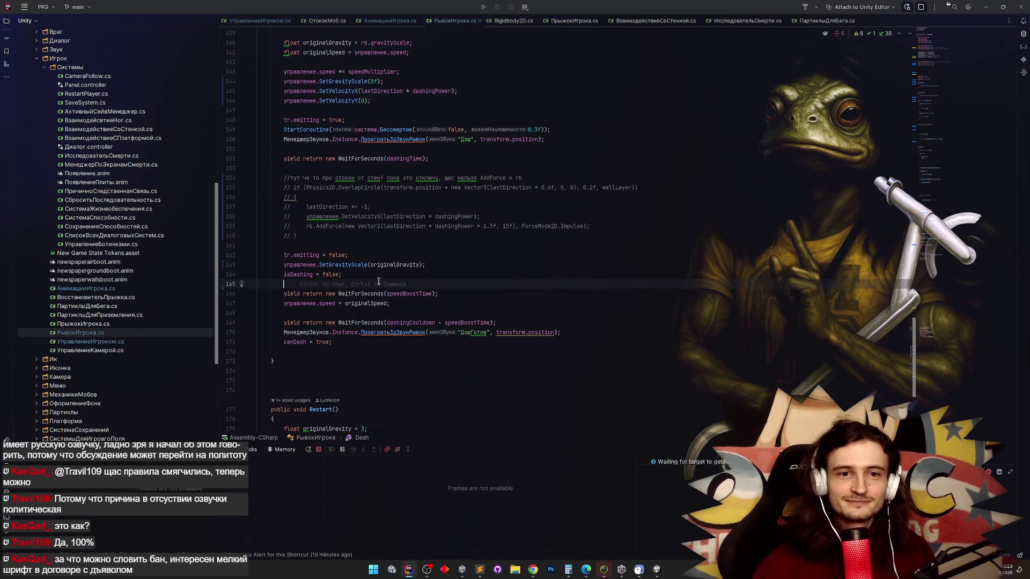
# Remove the extra blank line between isDashing = false; and the speedBoostTime wait.
pyautogui.click(382, 274)
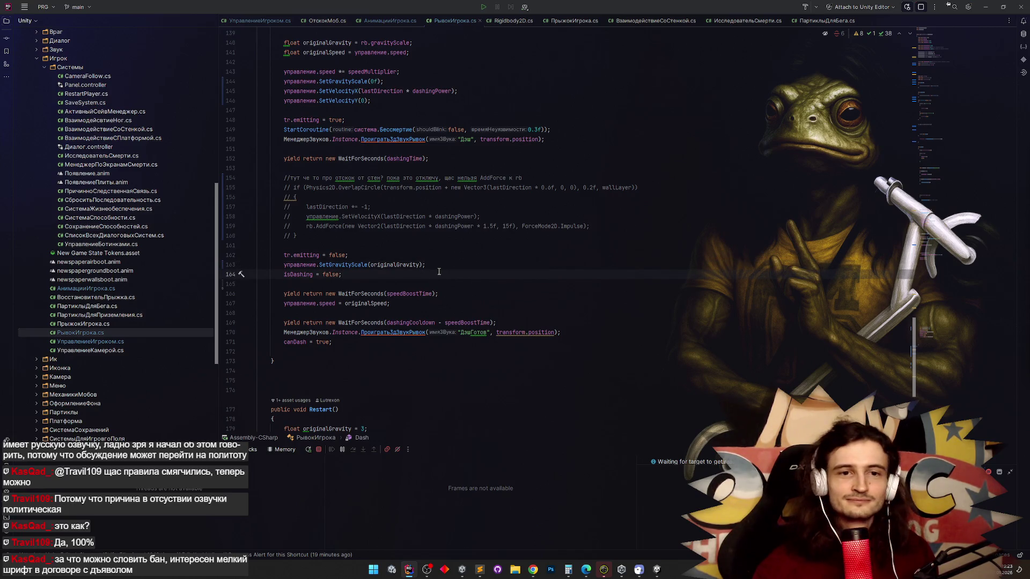
pyautogui.scroll(-2, 438, 272)
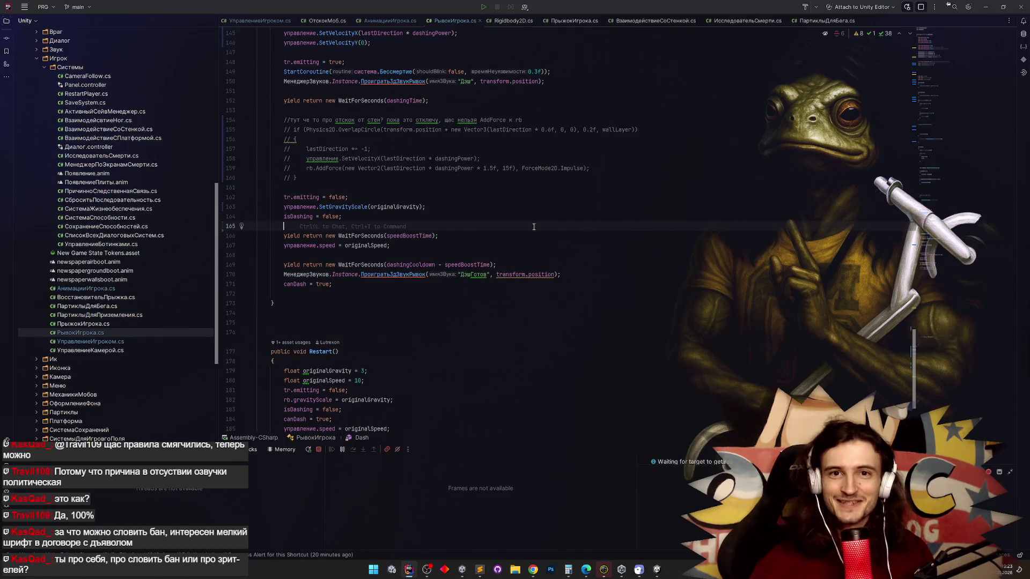
pyautogui.click(479, 206)
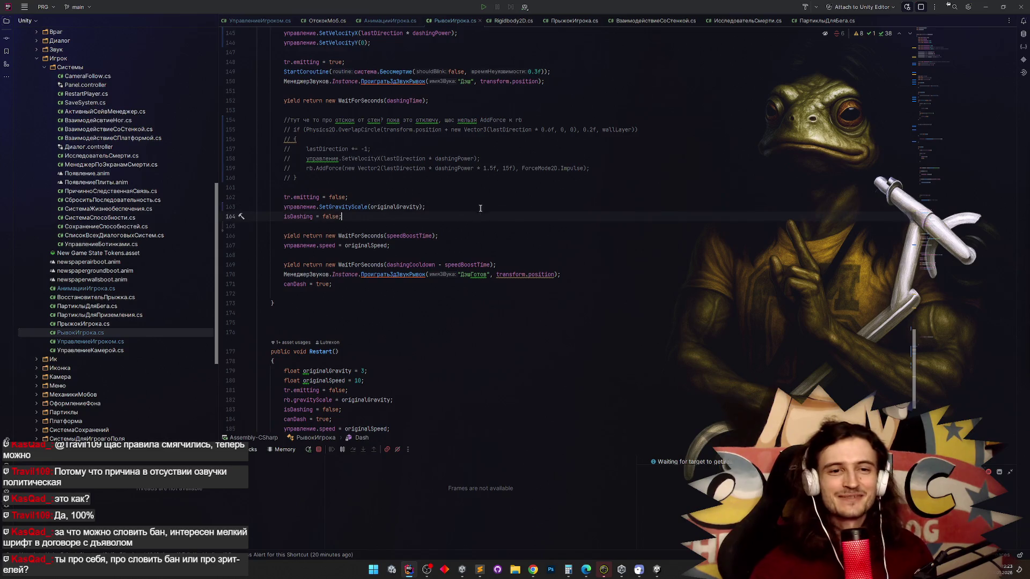
pyautogui.press('Down')
pyautogui.click(474, 245)
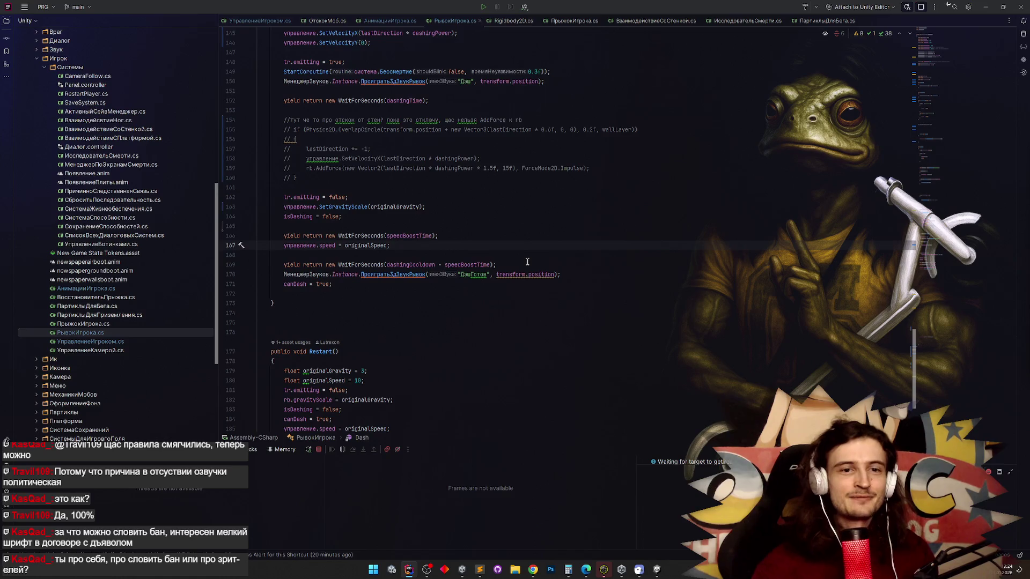
pyautogui.click(584, 275)
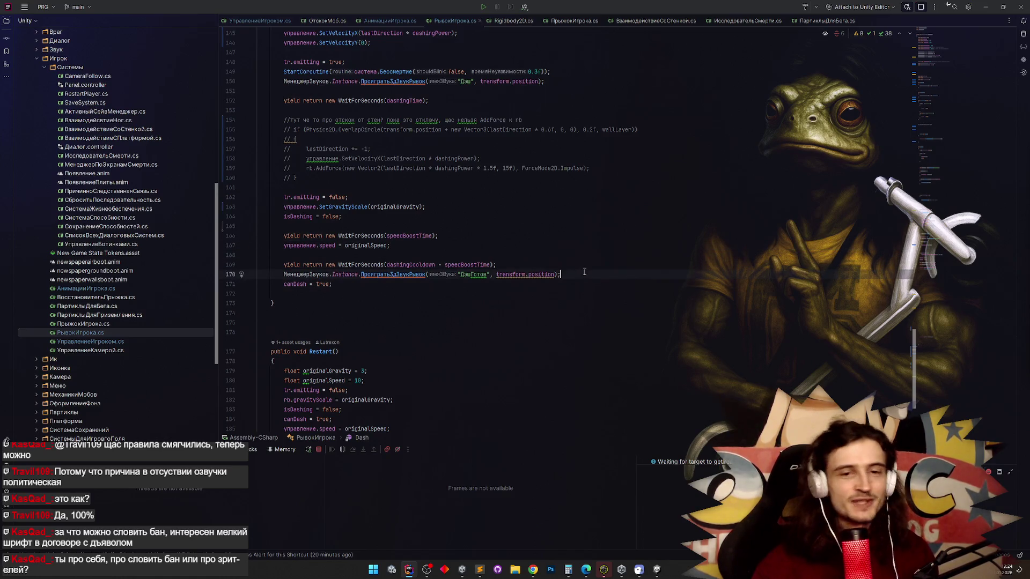
pyautogui.press('Down')
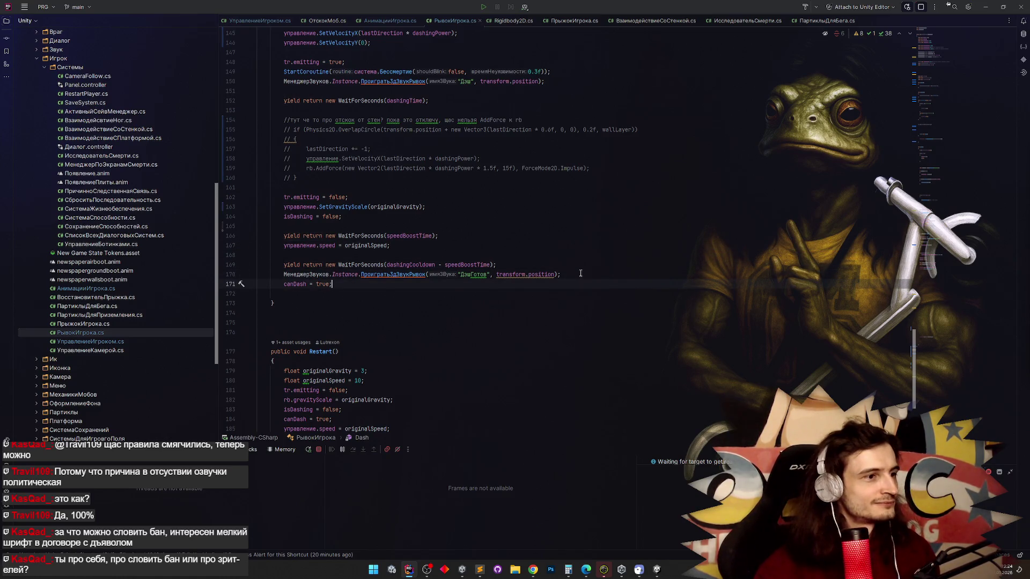
pyautogui.press('Up')
pyautogui.press('Up')
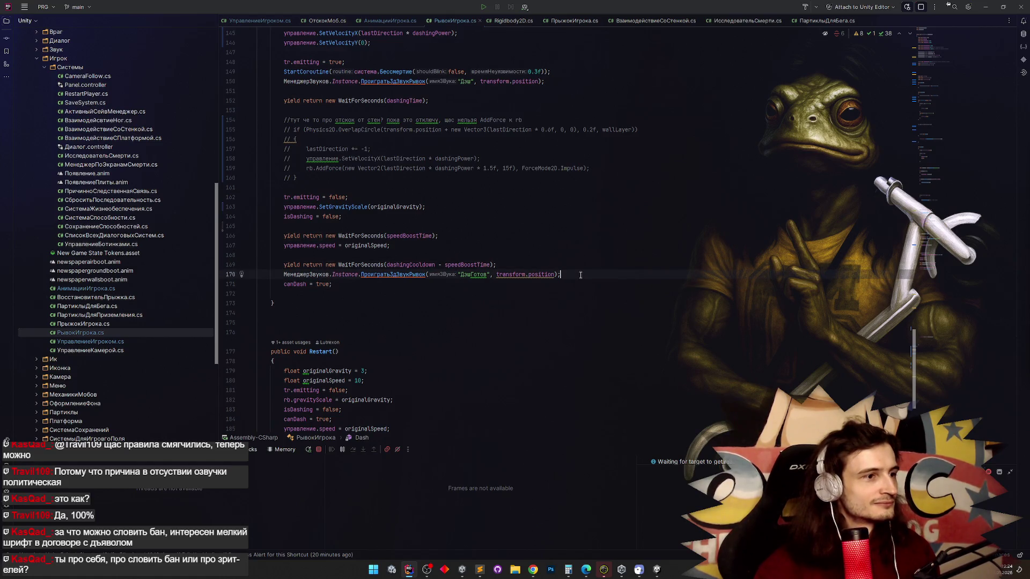
pyautogui.click(586, 276)
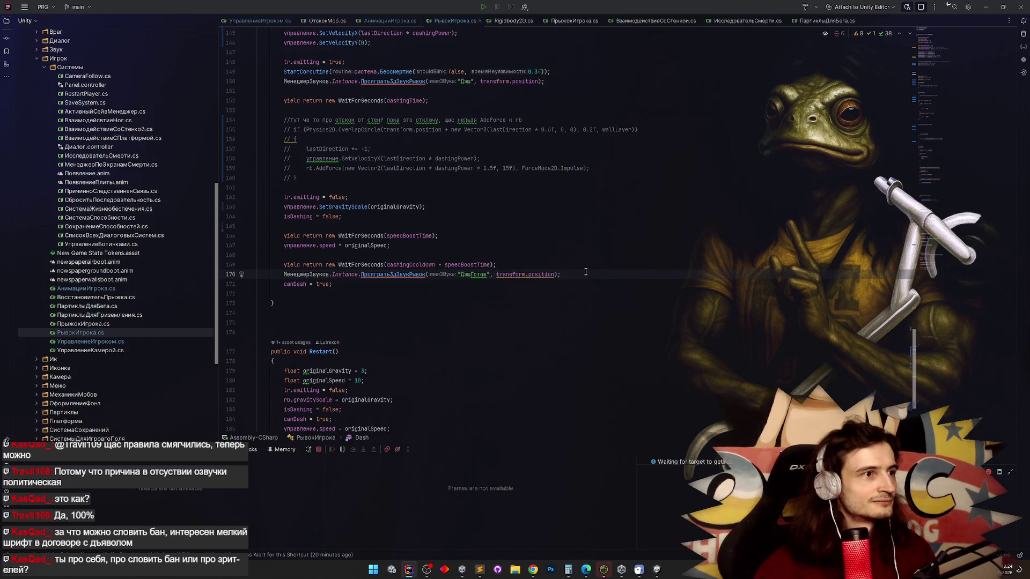
pyautogui.scroll(6, 586, 272)
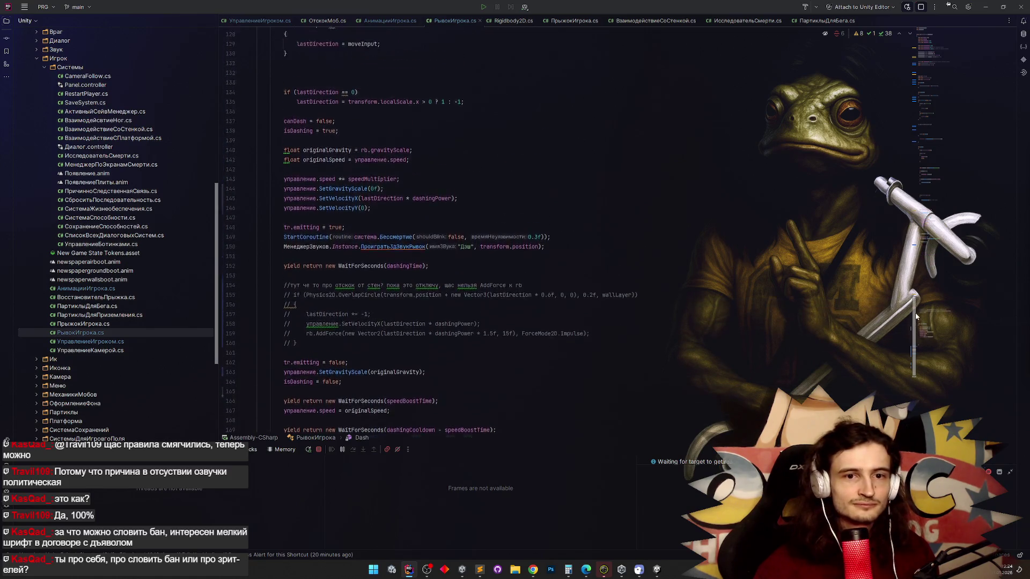
pyautogui.moveTo(916, 318); pyautogui.dragTo(916, 327)
pyautogui.scroll(-1, 915, 327)
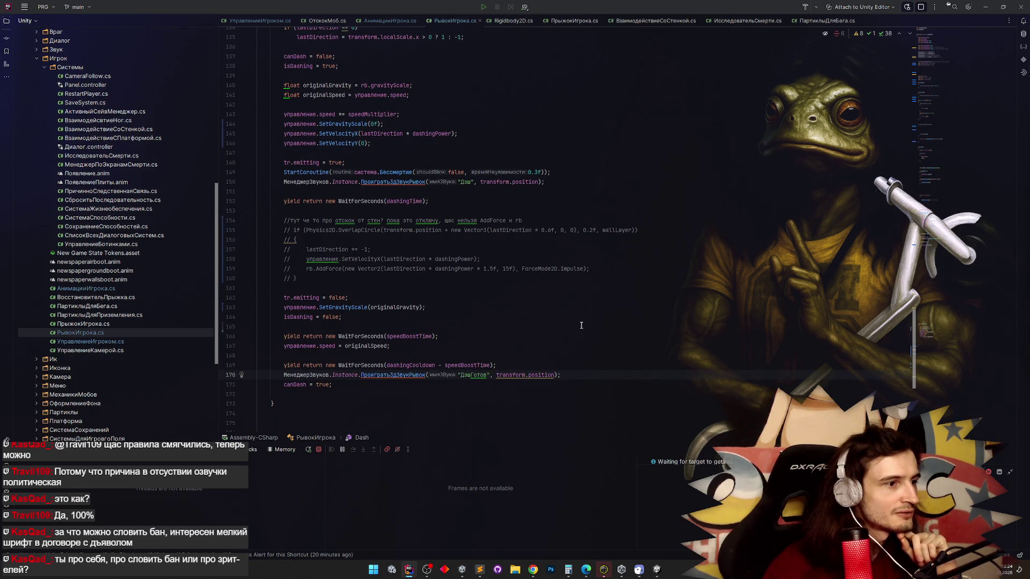
# Search the script for rb and delete the Rigidbody2D rb field declaration.
pyautogui.hotkey('ctrl', 'f')
pyautogui.write('gravityScale')
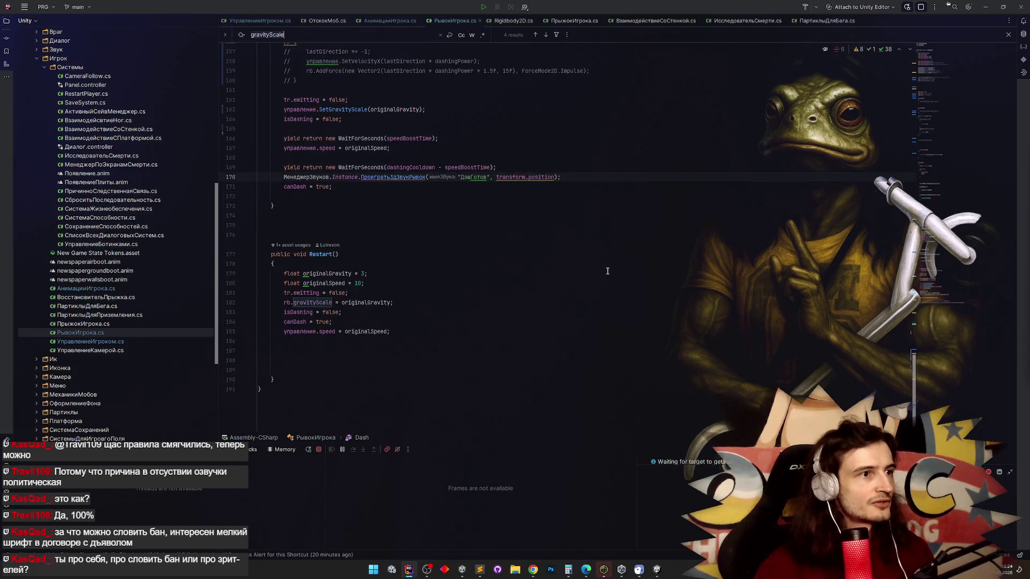
pyautogui.write('ки')
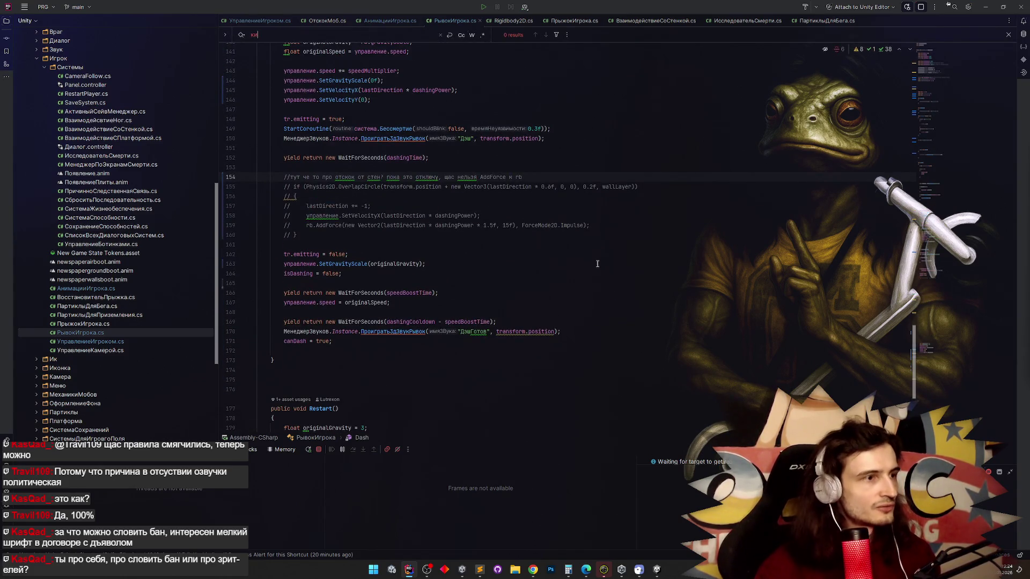
pyautogui.press('BackSpace')
pyautogui.press('BackSpace')
pyautogui.write('rb')
pyautogui.press('Return')
pyautogui.press('Return')
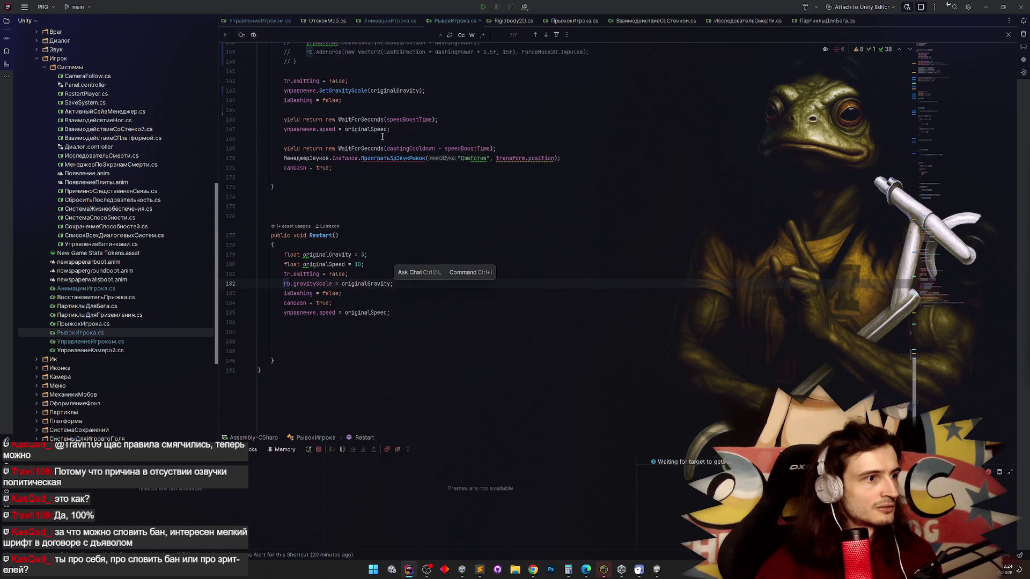
pyautogui.press('Return')
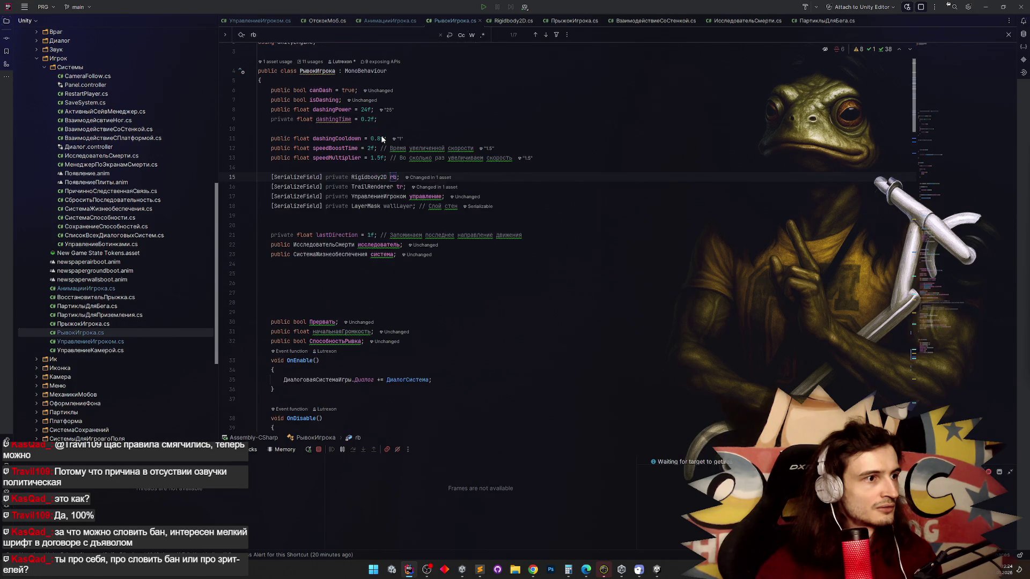
pyautogui.click(339, 186)
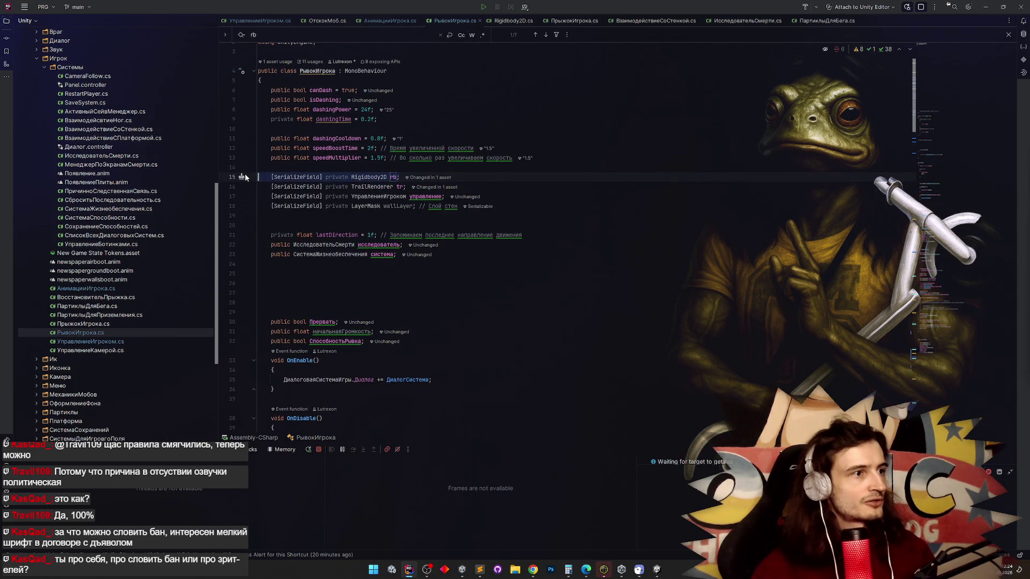
pyautogui.hotkey('ctrl', 'z')
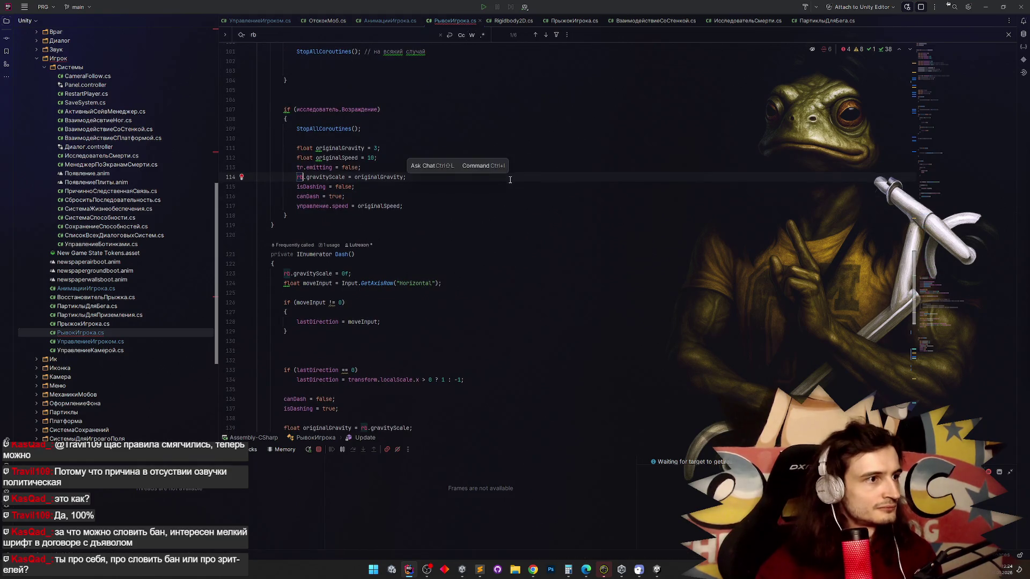
# Rewrite line 114 as управление.SetGravityScale(originalGravity); instead of assigning rb.gravityScale.
pyautogui.doubleClick(301, 178)
pyautogui.write('упра')
pyautogui.press('Return')
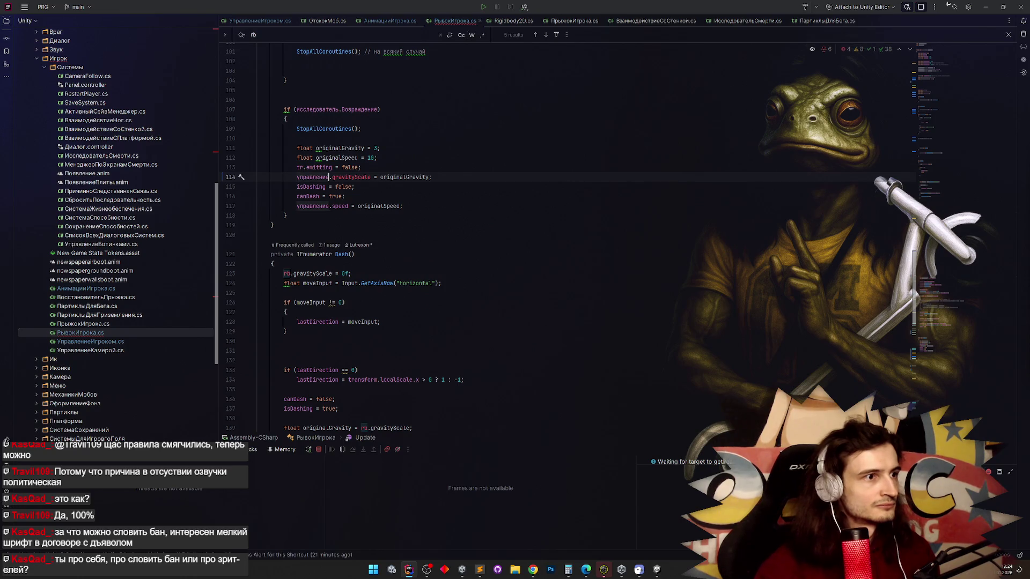
pyautogui.doubleClick(356, 177)
pyautogui.write('Set')
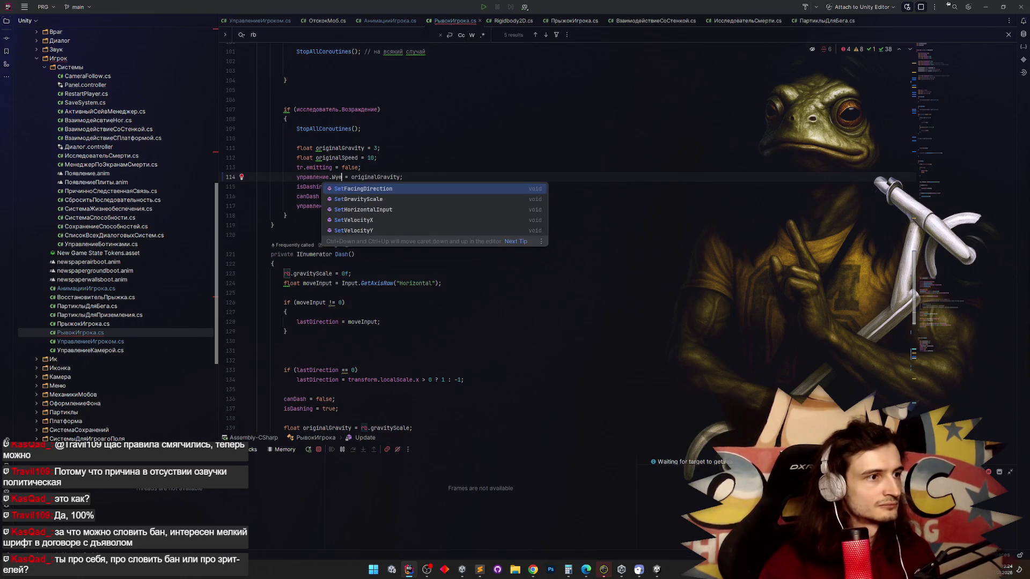
pyautogui.press('Down')
pyautogui.press('Return')
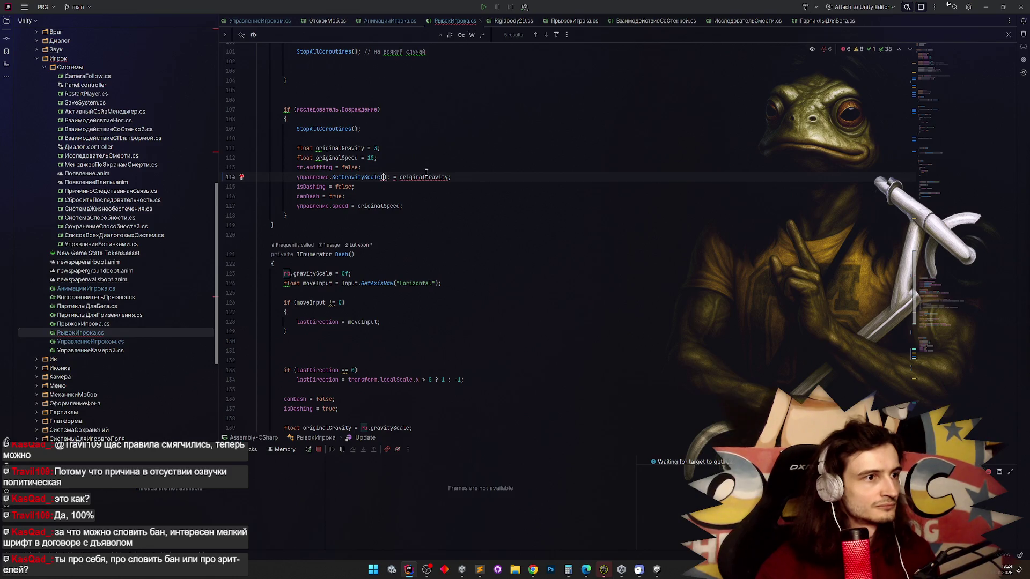
pyautogui.doubleClick(417, 177)
pyautogui.press('BackSpace')
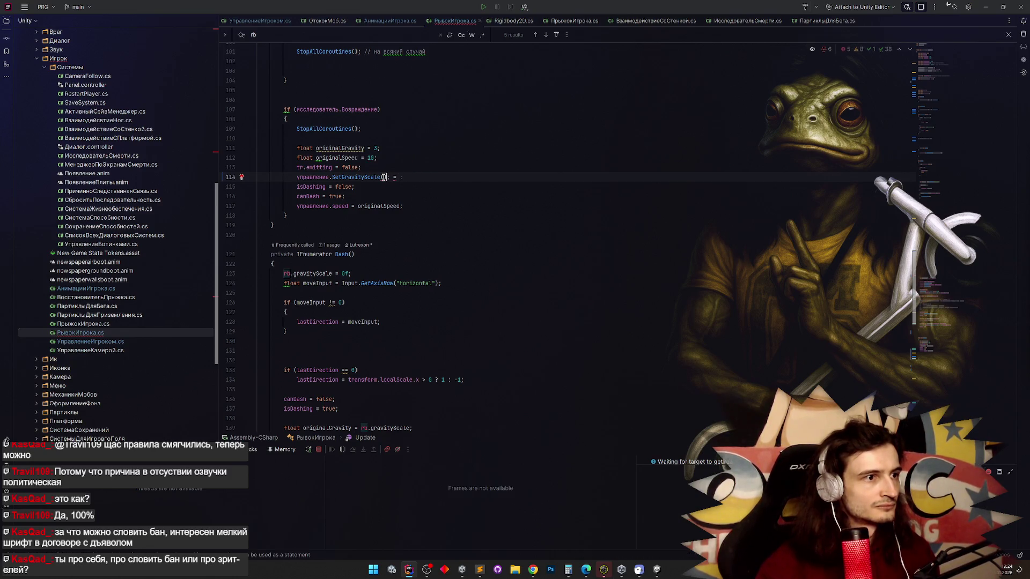
pyautogui.write('originalGravity')
pyautogui.press('End')
pyautogui.press('BackSpace')
pyautogui.press('BackSpace')
pyautogui.press('BackSpace')
pyautogui.write(';')
pyautogui.click(482, 156)
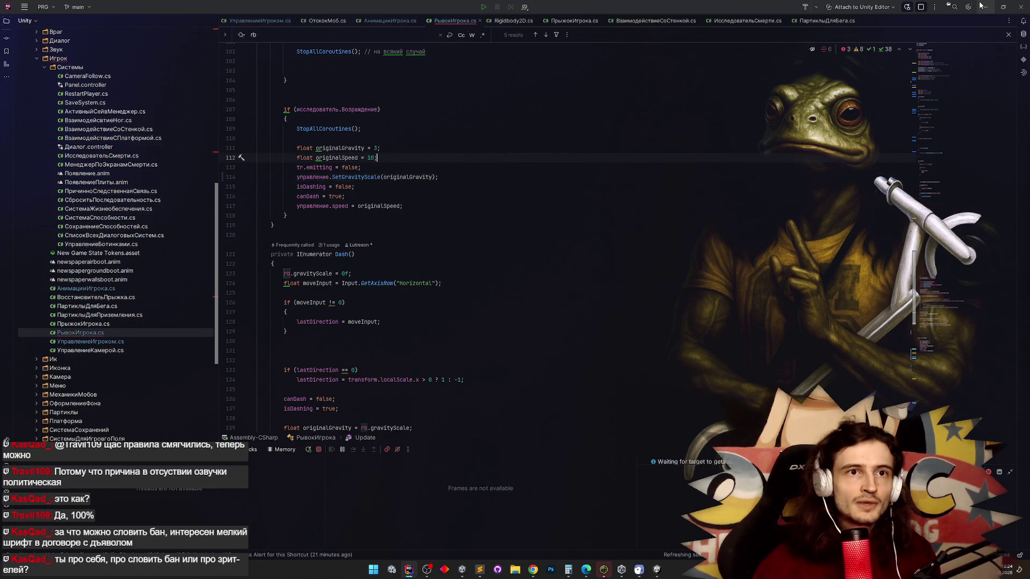
# In Unity, clear the console and open the first 'rb' error at line 123 of РывокИгрока.cs.
pyautogui.click(977, 10)
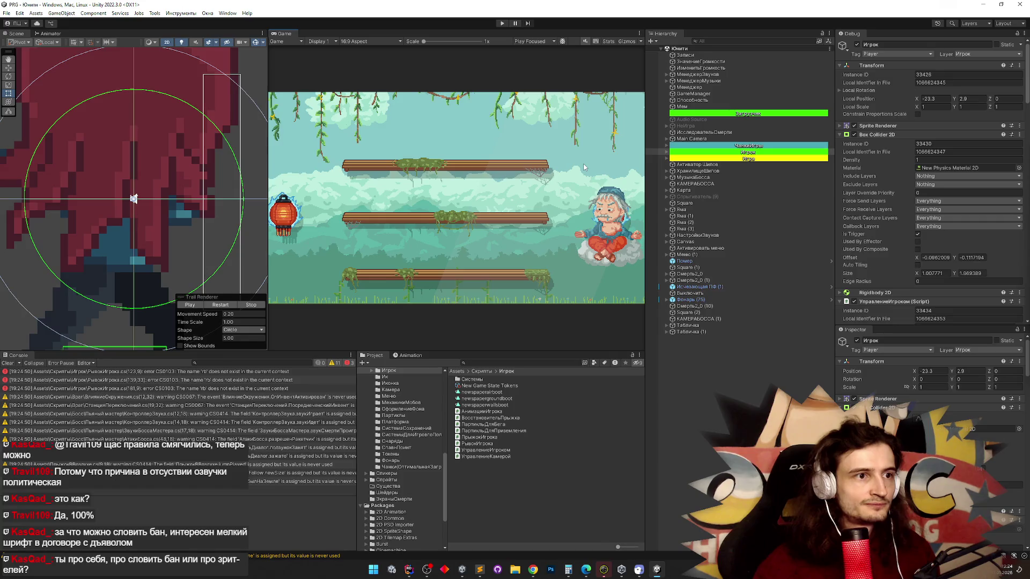
pyautogui.click(8, 363)
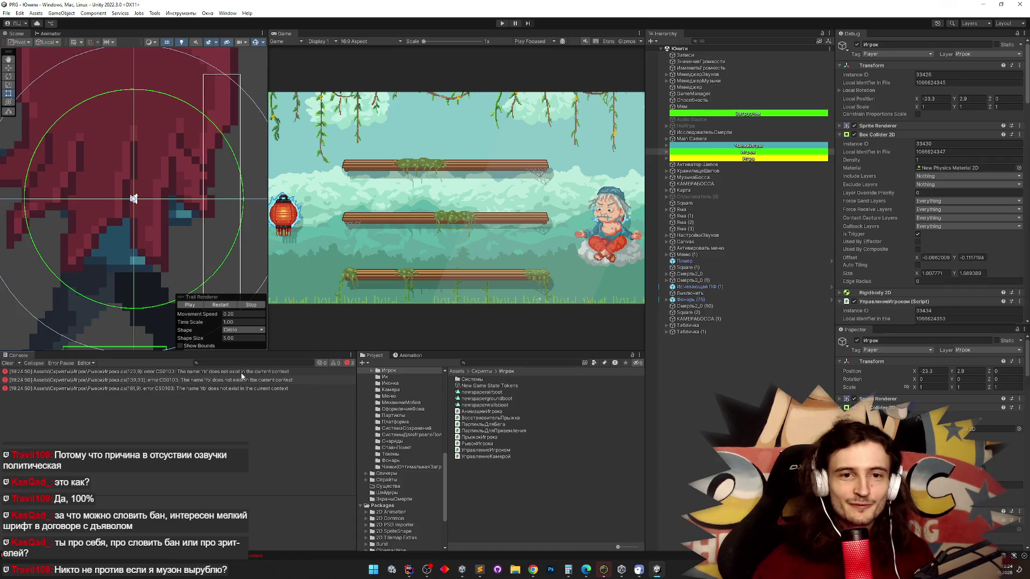
pyautogui.doubleClick(242, 372)
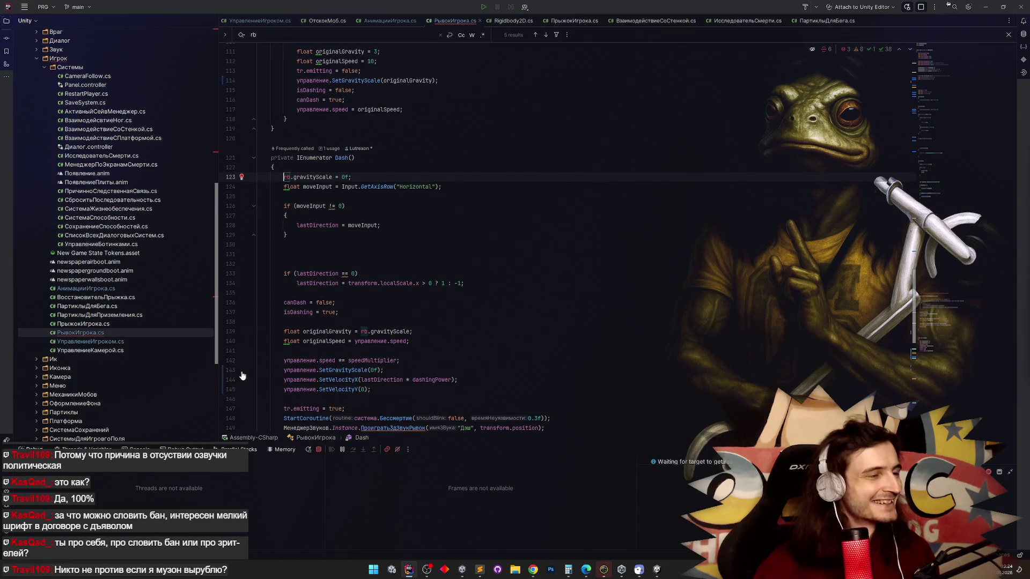
# Delete the rb.gravityScale = 0f; line from the Dash coroutine.
pyautogui.scroll(-1, 273, 296)
pyautogui.scroll(1, 285, 345)
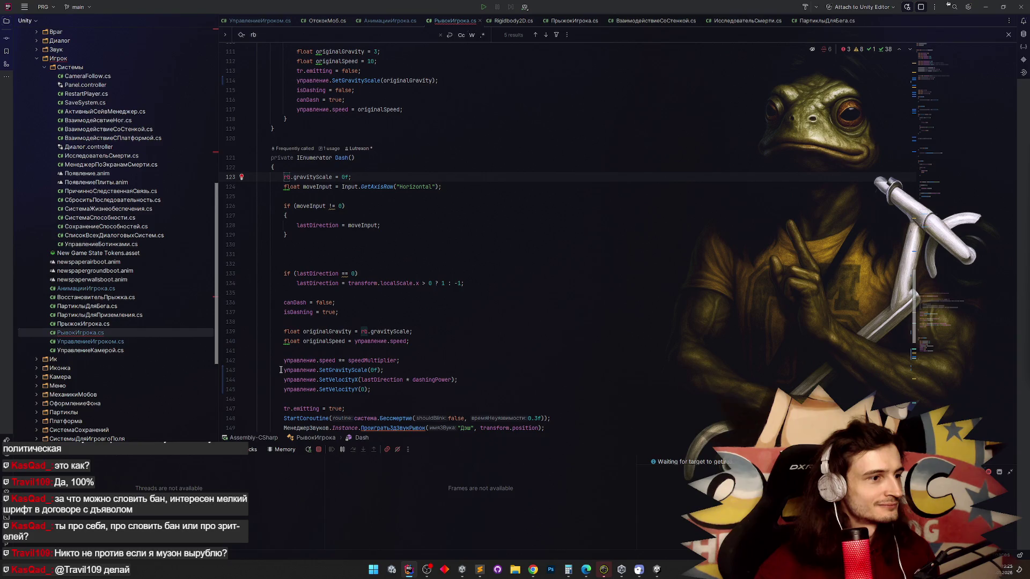
pyautogui.click(281, 179)
pyautogui.hotkey('shift', 'End')
pyautogui.press('Delete')
pyautogui.press('BackSpace')
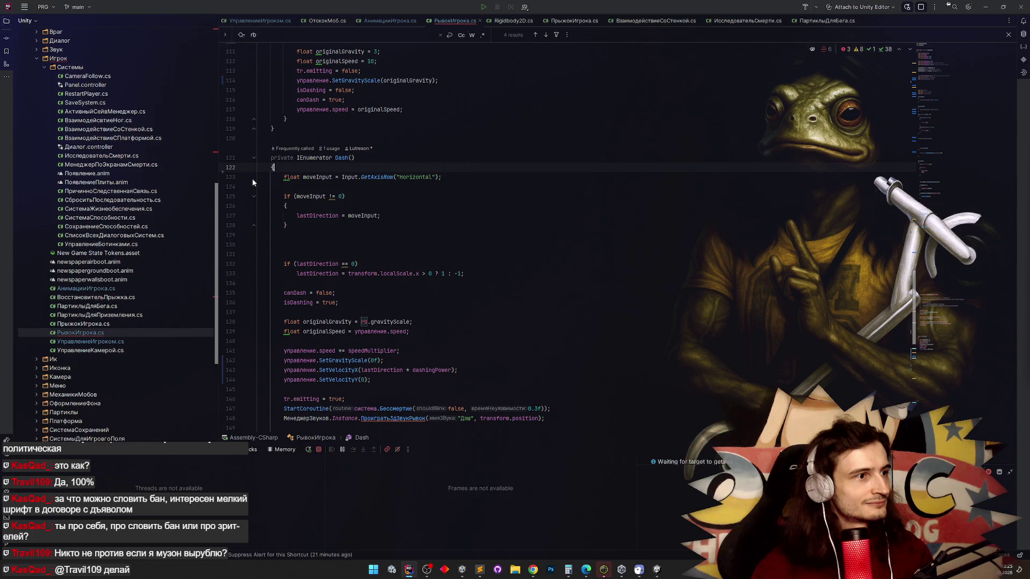
pyautogui.click(375, 235)
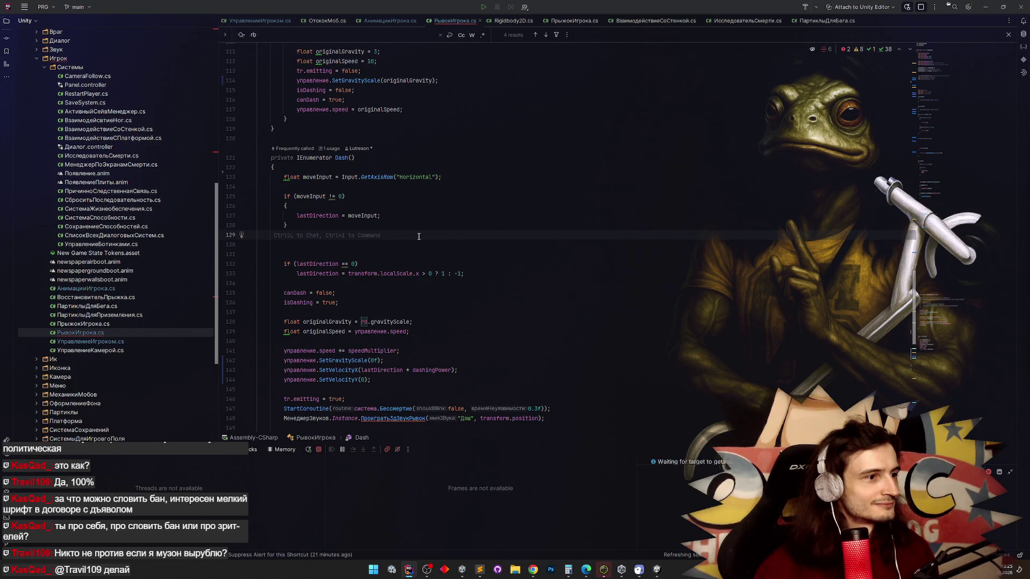
# Jump to SetGravityScale in УправлениеИгроком.cs and start a public line below the _velocity field.
pyautogui.scroll(-2, 340, 301)
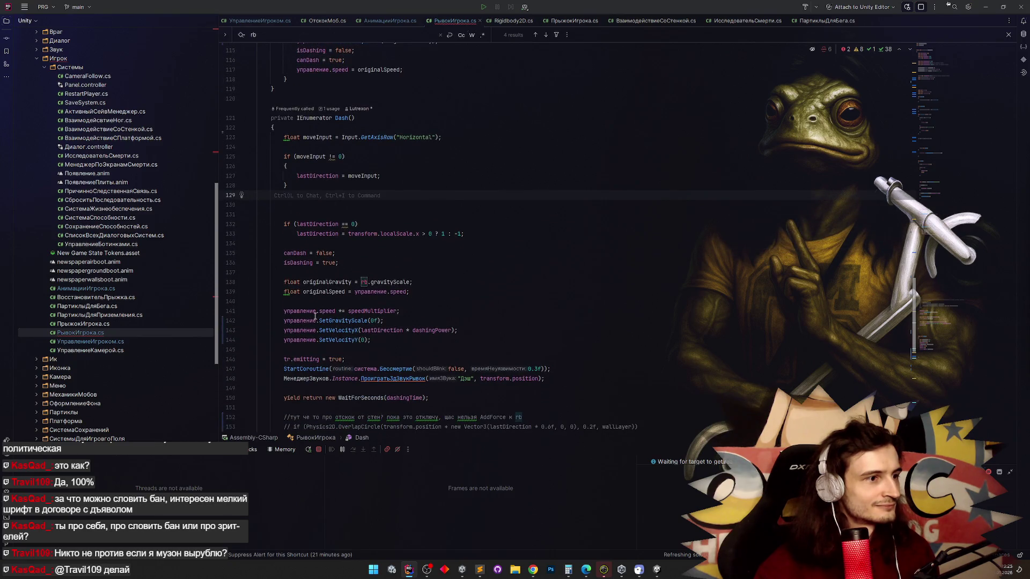
pyautogui.keyDown('ctrl'); pyautogui.click(333, 321); pyautogui.keyUp('ctrl')
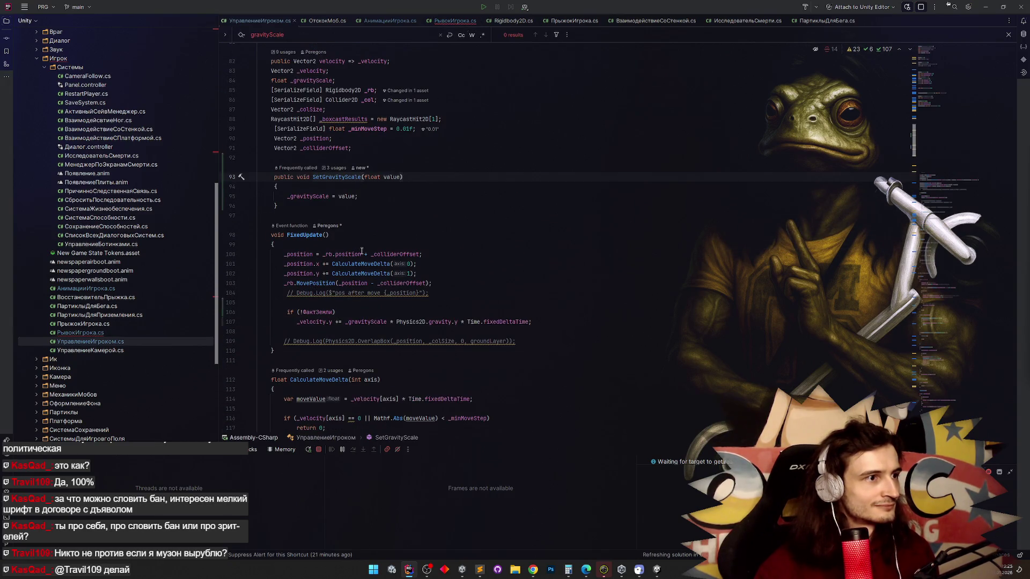
pyautogui.click(329, 197)
pyautogui.scroll(4, 333, 225)
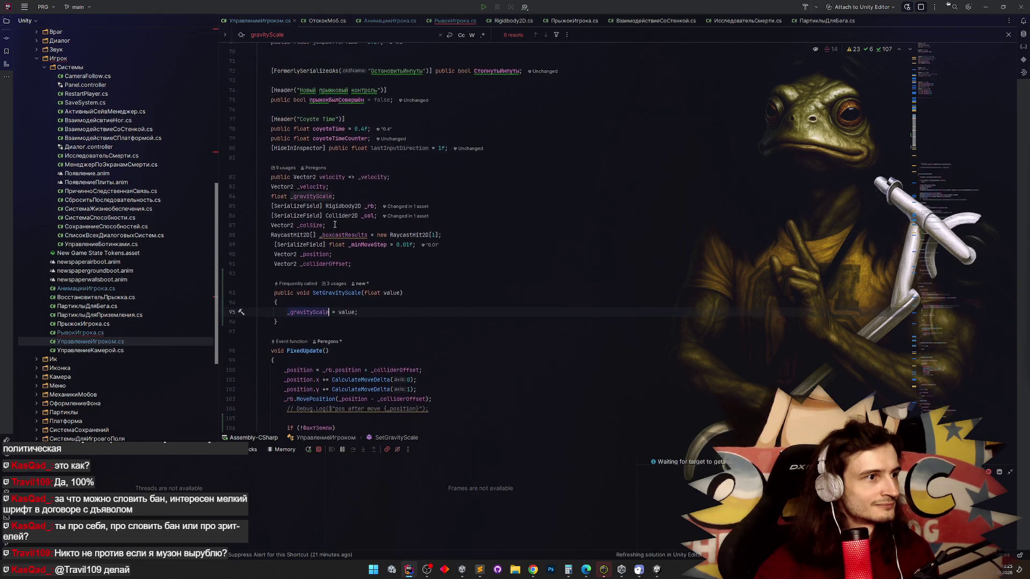
pyautogui.click(332, 186)
pyautogui.press('Return')
pyautogui.write('s')
pyautogui.press('BackSpace')
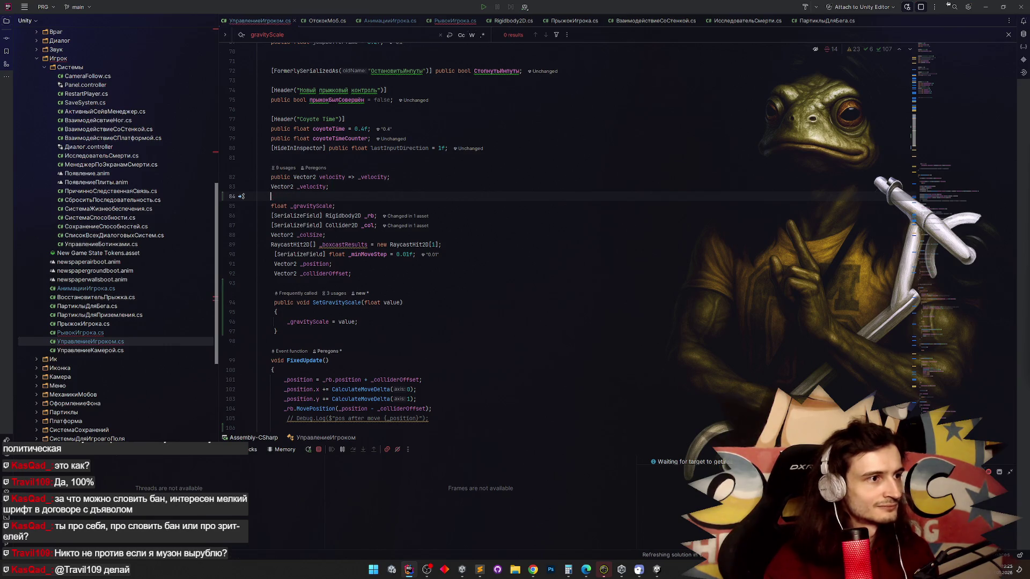
pyautogui.write('public')
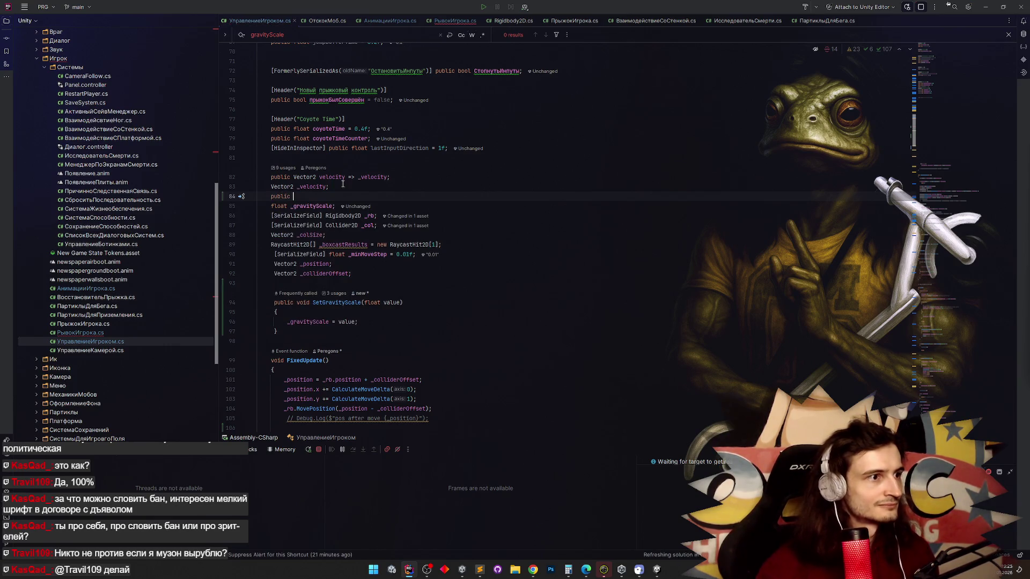
# Check the _gravityScale usages, then write gravityScale => _gravityScale; on the new public line.
pyautogui.doubleClick(313, 206)
pyautogui.hotkey('ctrl', 'f')
pyautogui.press('Return')
pyautogui.press('Return')
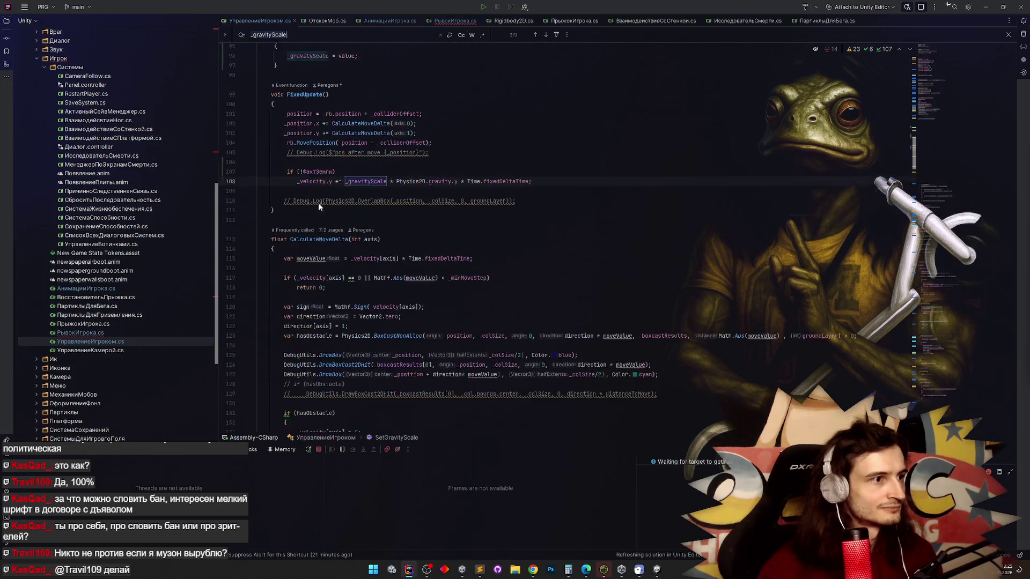
pyautogui.press('Return')
pyautogui.press('Return')
pyautogui.press('Return')
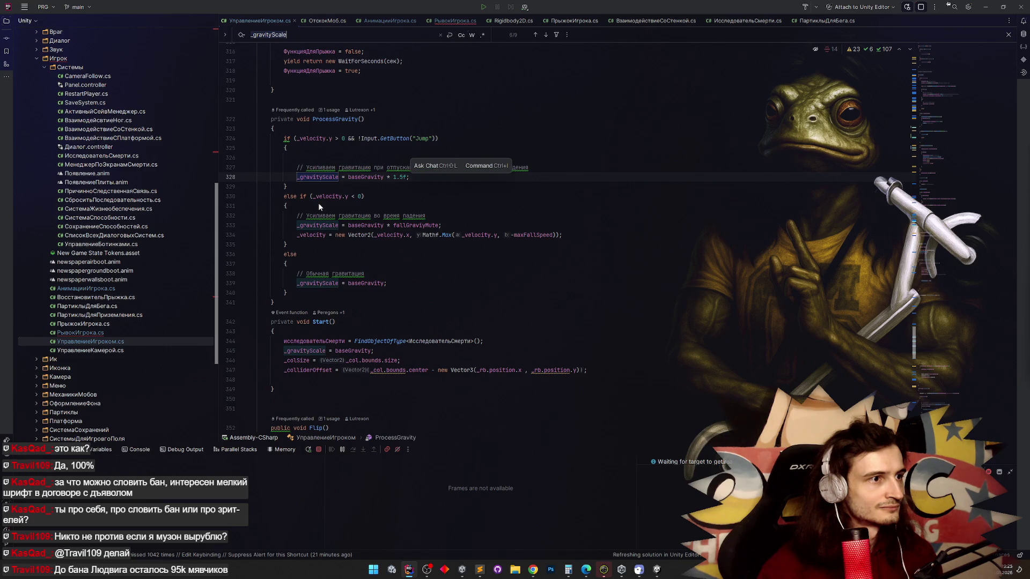
pyautogui.hotkey('shift', 'Return')
pyautogui.hotkey('shift', 'Return')
pyautogui.hotkey('shift', 'Return')
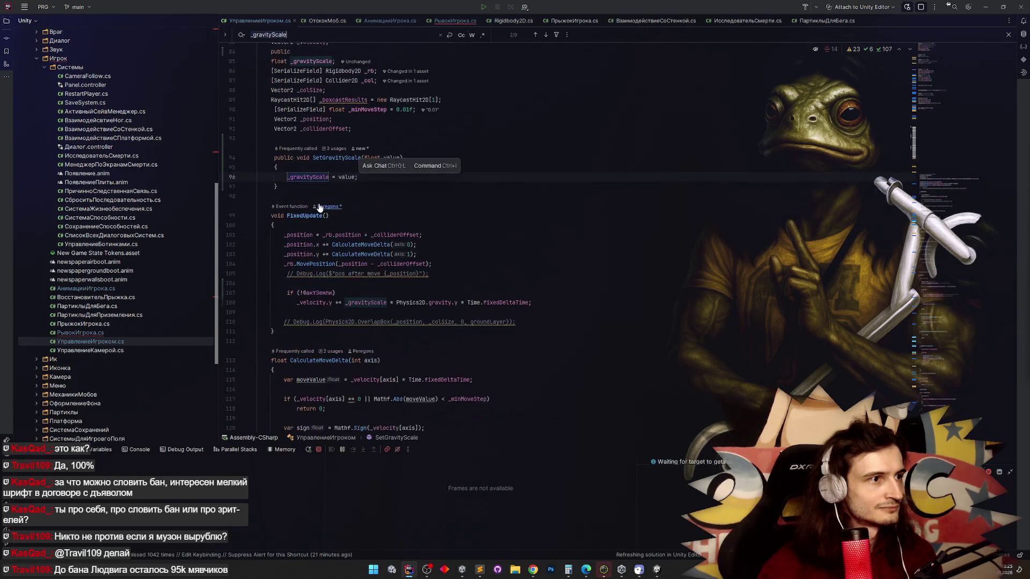
pyautogui.scroll(5, 324, 206)
pyautogui.click(338, 197)
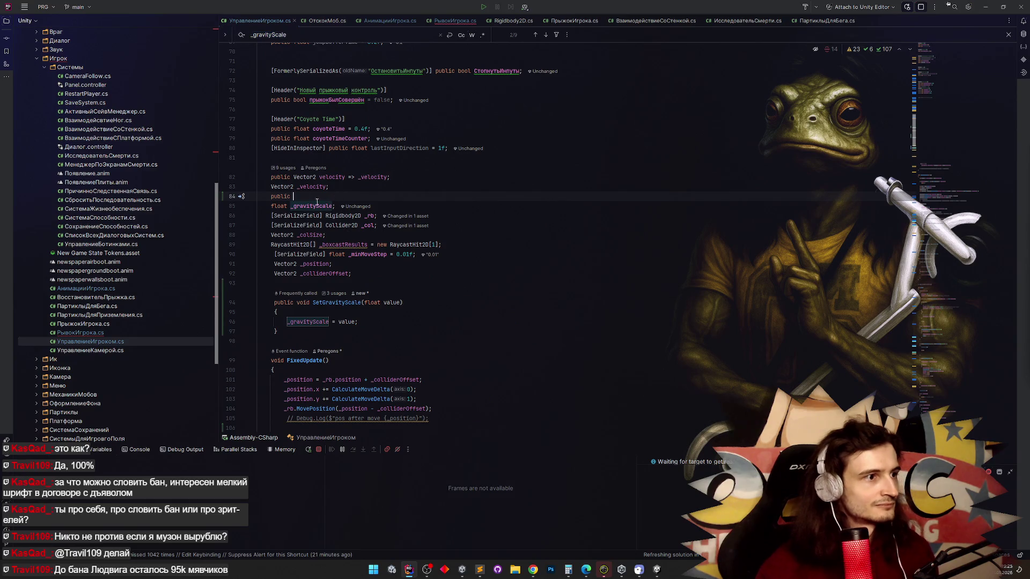
pyautogui.write('gr')
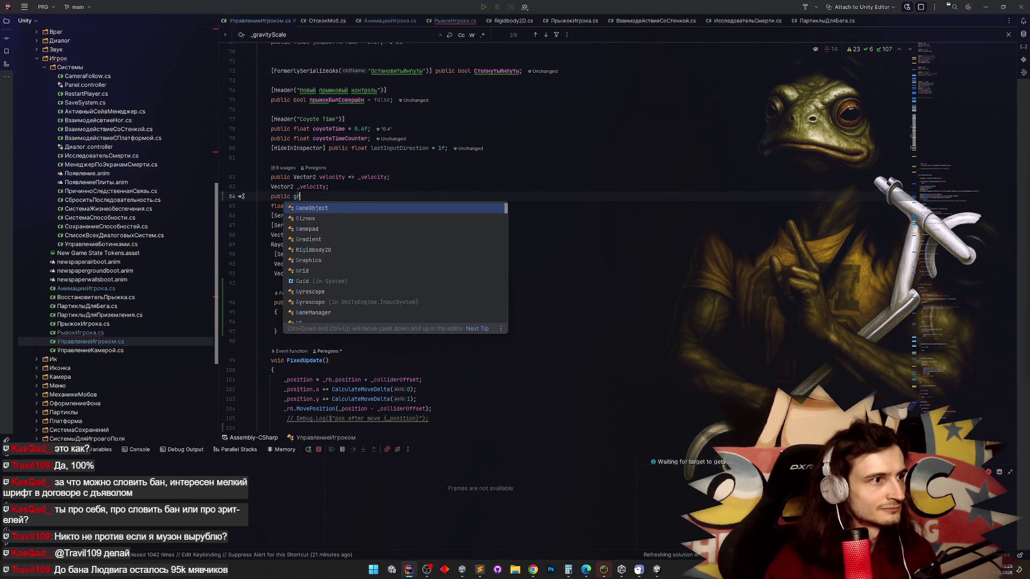
pyautogui.write('avityScale')
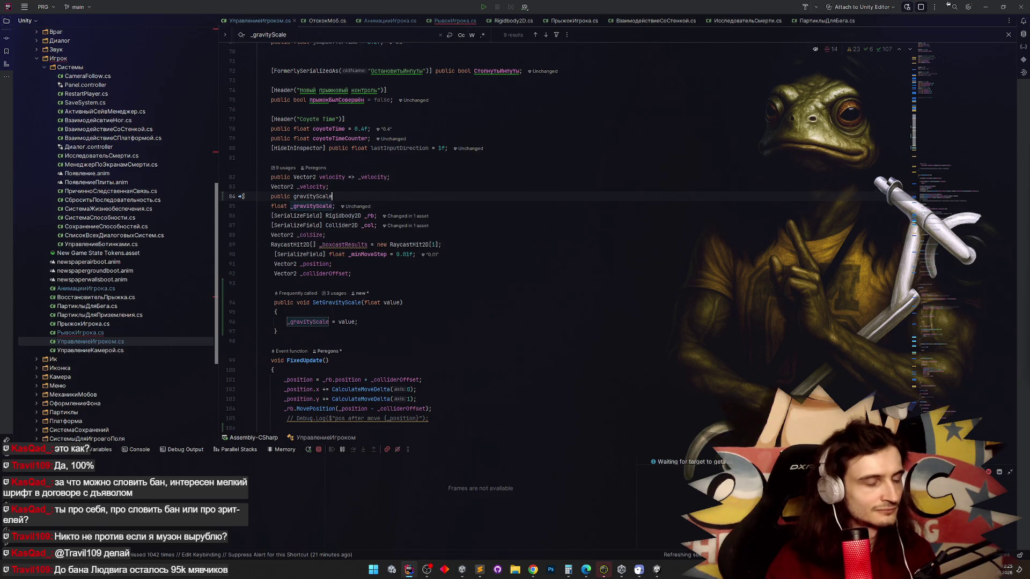
pyautogui.write(' => ')
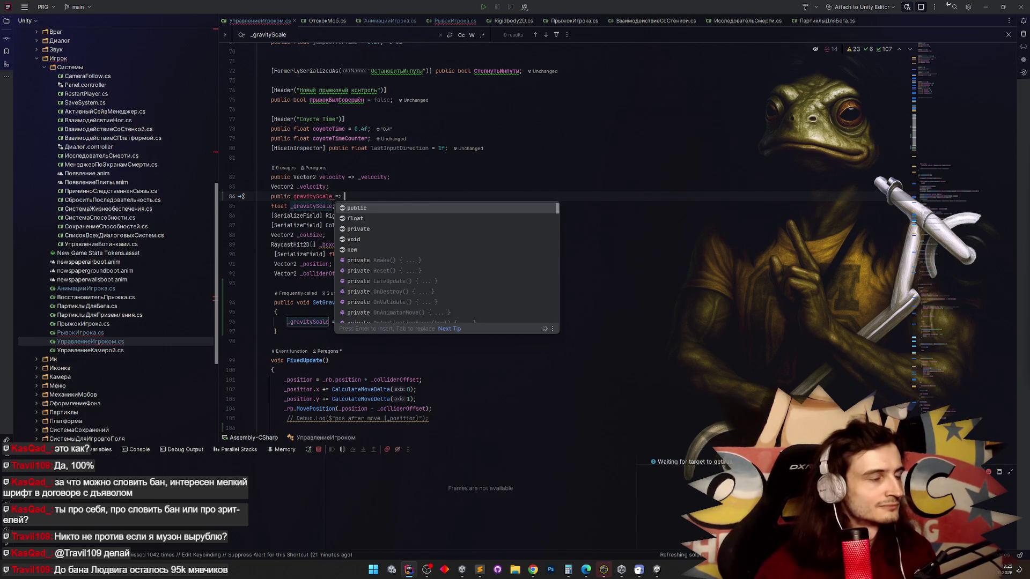
pyautogui.write('_gravityScale;')
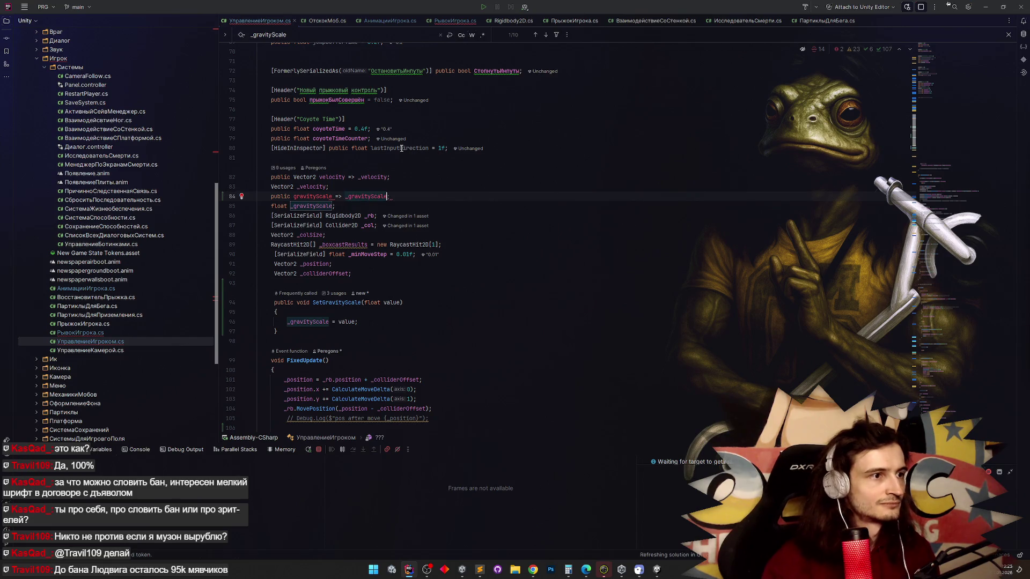
# Add the float type so line 84 reads public float gravityScale => _gravityScale;.
pyautogui.moveTo(400, 151)
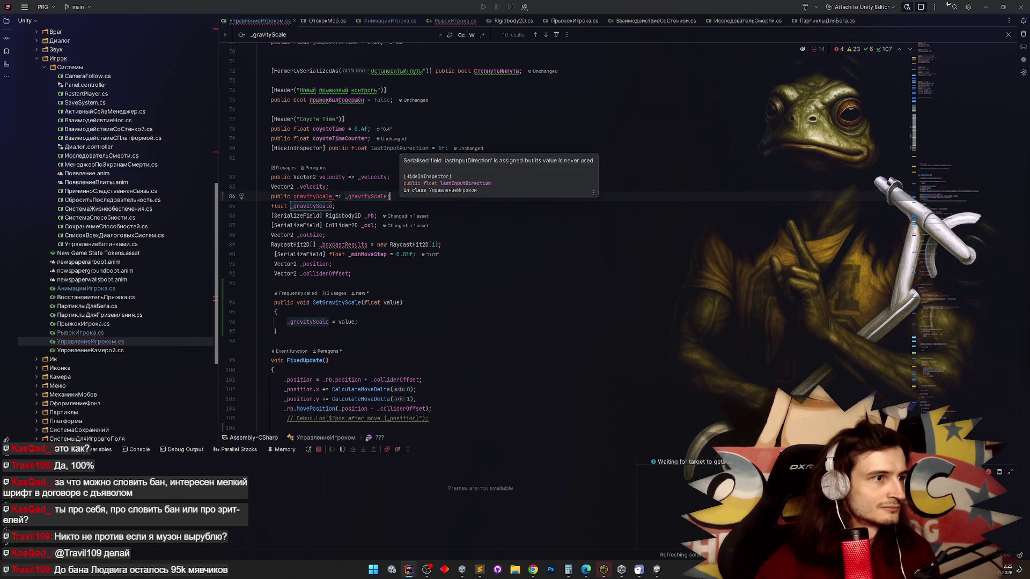
pyautogui.click(294, 196)
pyautogui.write('float')
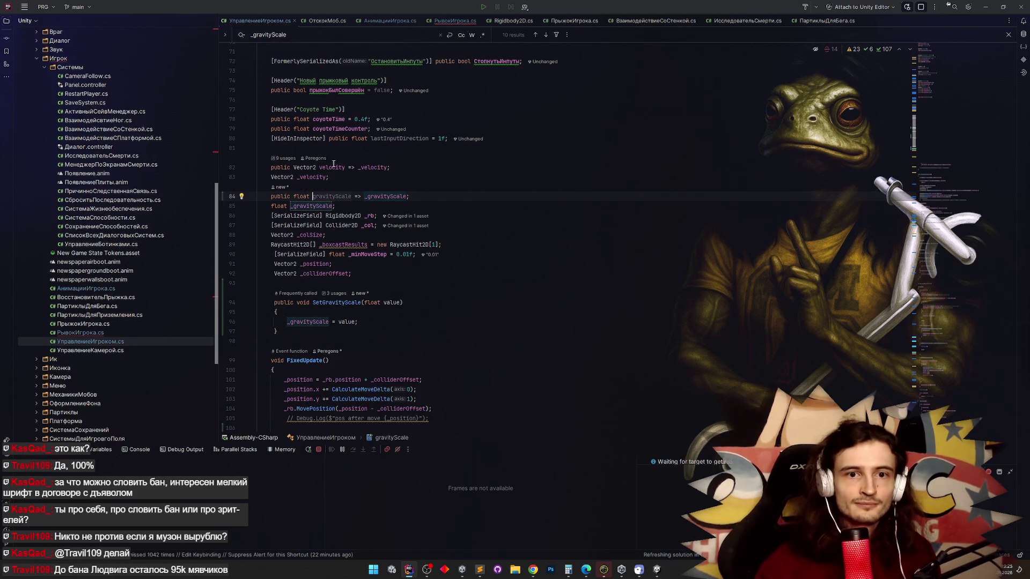
pyautogui.moveTo(334, 164)
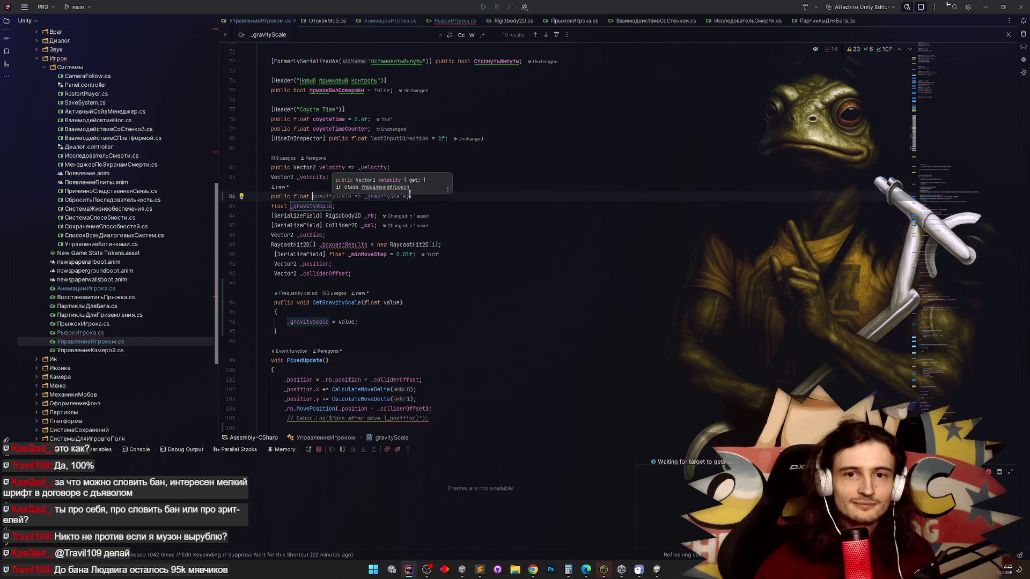
pyautogui.click(456, 245)
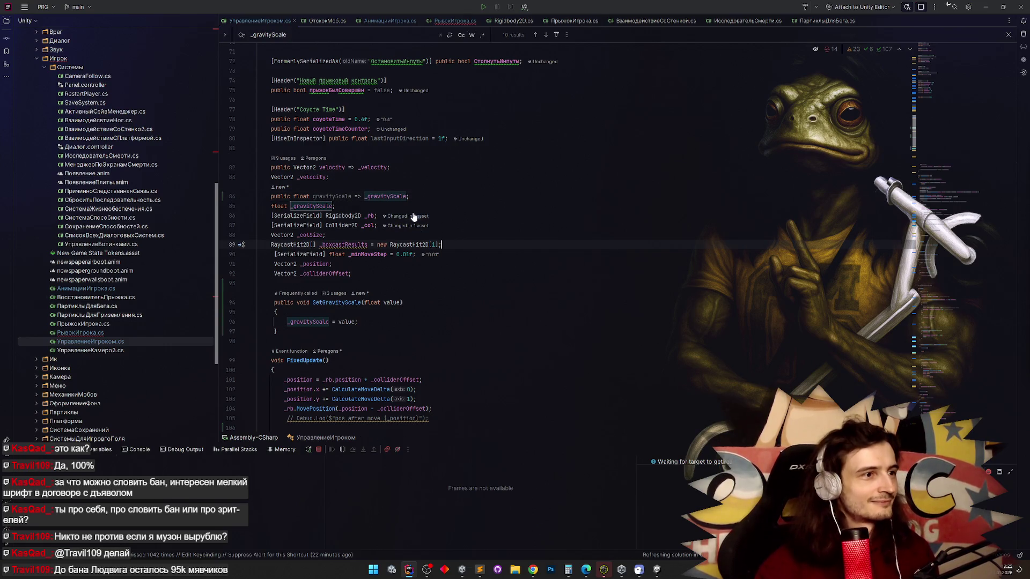
pyautogui.click(413, 207)
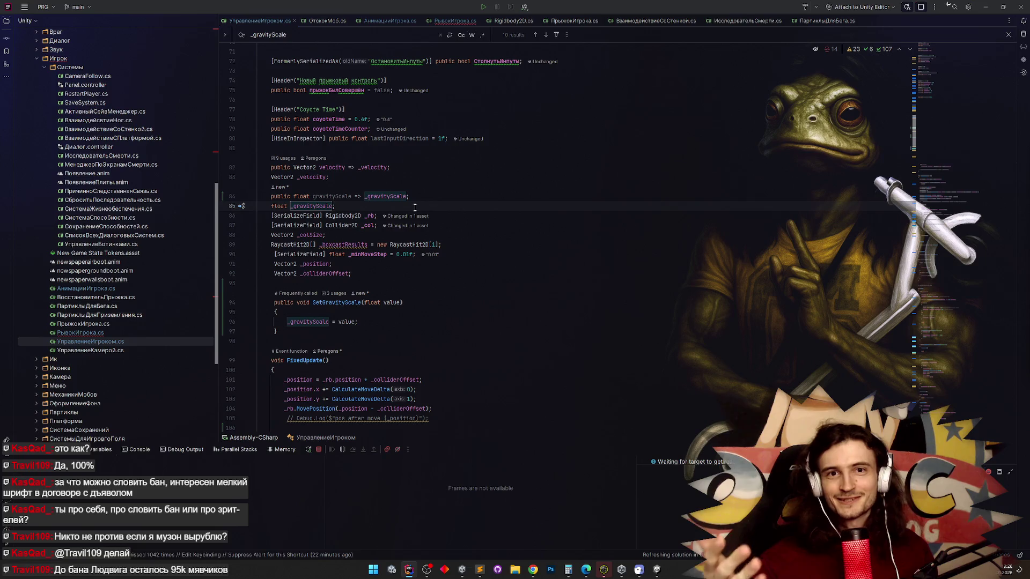
pyautogui.doubleClick(332, 196)
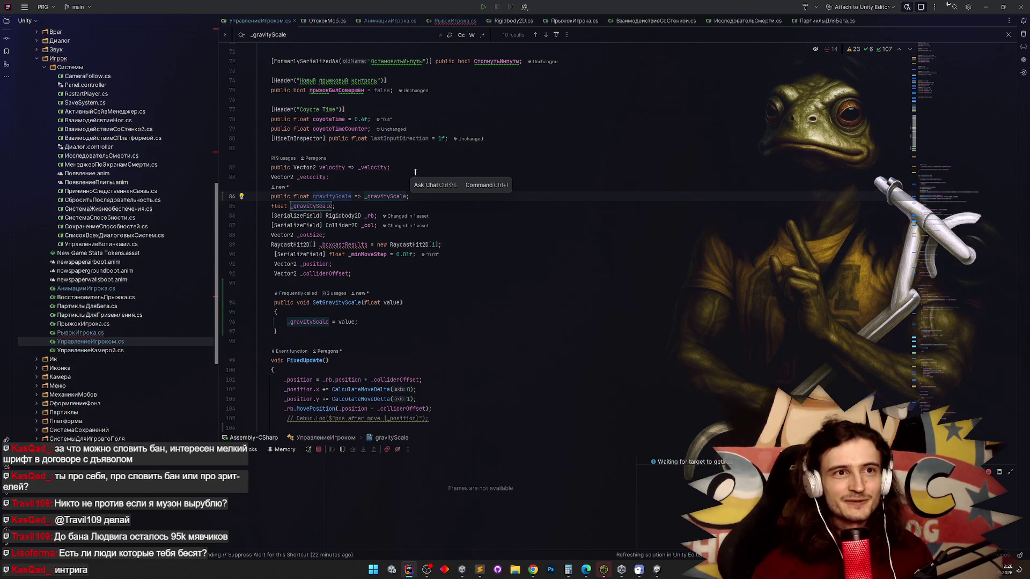
pyautogui.click(415, 172)
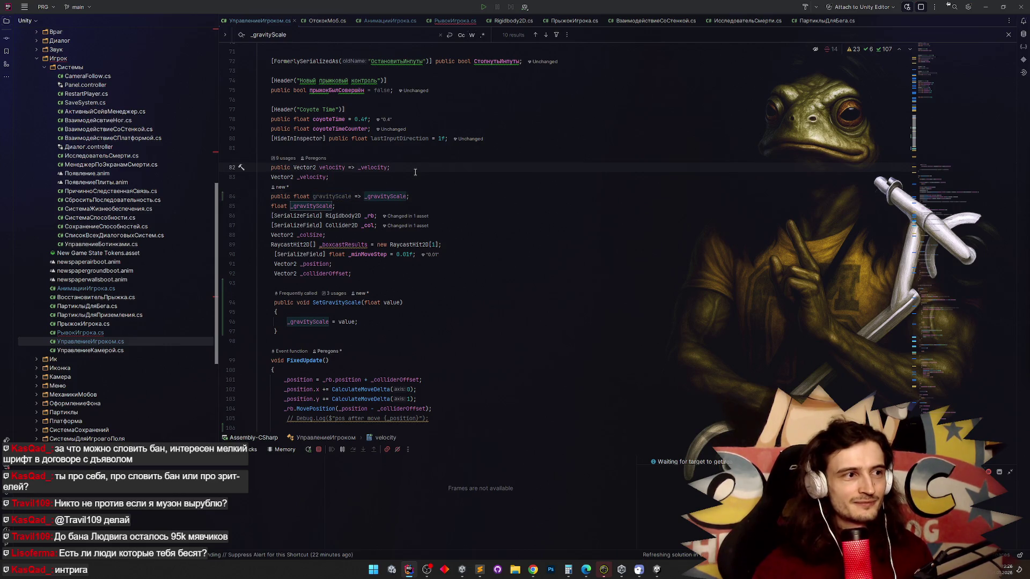
pyautogui.click(427, 197)
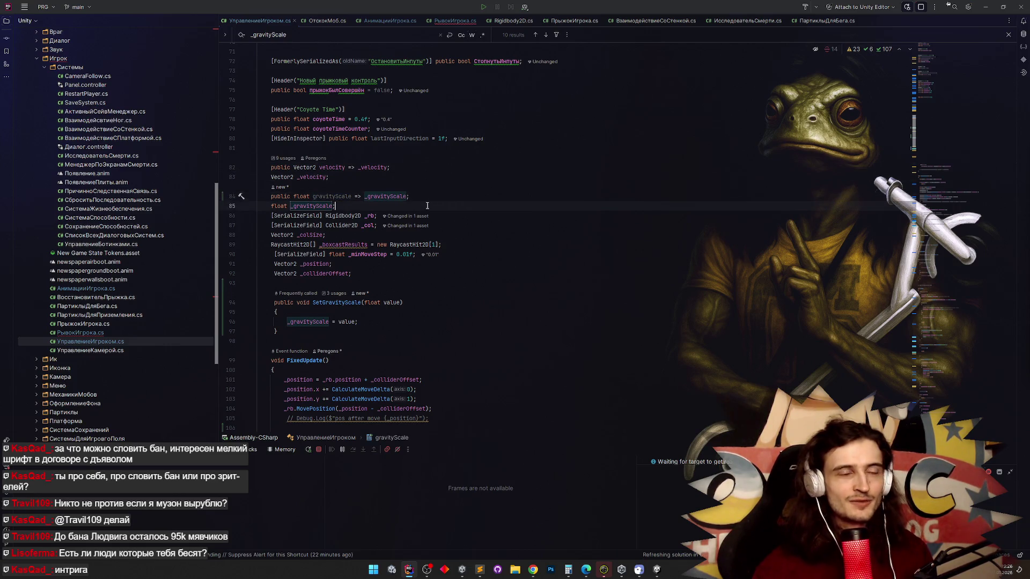
pyautogui.click(431, 205)
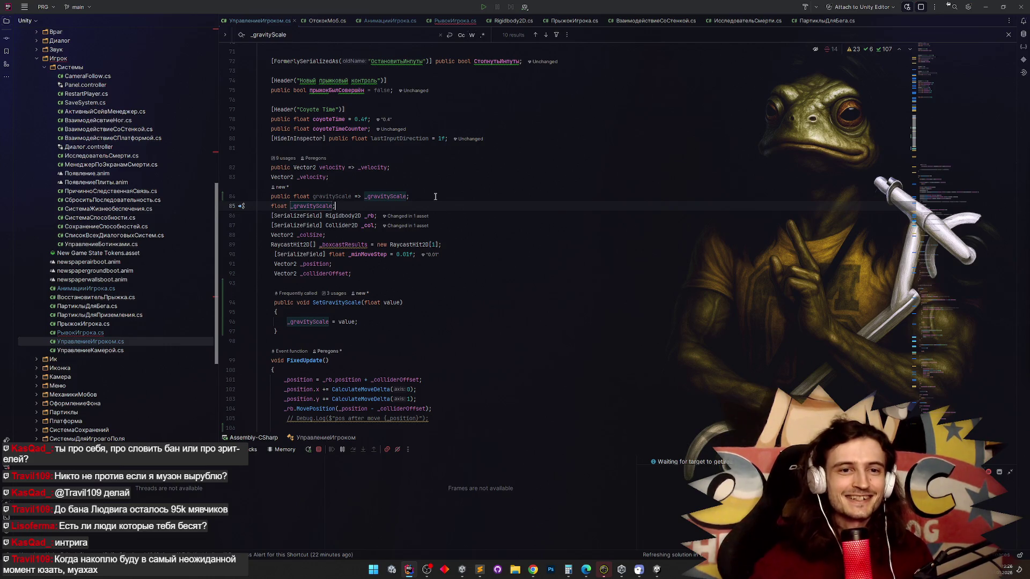
pyautogui.doubleClick(349, 196)
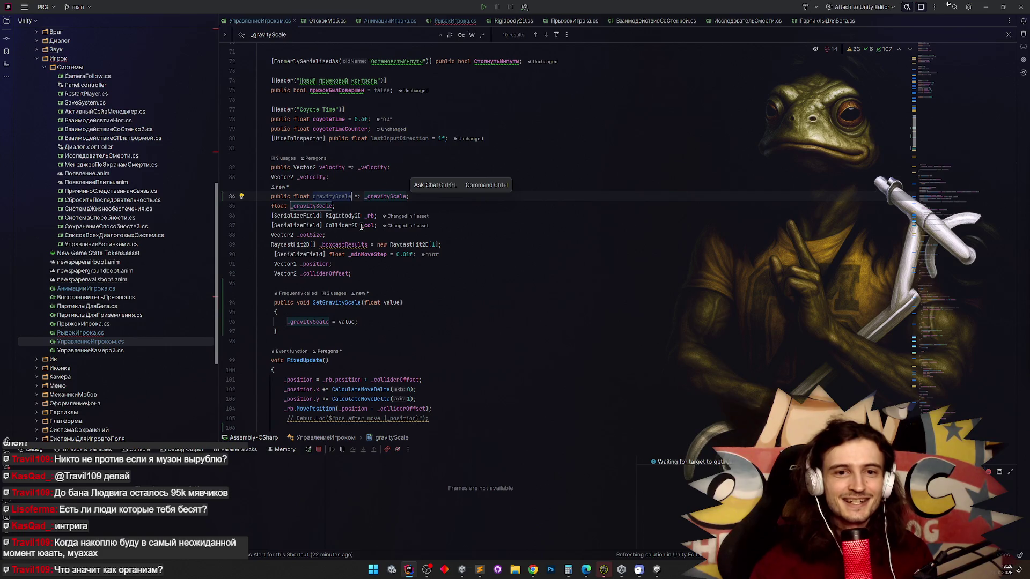
pyautogui.moveTo(362, 226)
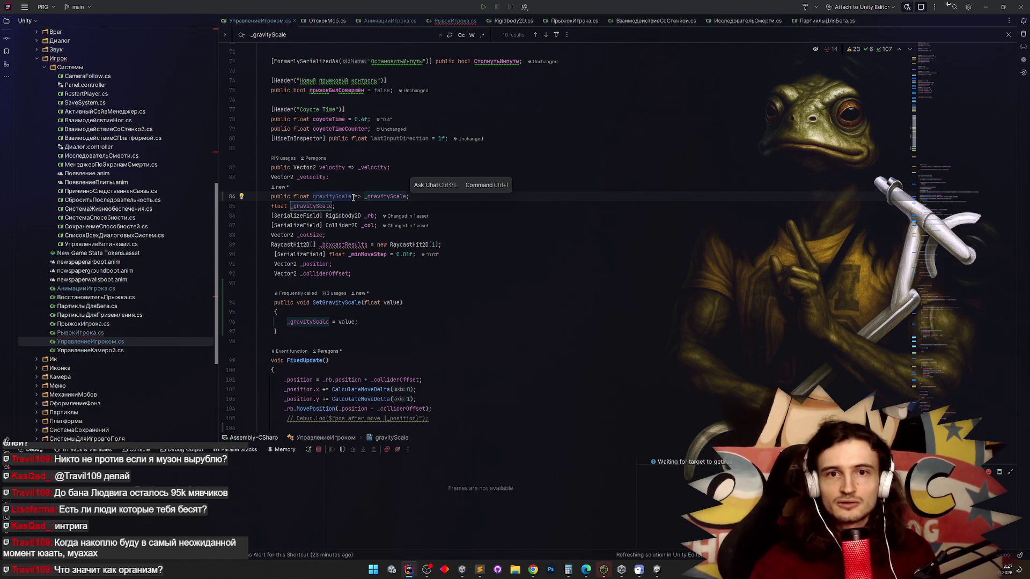
pyautogui.moveTo(352, 197)
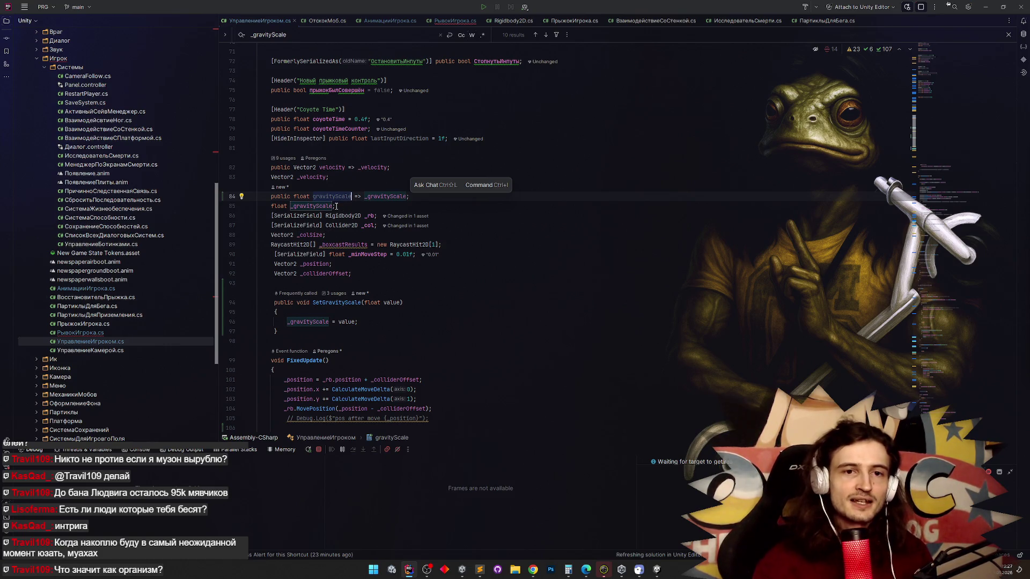
pyautogui.press('Up')
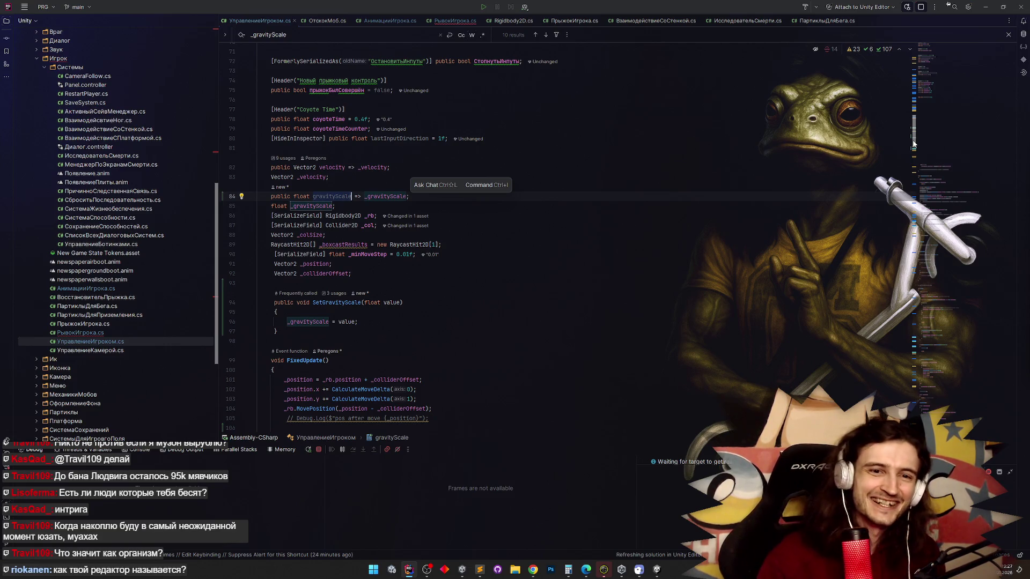
pyautogui.click(485, 209)
pyautogui.doubleClick(331, 196)
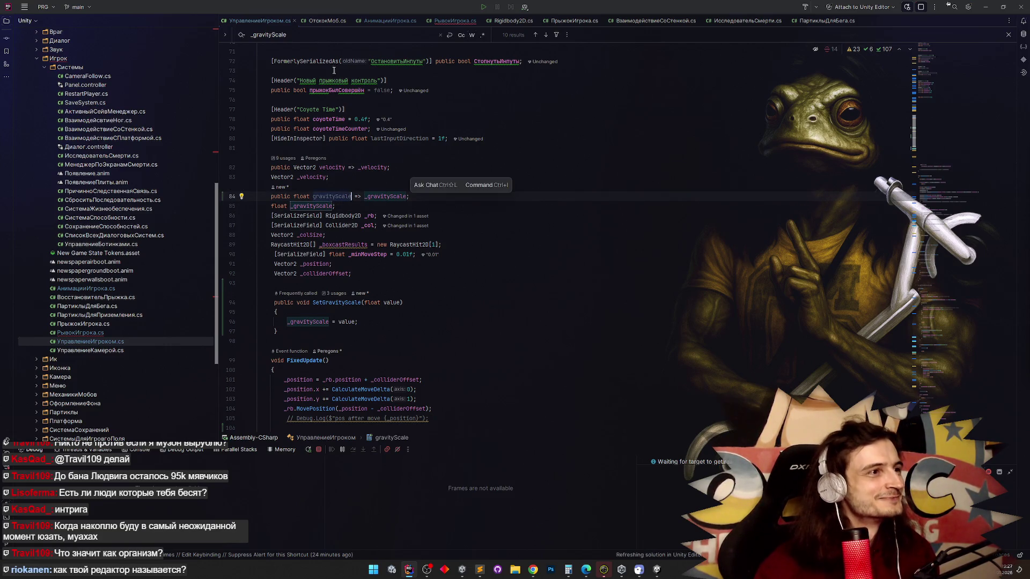
pyautogui.hotkey('ctrl', 'Tab')
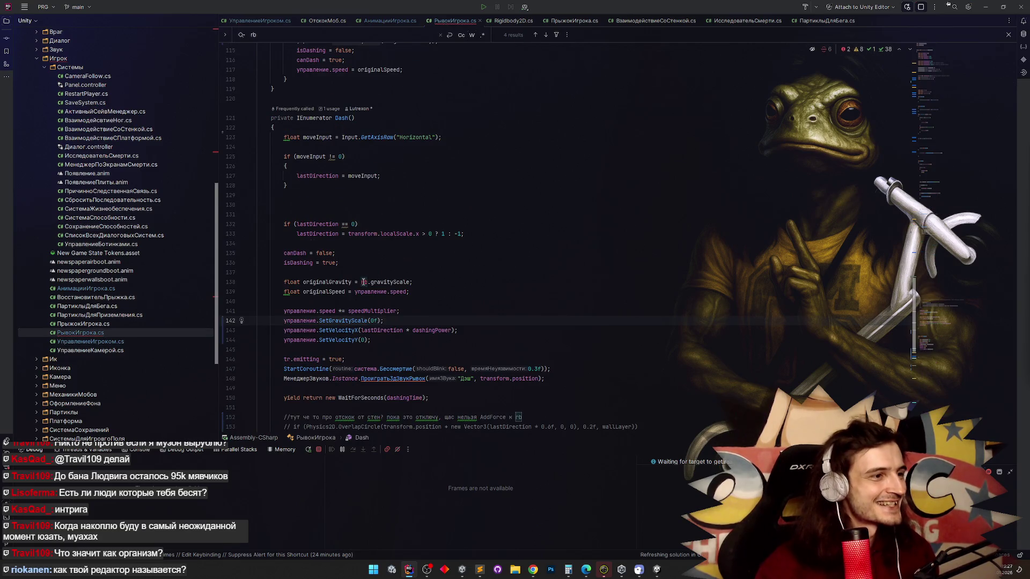
# Replace rb with управление on line 138 by copying the word from line 139.
pyautogui.doubleClick(363, 281)
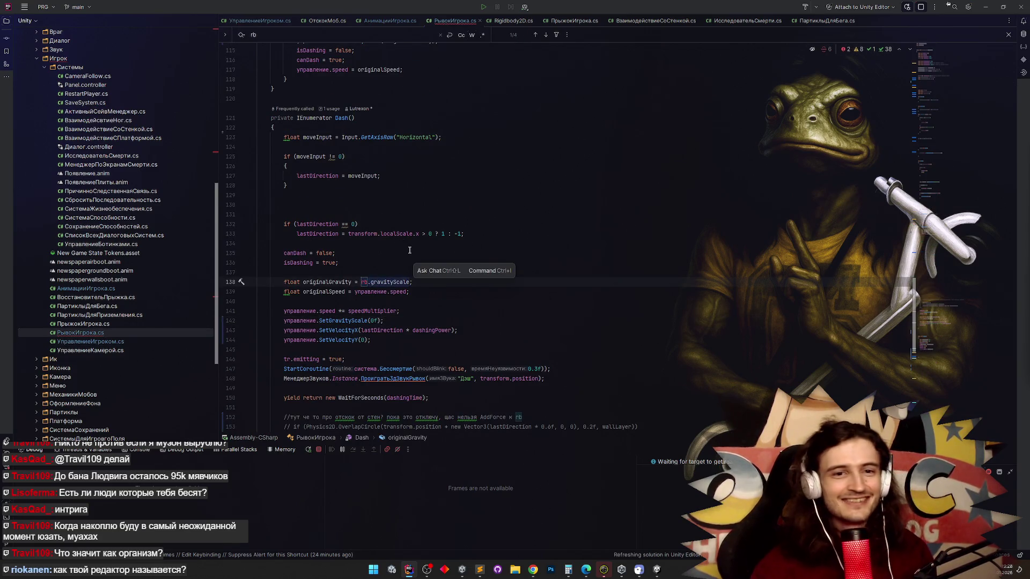
pyautogui.hotkey('ctrl', 'w')
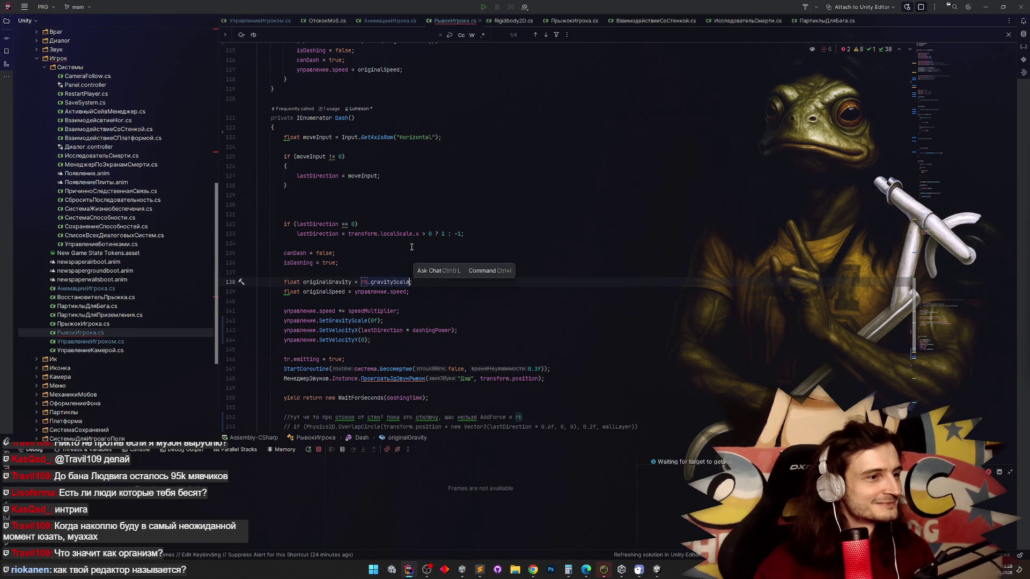
pyautogui.click(367, 291)
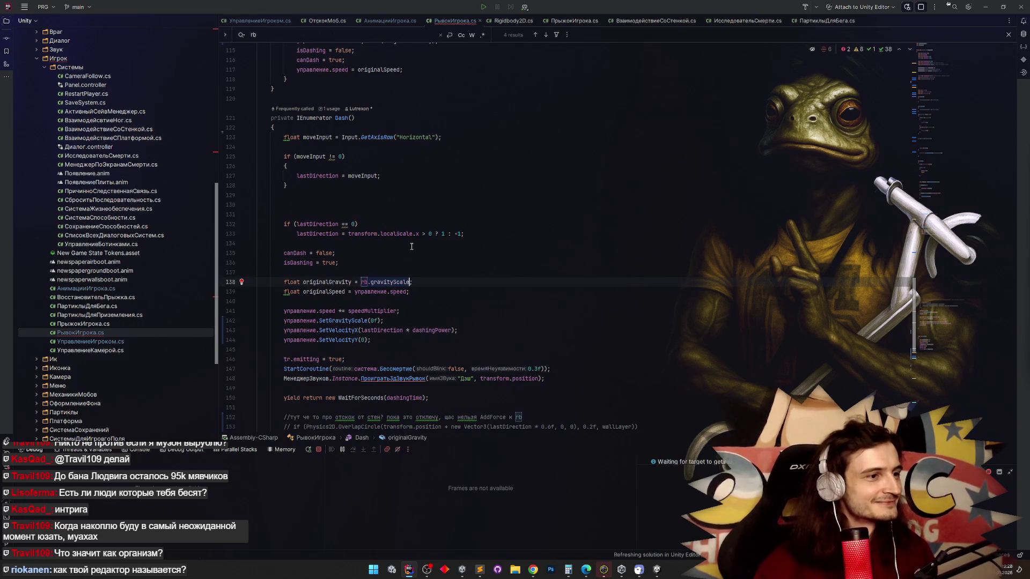
pyautogui.doubleClick(367, 291)
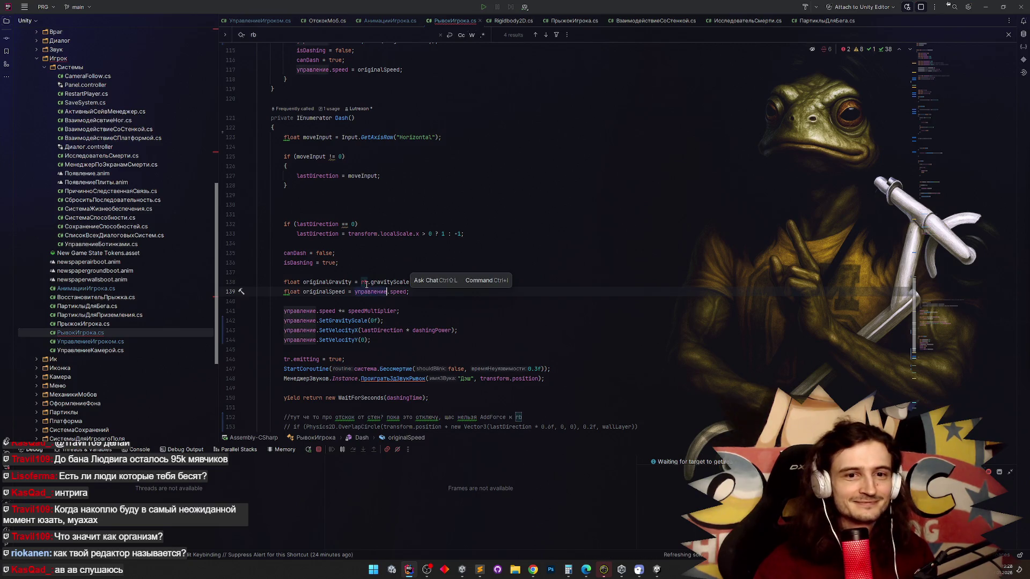
pyautogui.hotkey('ctrl', 'c')
pyautogui.doubleClick(363, 282)
pyautogui.hotkey('ctrl', 'v')
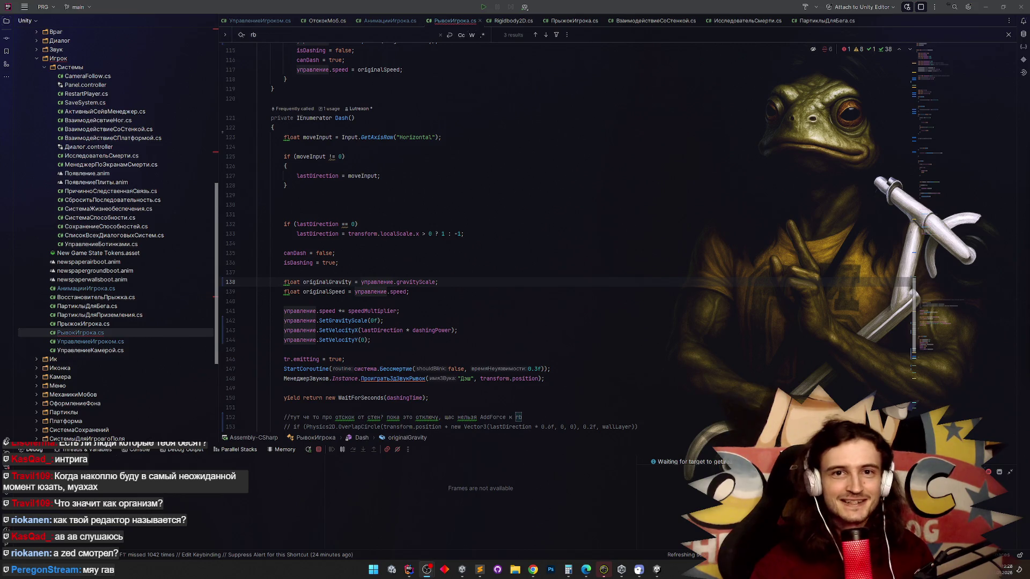
pyautogui.click(420, 299)
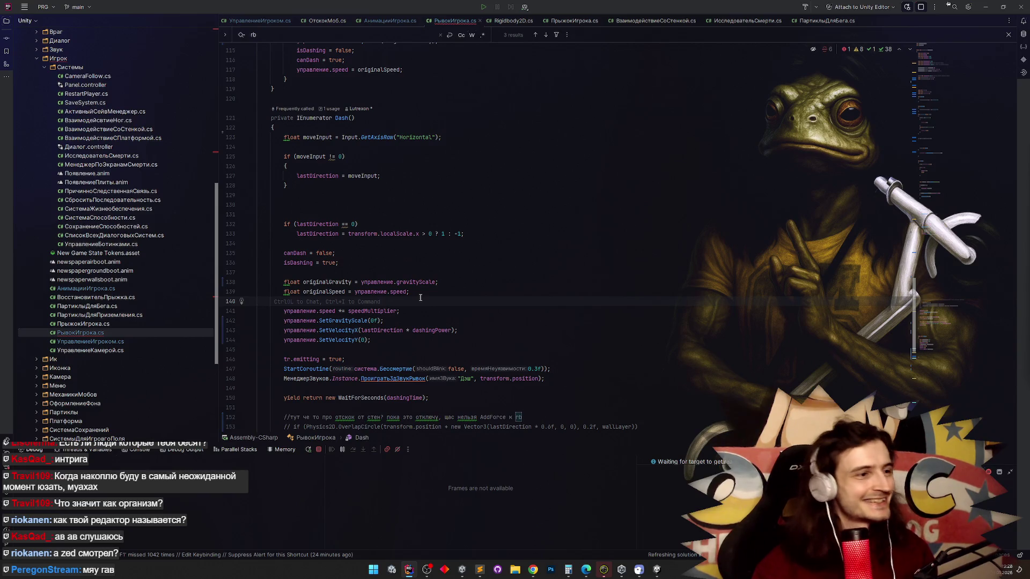
pyautogui.click(421, 294)
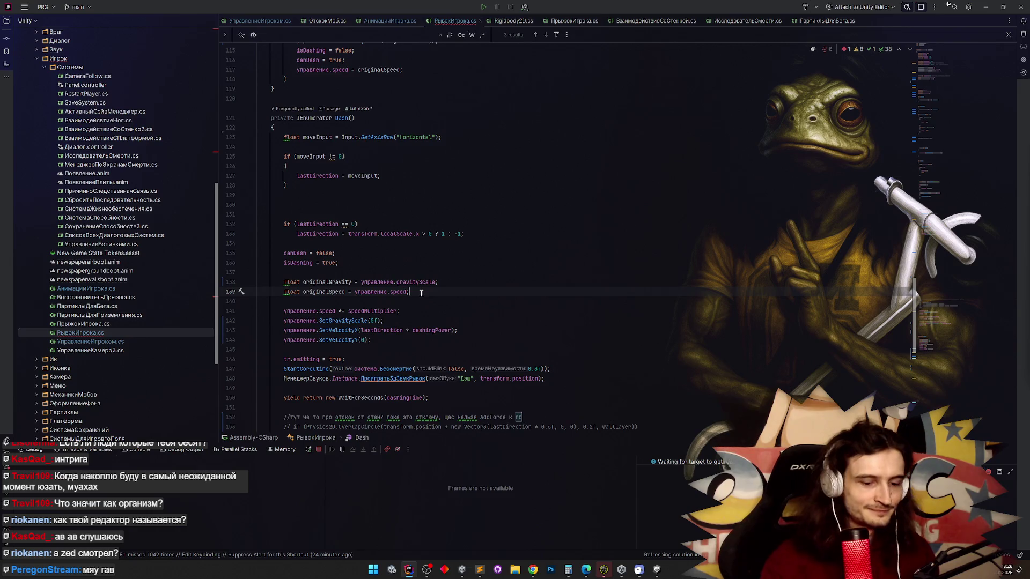
pyautogui.hotkey('shift', 'F3')
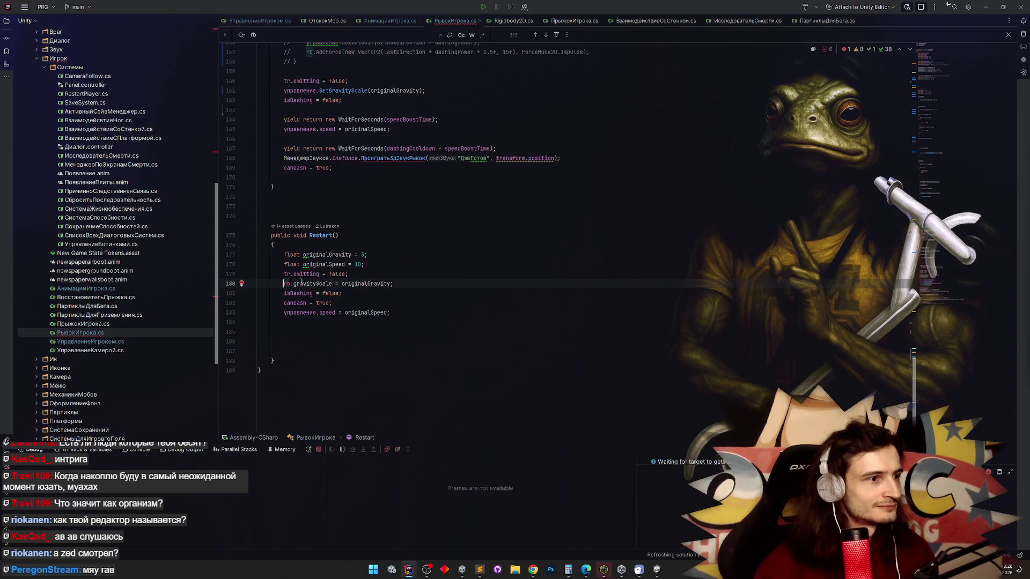
# On line 180, change rb.gravityScale to управление.SetGravityScale.
pyautogui.write('уп')
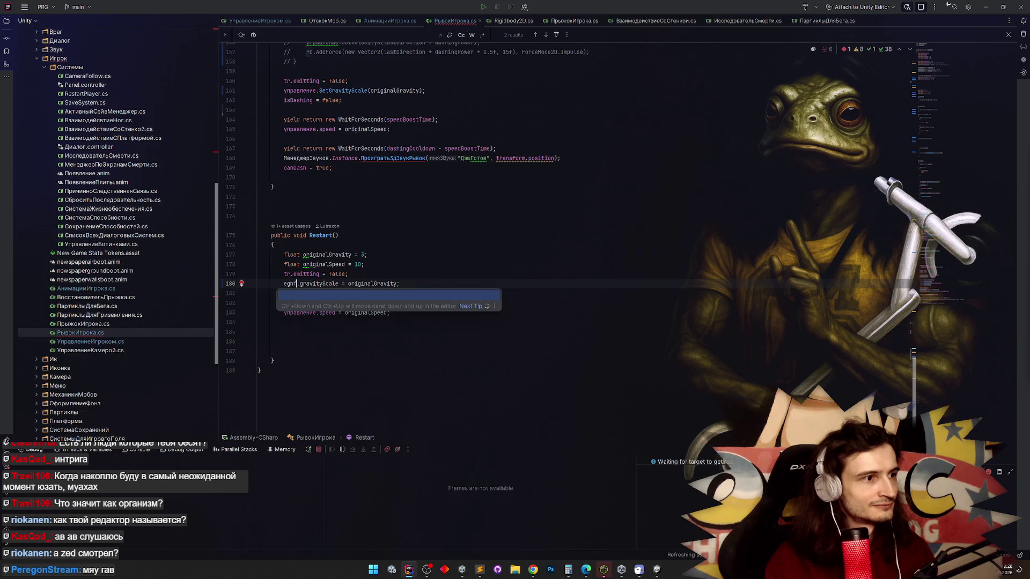
pyautogui.press('Return')
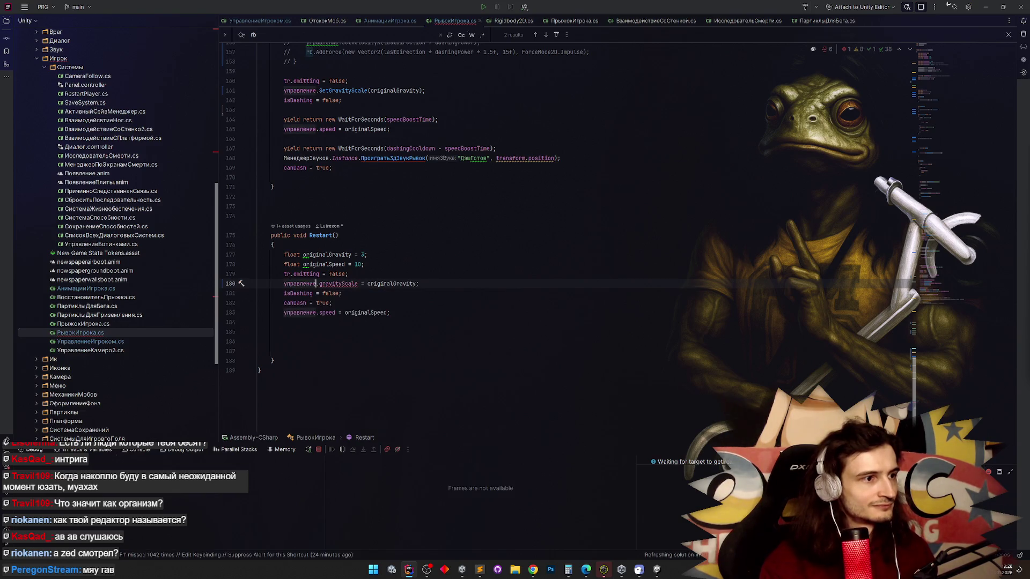
pyautogui.press('Right')
pyautogui.hotkey('ctrl', 'Delete')
pyautogui.write('Set')
pyautogui.press('Return')
# Pass originalGravity as the SetGravityScale argument and end the statement with a semicolon.
pyautogui.press('End')
pyautogui.hotkey('ctrl', 'BackSpace')
pyautogui.hotkey('ctrl', 'BackSpace')
pyautogui.press('BackSpace')
pyautogui.press('BackSpace')
pyautogui.press('BackSpace')
pyautogui.press('Left')
pyautogui.write('originalGravity')
pyautogui.press('End')
pyautogui.write(';')
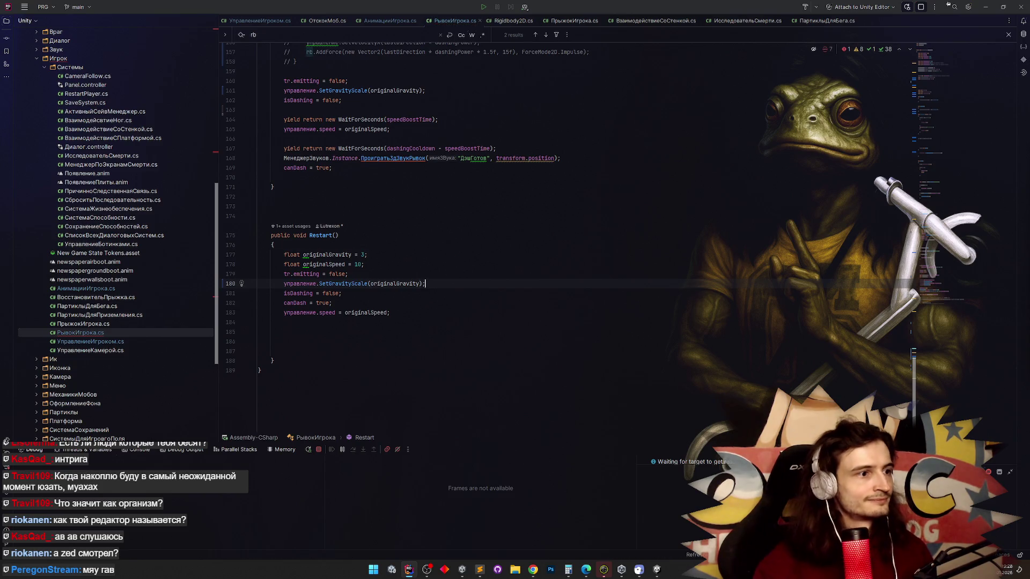
pyautogui.click(455, 261)
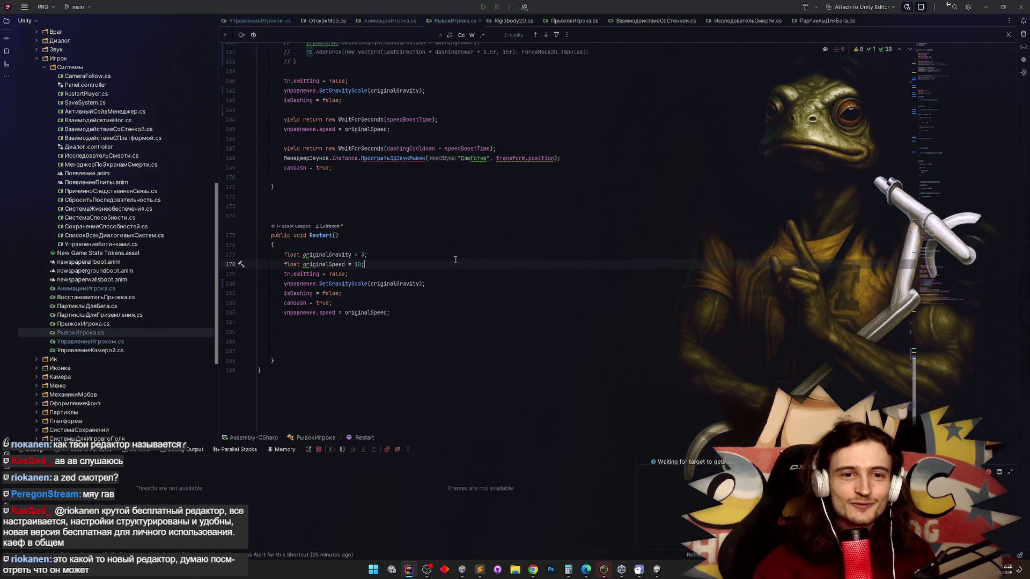
pyautogui.click(534, 567)
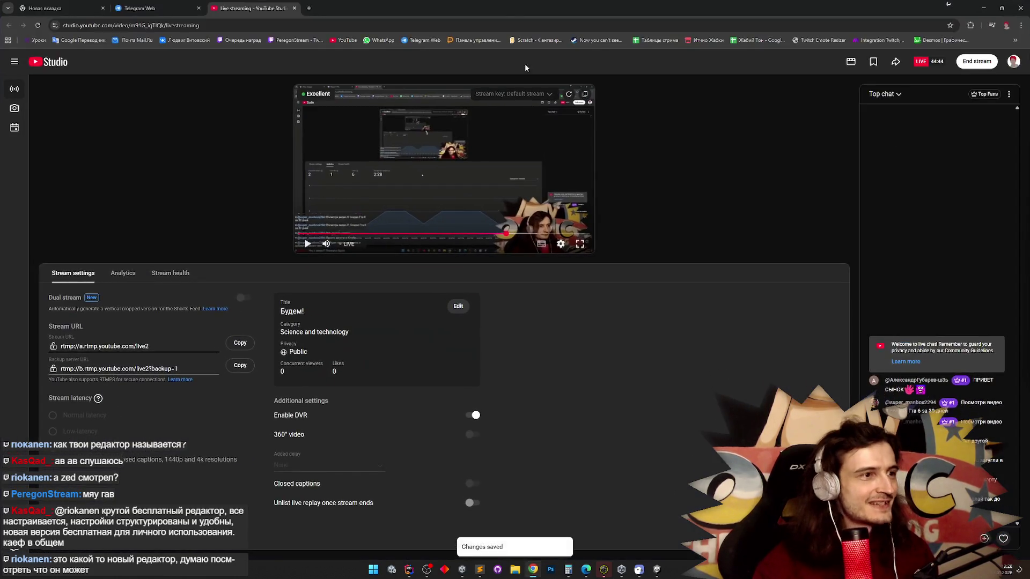
# Search Google for 'ide zed' in a new tab and open the official zed.dev site.
pyautogui.click(311, 7)
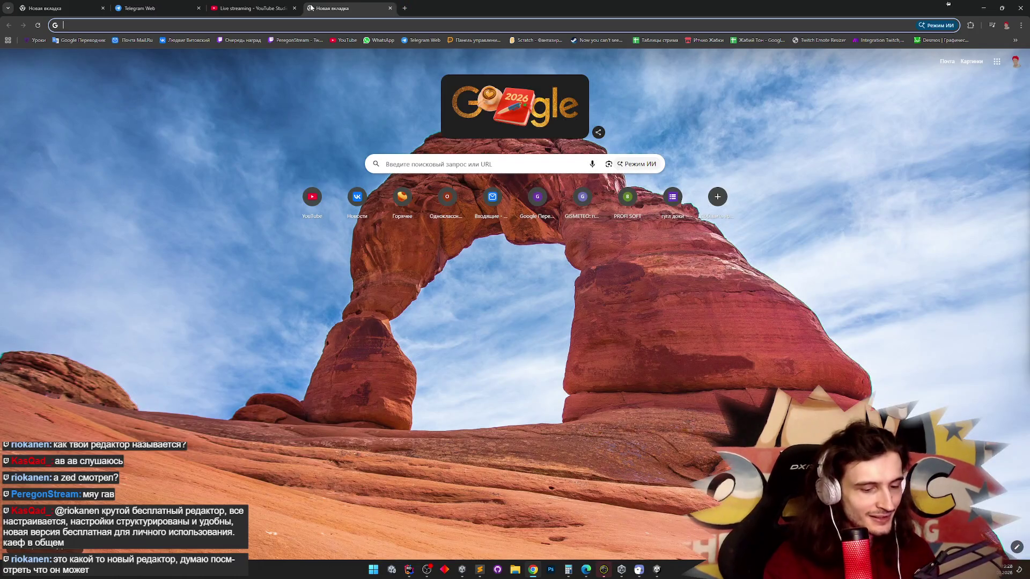
pyautogui.write('ide zed')
pyautogui.press('Return')
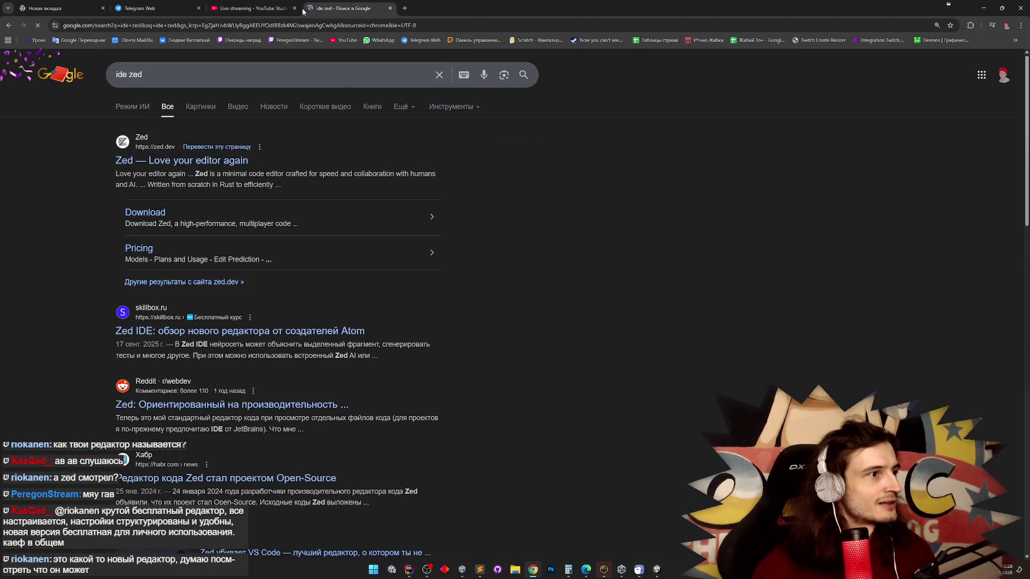
pyautogui.click(166, 161)
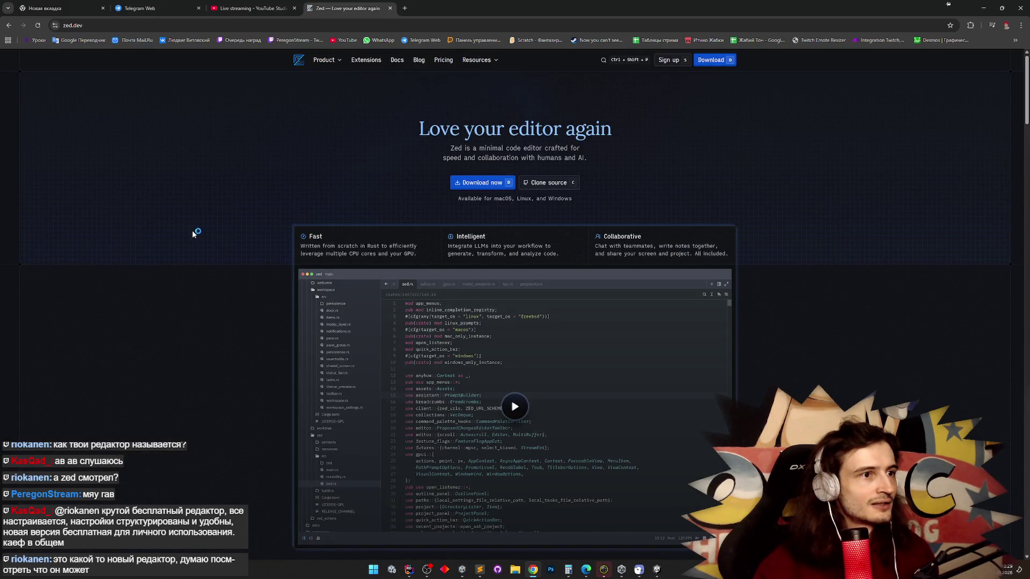
# Read the Zed home page tagline describing it as a minimal code editor.
pyautogui.moveTo(460, 148); pyautogui.dragTo(585, 158)
pyautogui.click(584, 157)
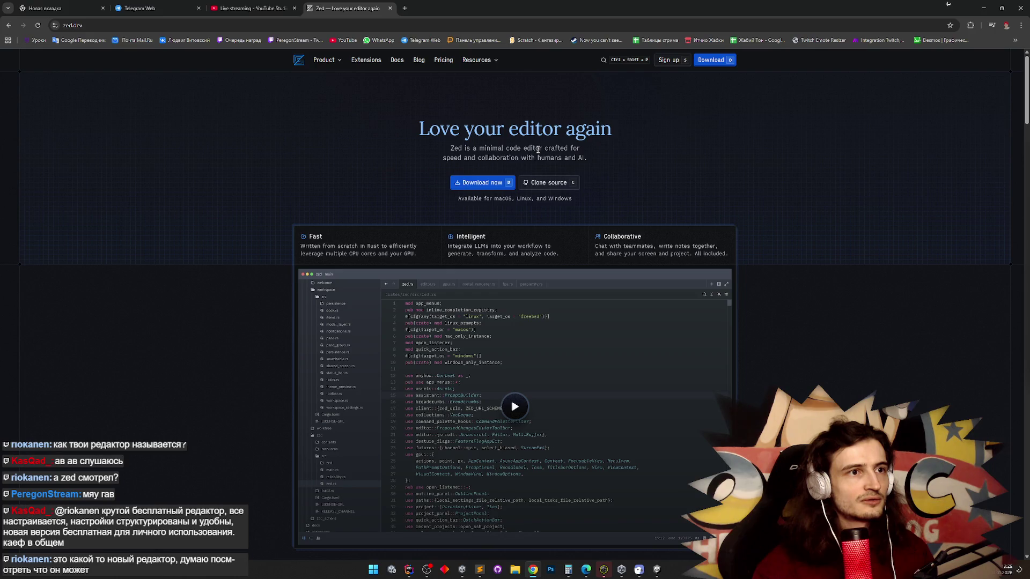
pyautogui.moveTo(478, 149); pyautogui.dragTo(524, 149)
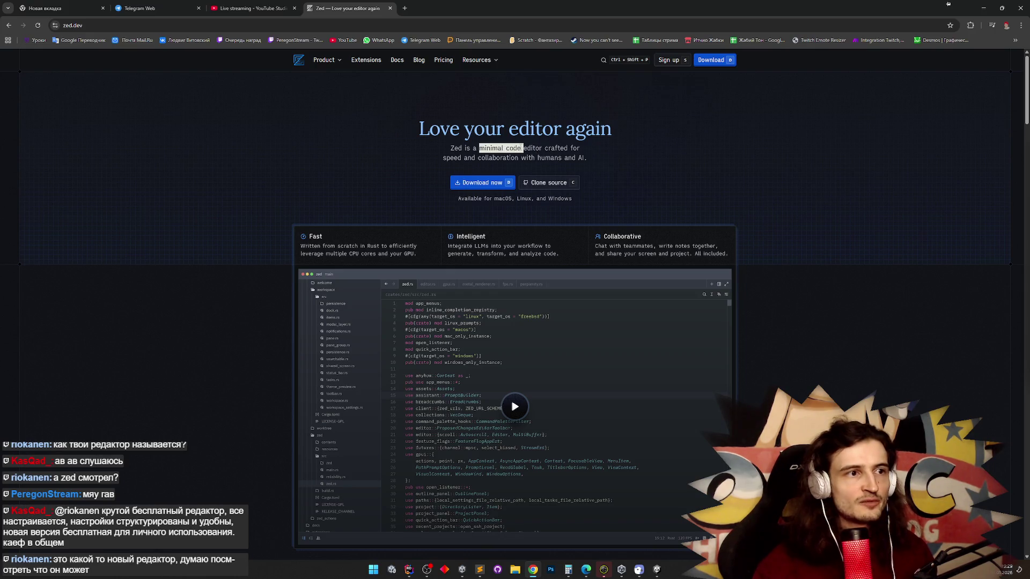
pyautogui.click(519, 148)
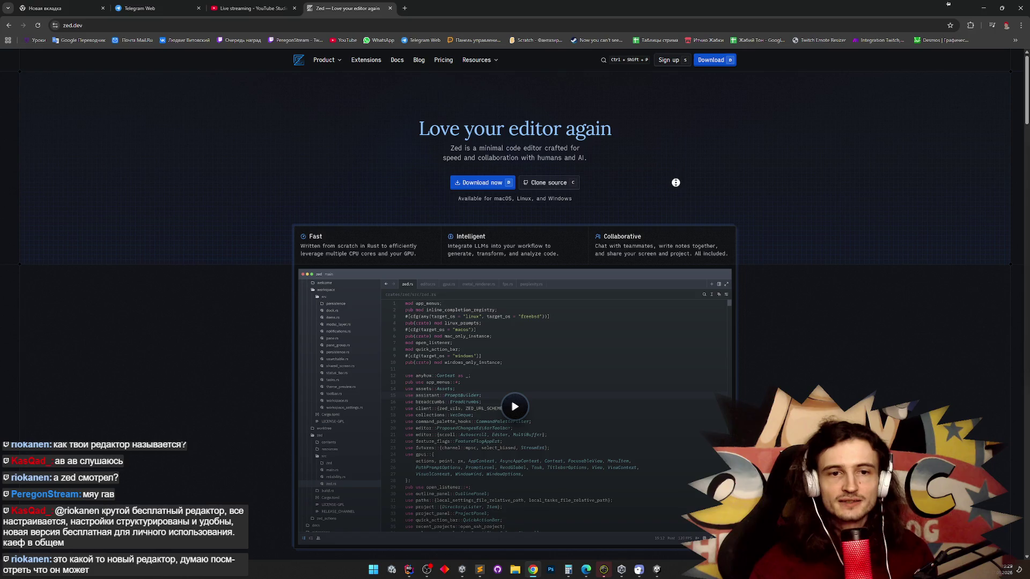
pyautogui.scroll(-20, 677, 189)
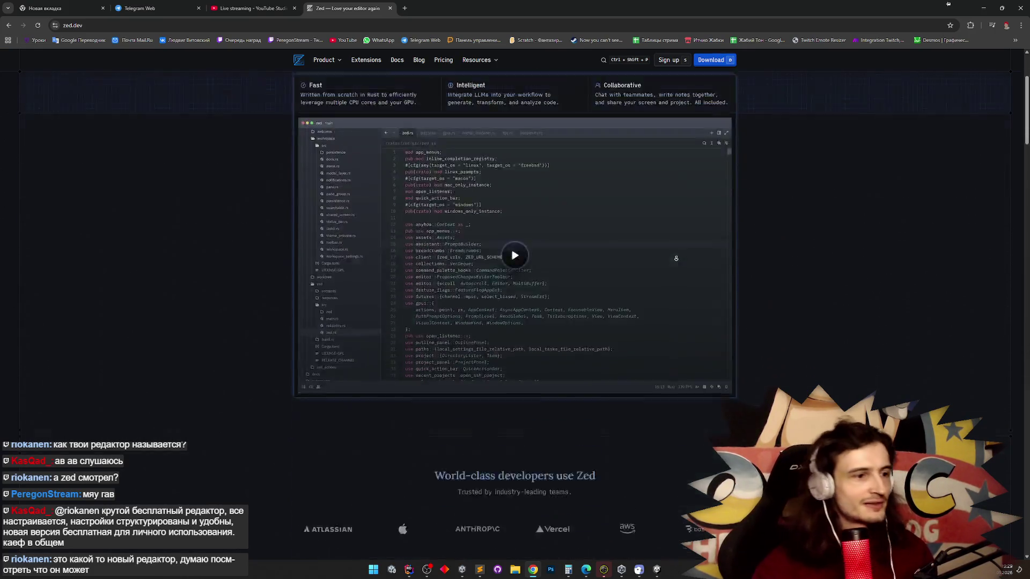
pyautogui.scroll(20, 751, 287)
pyautogui.scroll(-10, 788, 294)
# Read the Fast and Intelligent feature descriptions, then go to Zed's Pricing page.
pyautogui.middleClick(790, 271)
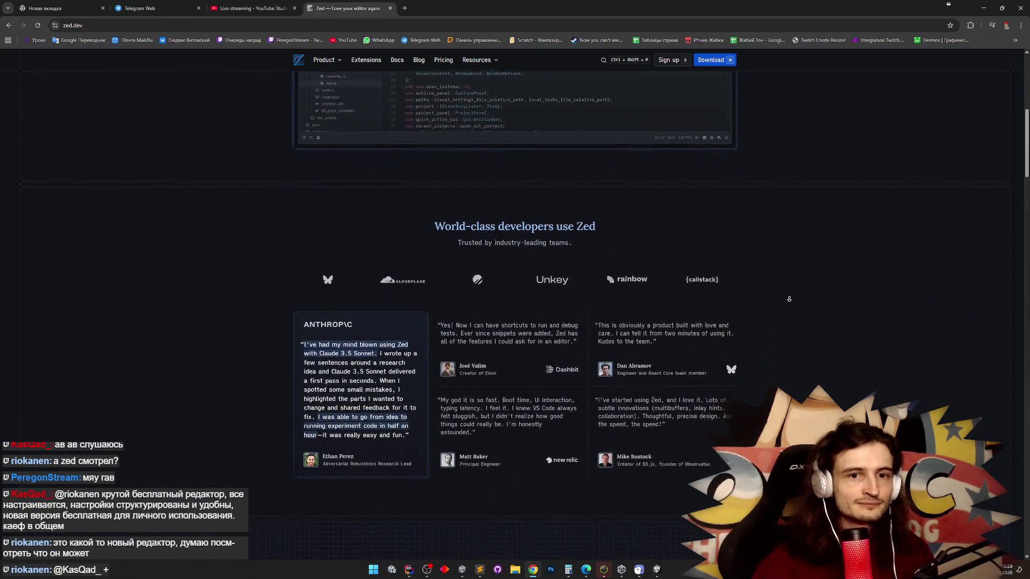
pyautogui.scroll(10, 790, 271)
pyautogui.middleClick(788, 171)
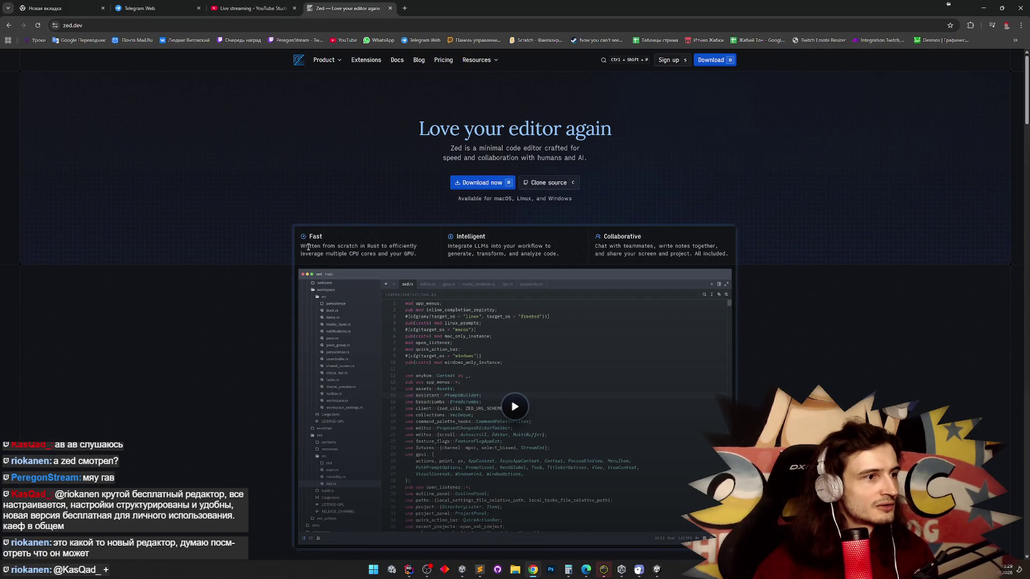
pyautogui.moveTo(302, 248)
pyautogui.mouseDown()
pyautogui.moveTo(695, 248)
pyautogui.moveTo(596, 246)
pyautogui.mouseUp()
pyautogui.click(402, 252)
pyautogui.click(562, 253)
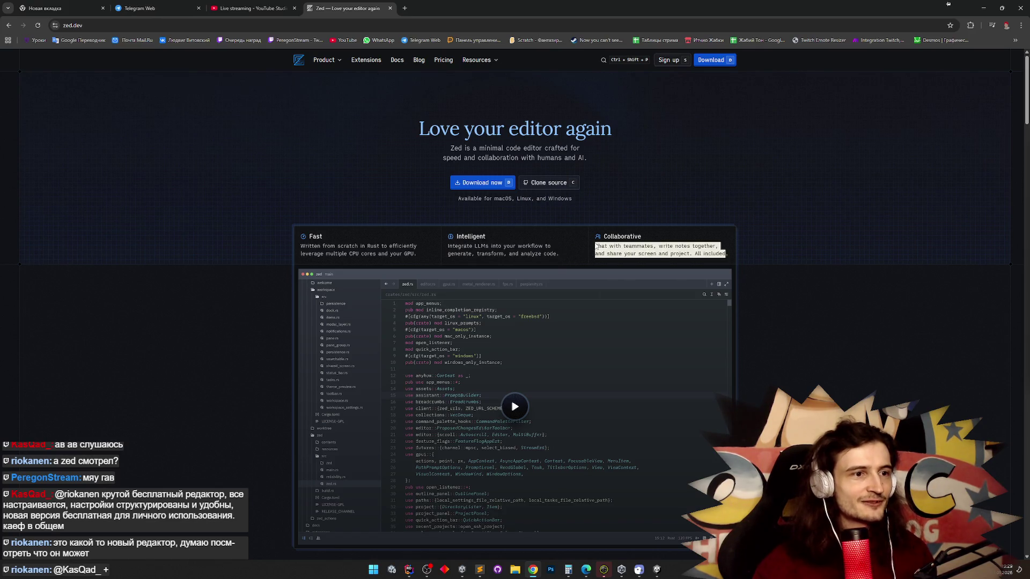
pyautogui.middleClick(733, 191)
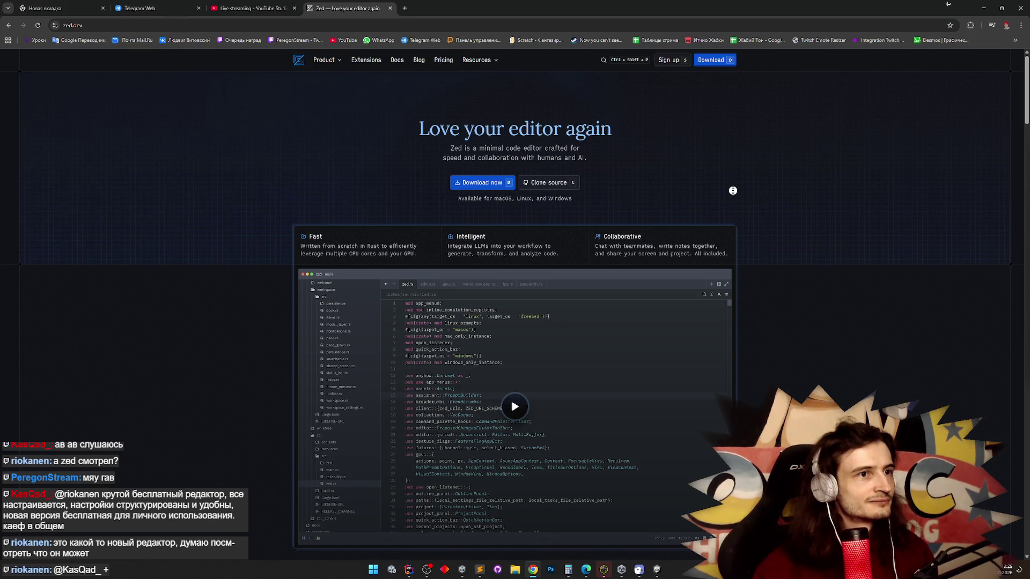
pyautogui.click(445, 61)
pyautogui.middleClick(281, 149)
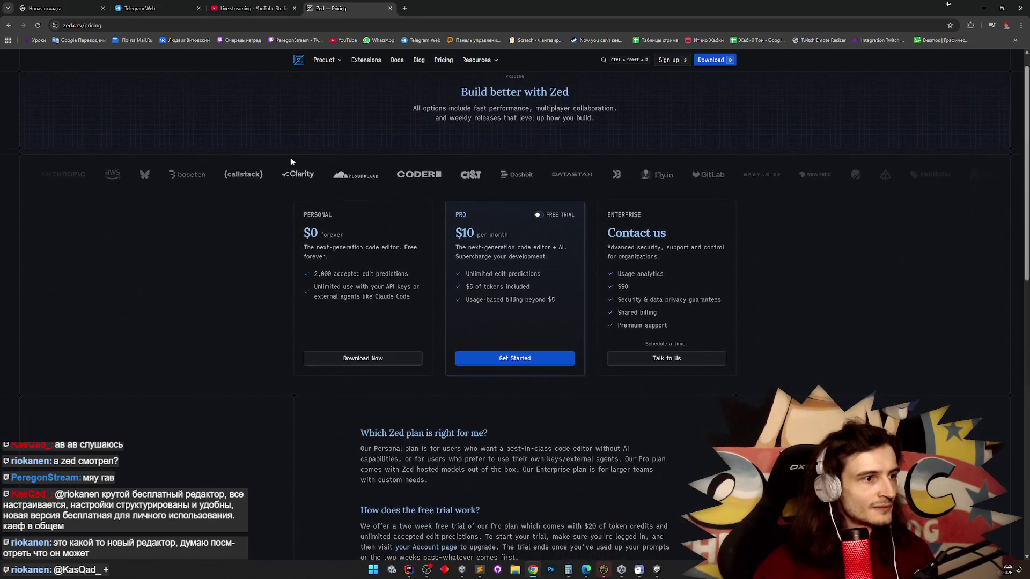
# Compare the Personal and Pro plans' edit predictions and $5 token allowance, then return to Rider.
pyautogui.moveTo(332, 275); pyautogui.dragTo(409, 274)
pyautogui.click(383, 271)
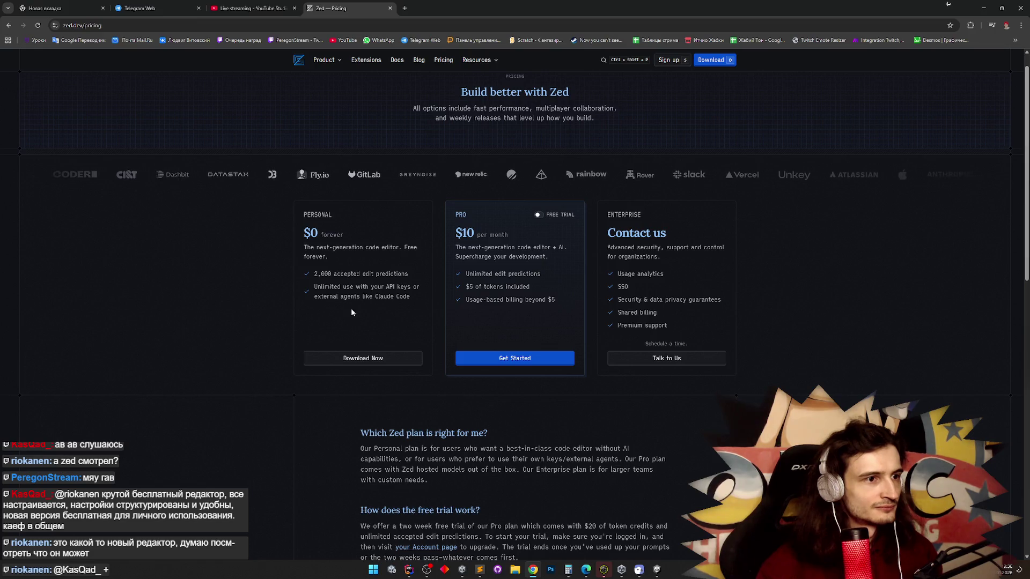
pyautogui.tripleClick(514, 273)
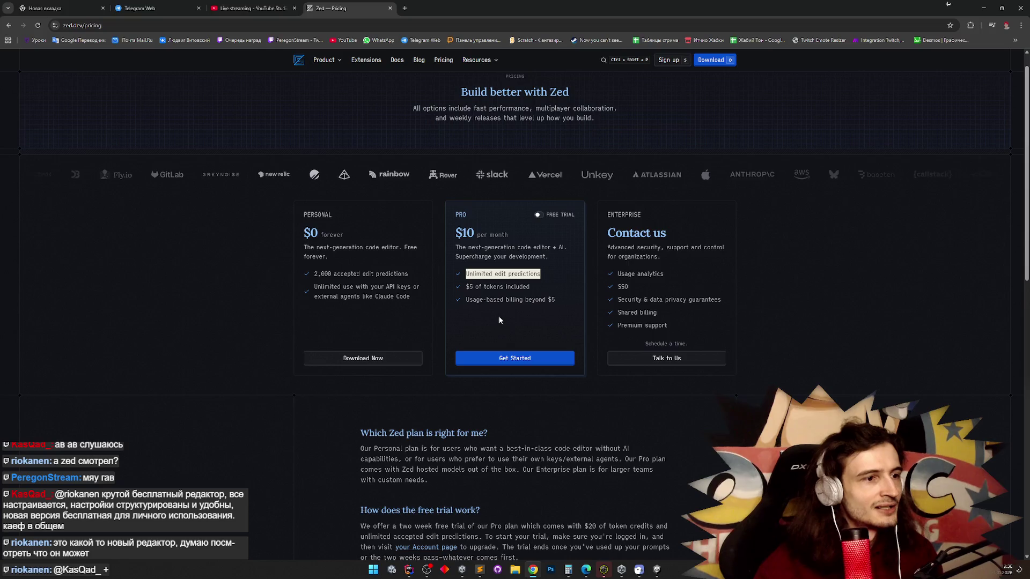
pyautogui.moveTo(468, 287); pyautogui.dragTo(525, 286)
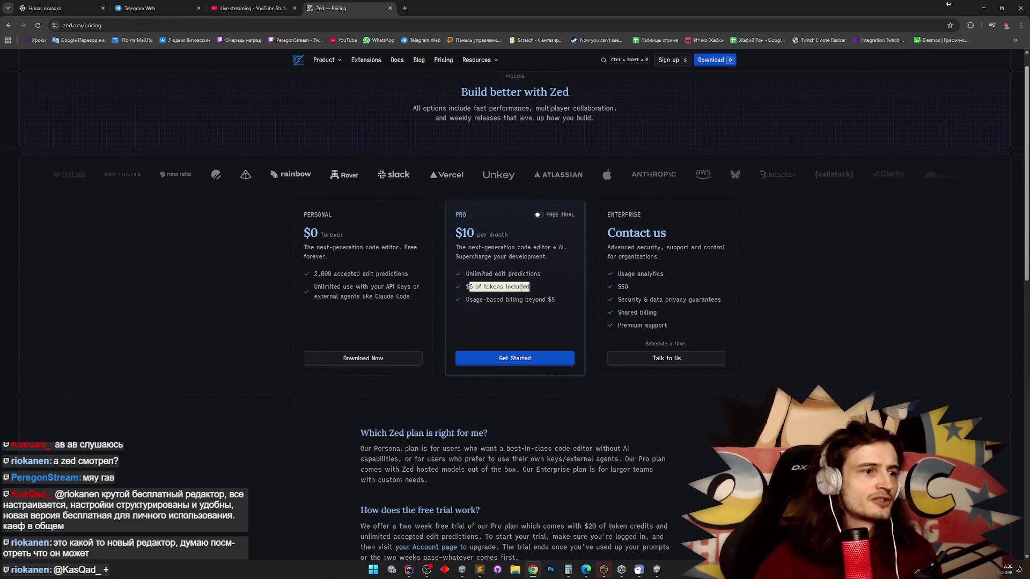
pyautogui.click(511, 305)
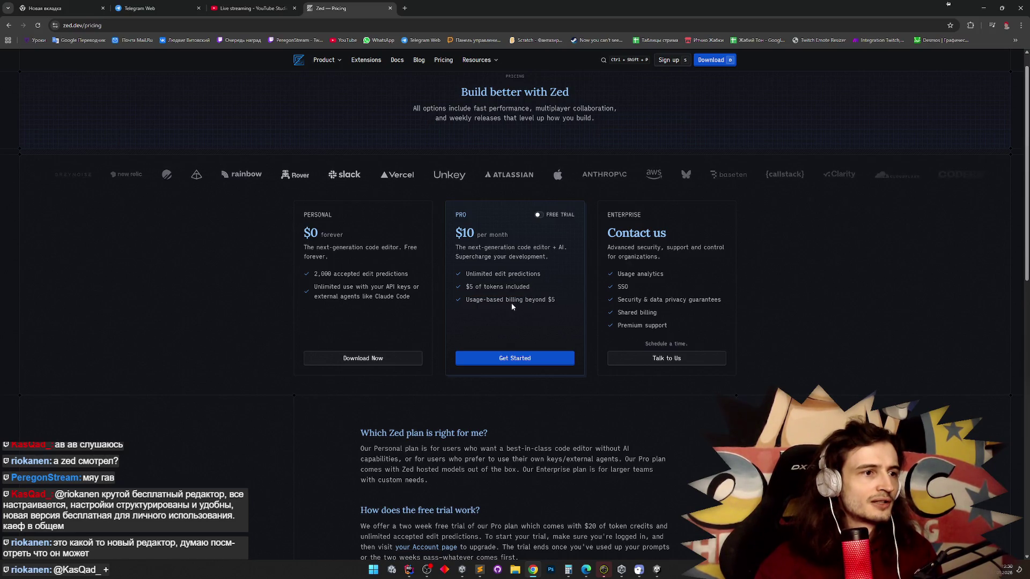
pyautogui.moveTo(466, 286); pyautogui.dragTo(530, 286)
pyautogui.click(530, 286)
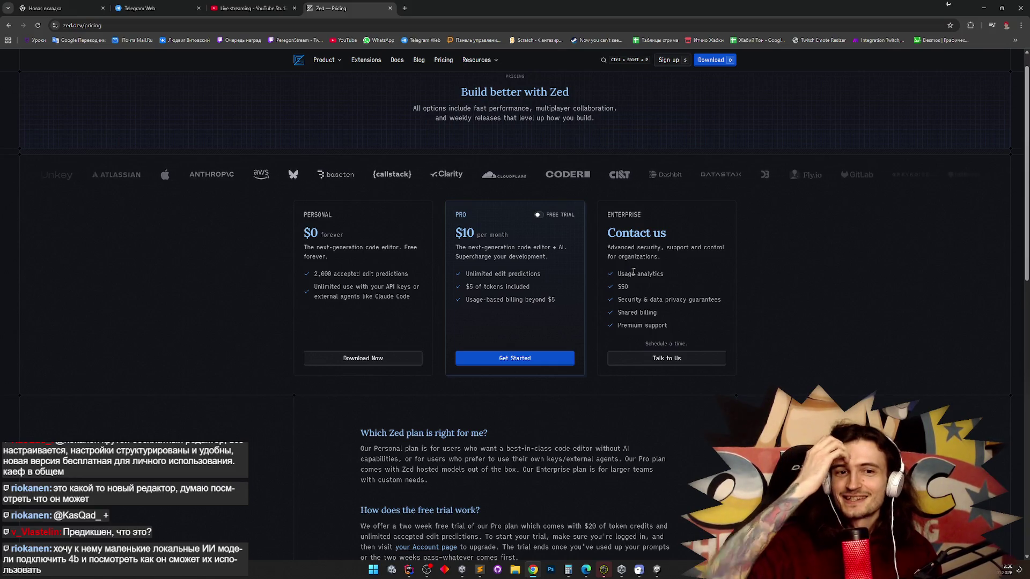
pyautogui.click(409, 570)
pyautogui.click(276, 361)
pyautogui.press('Return')
pyautogui.press('Return')
pyautogui.write('public void Move')
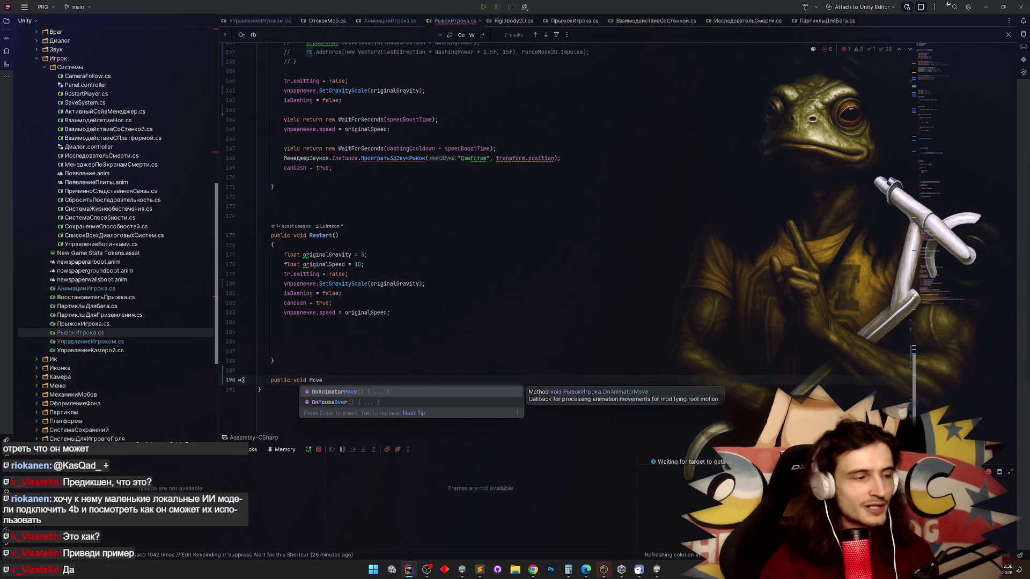
pyautogui.keyDown('ctrl'); pyautogui.scroll(3, 344, 298); pyautogui.keyUp('ctrl')
pyautogui.scroll(-2, 344, 299)
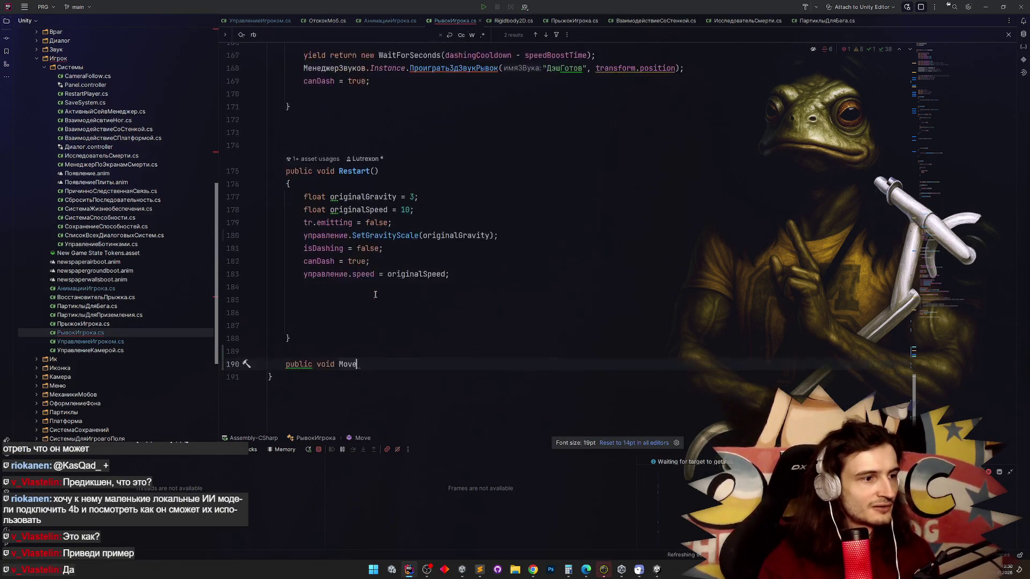
pyautogui.write('(){')
pyautogui.press('Return')
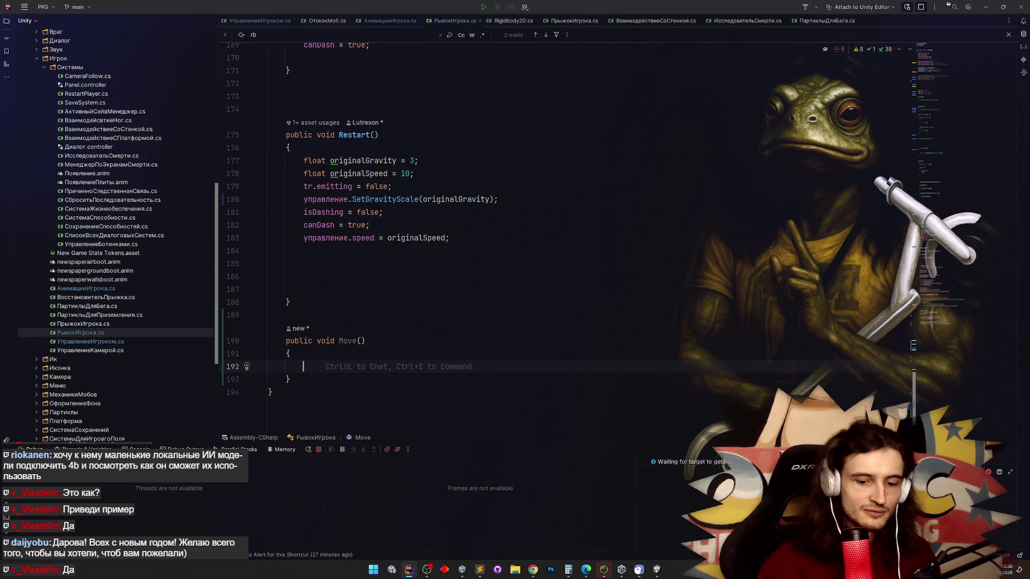
pyautogui.write('//')
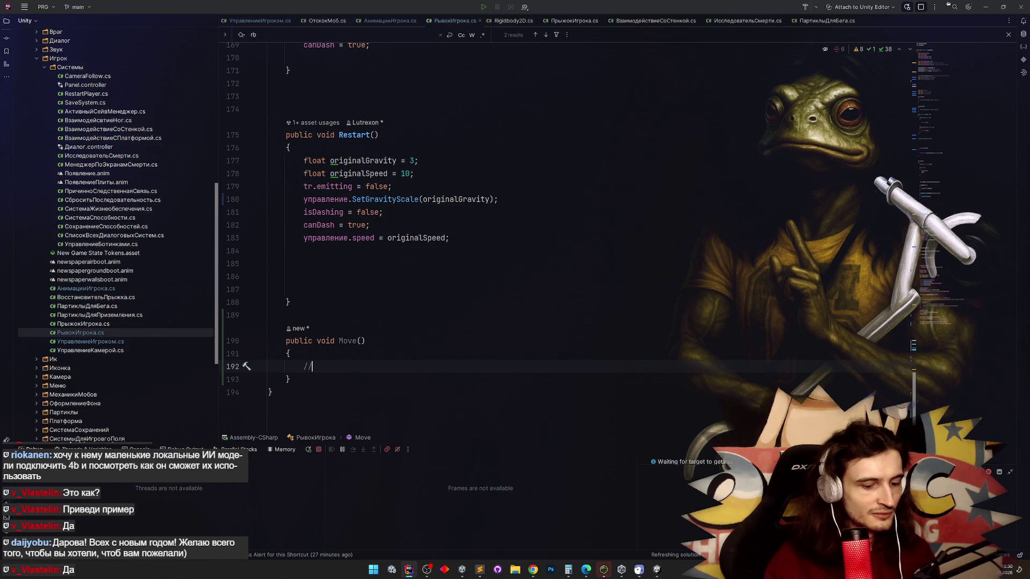
pyautogui.press('Tab')
pyautogui.hotkey('ctrl', '/')
pyautogui.click(504, 317)
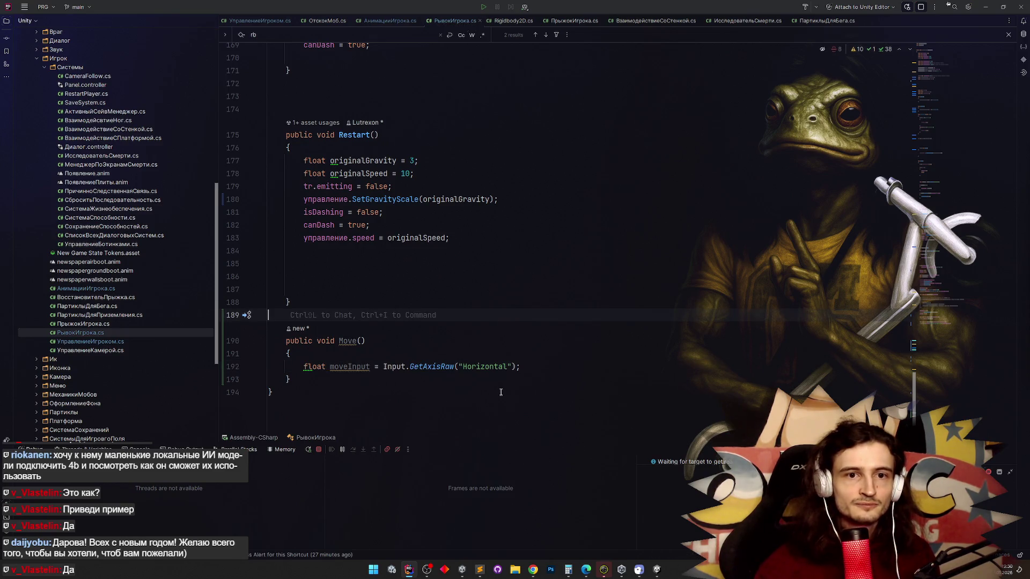
pyautogui.click(523, 366)
pyautogui.press('Return')
pyautogui.press('Return')
pyautogui.press('Tab')
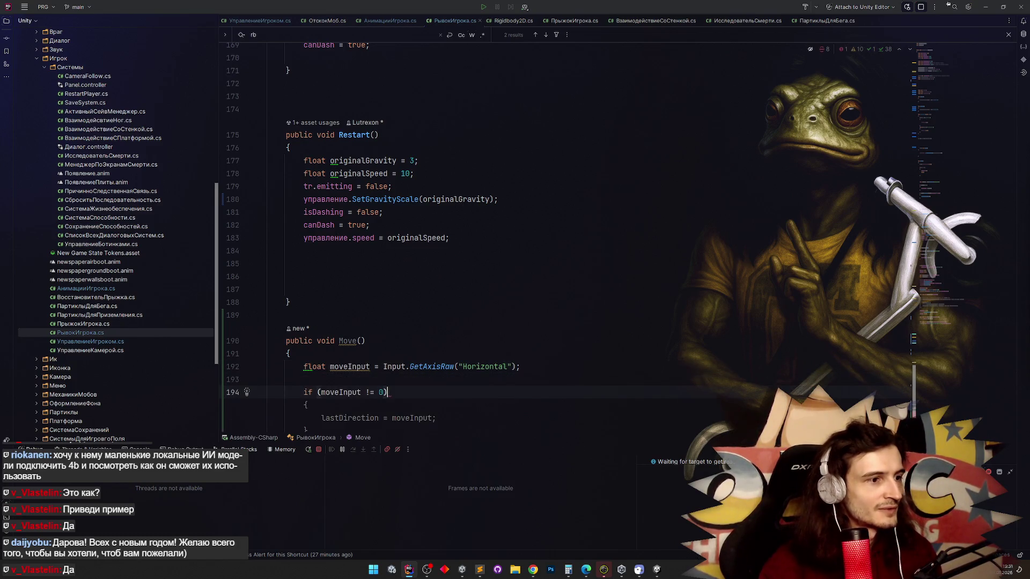
pyautogui.press('Tab')
pyautogui.press('Return')
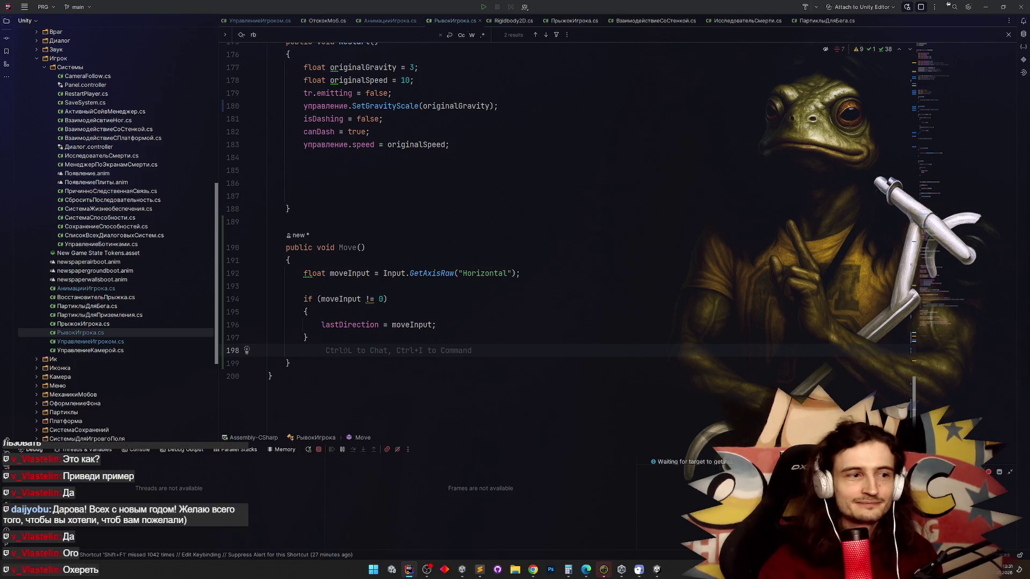
pyautogui.moveTo(271, 365)
pyautogui.mouseDown()
pyautogui.moveTo(293, 317)
pyautogui.moveTo(294, 236)
pyautogui.mouseUp()
pyautogui.press('BackSpace')
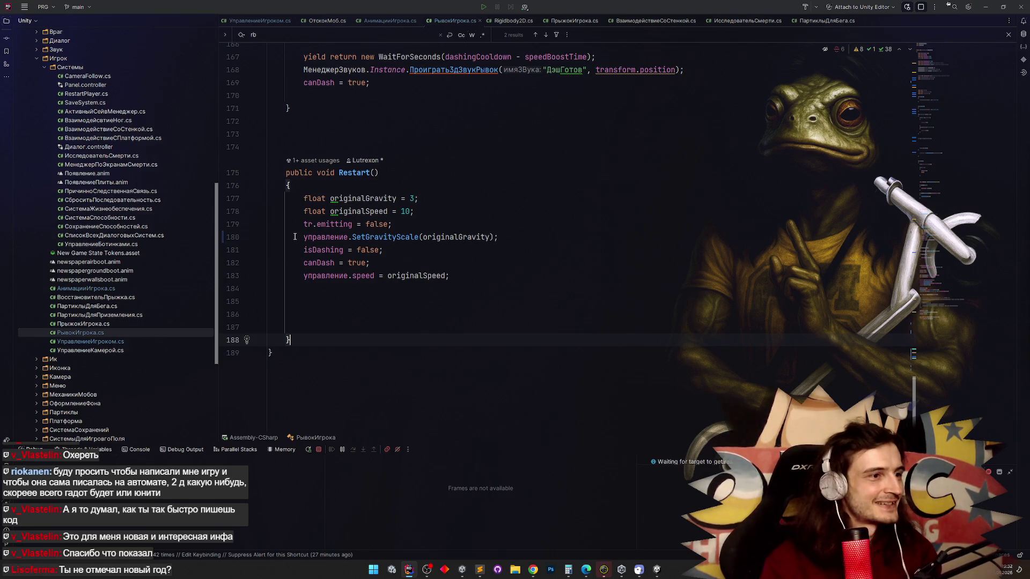
pyautogui.scroll(2, 618, 290)
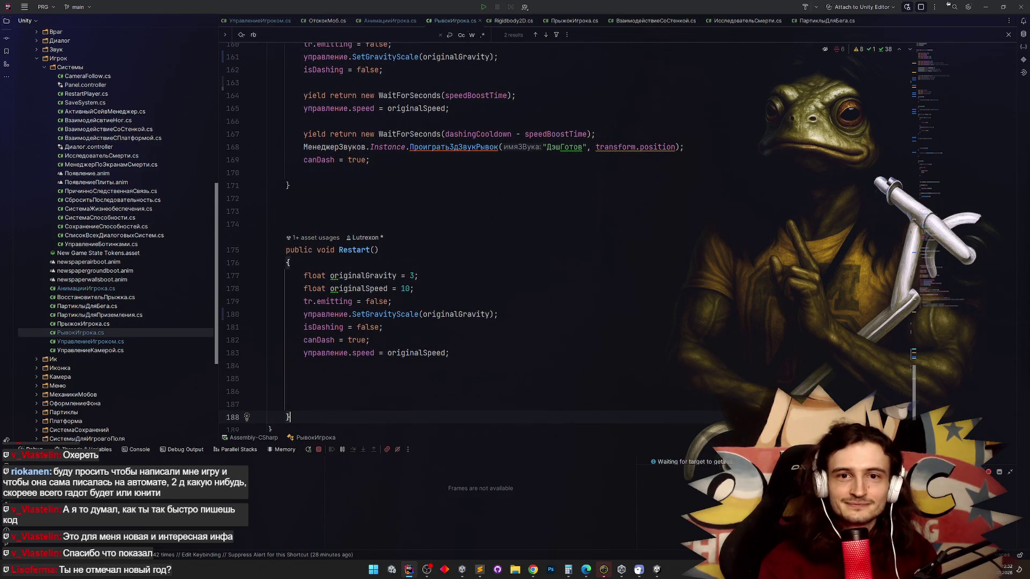
pyautogui.hotkey('alt', 'Tab')
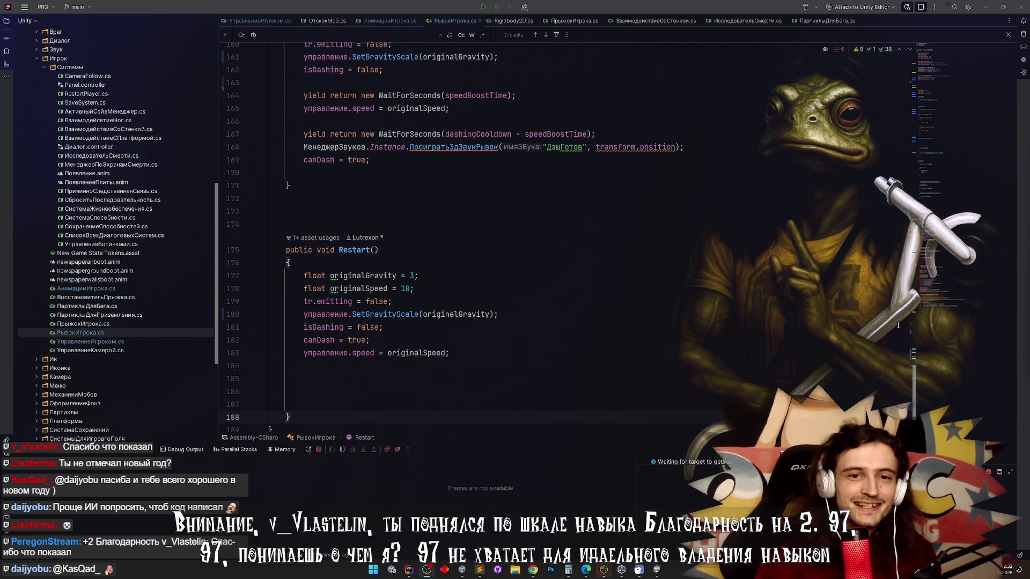
pyautogui.scroll(3, 811, 314)
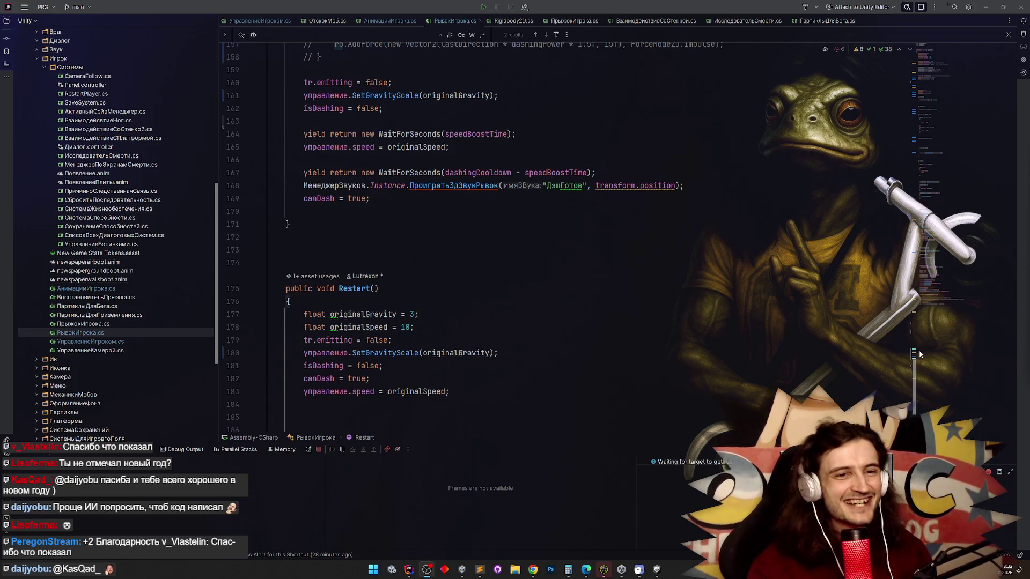
# Scroll to the top of РывокИгрока.cs and minimize Rider to reveal the recompiled Unity editor.
pyautogui.click(821, 355)
pyautogui.scroll(-1, 821, 355)
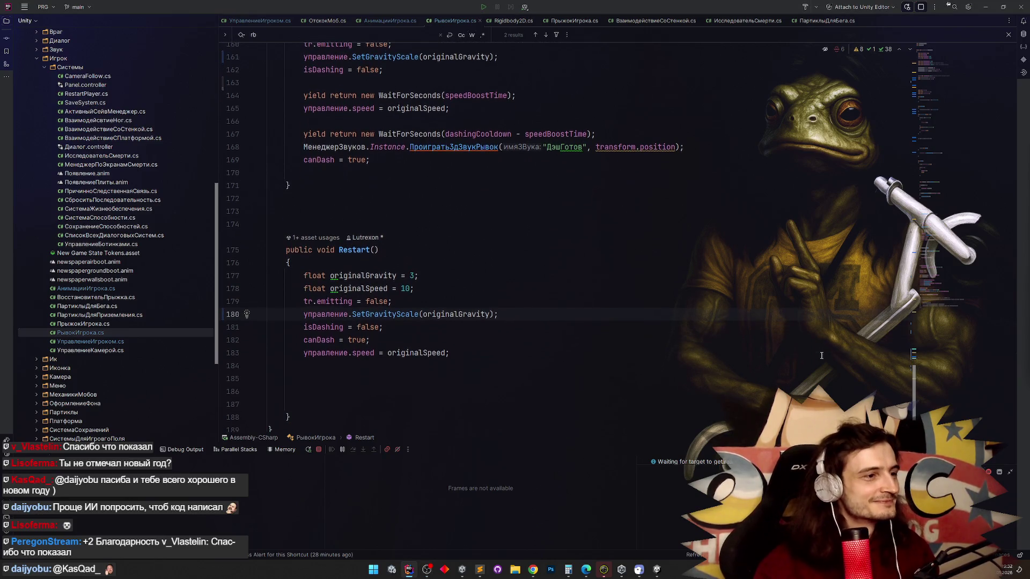
pyautogui.scroll(2, 821, 355)
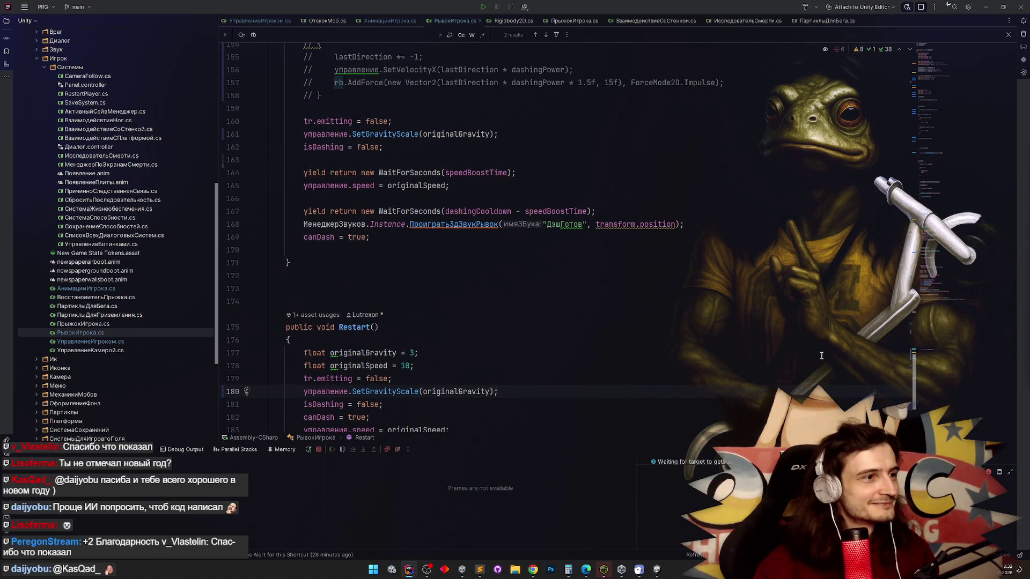
pyautogui.scroll(1, 821, 356)
pyautogui.scroll(1, 915, 364)
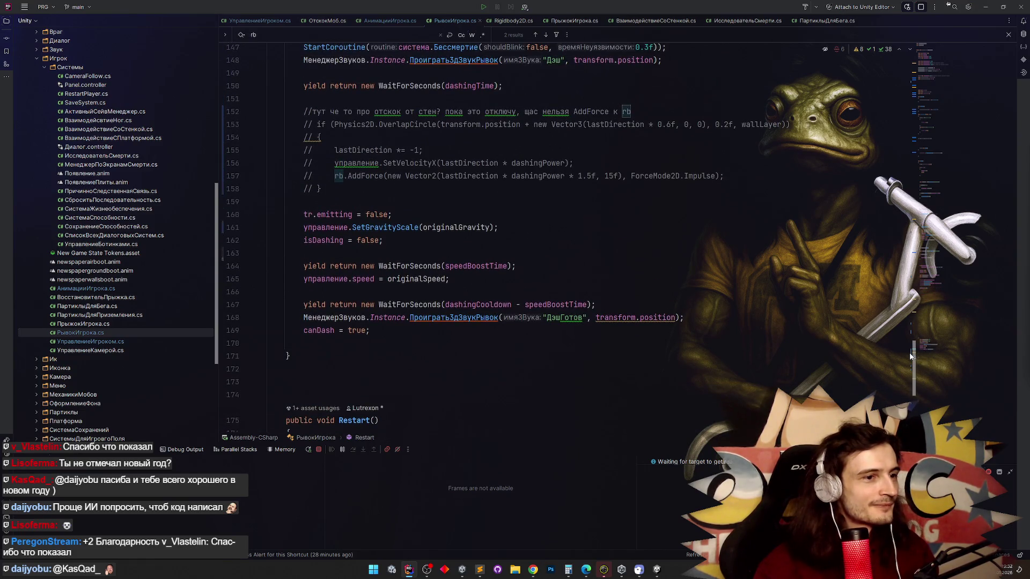
pyautogui.scroll(3, 910, 355)
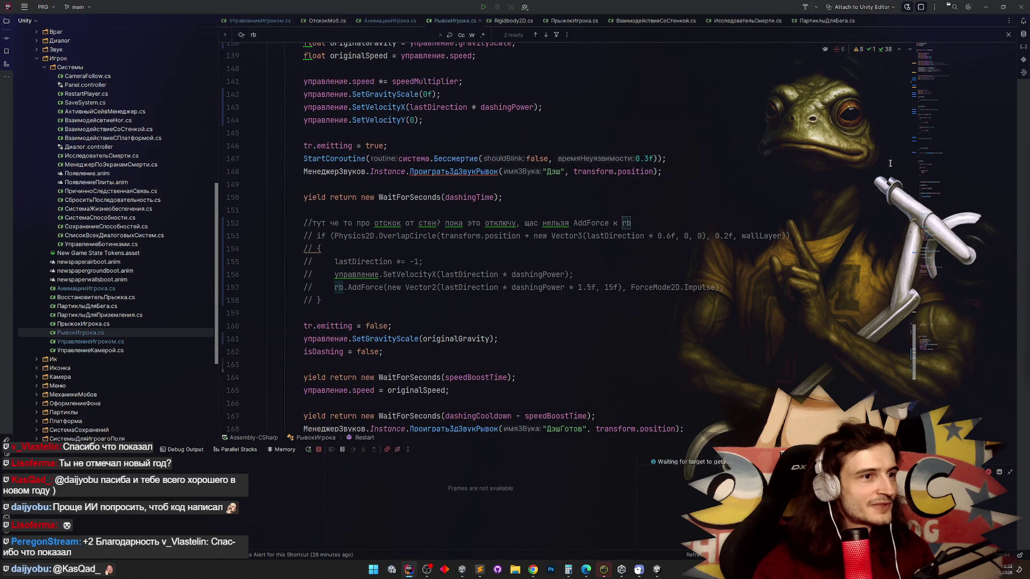
pyautogui.click(986, 6)
pyautogui.click(985, 7)
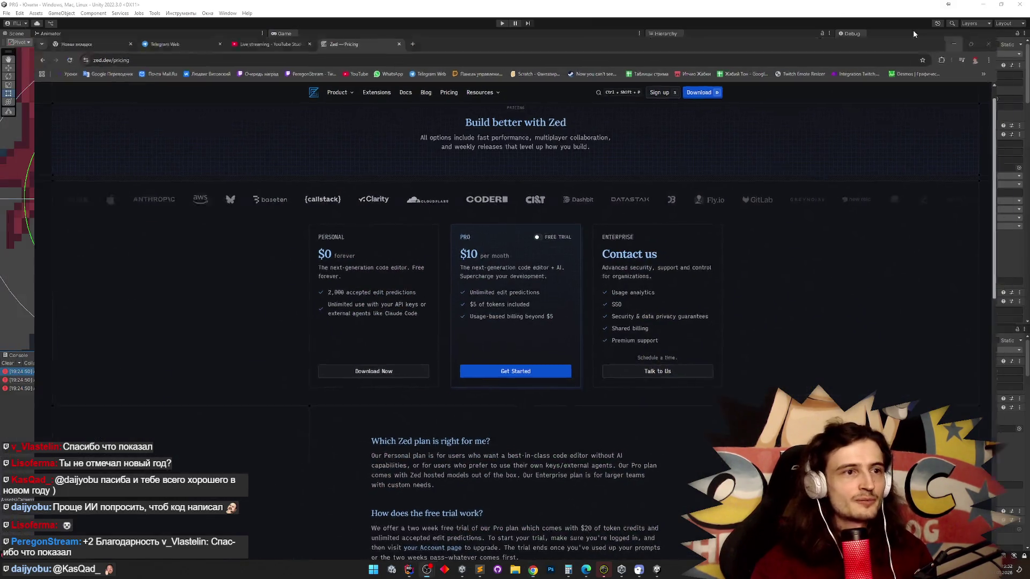
pyautogui.click(409, 569)
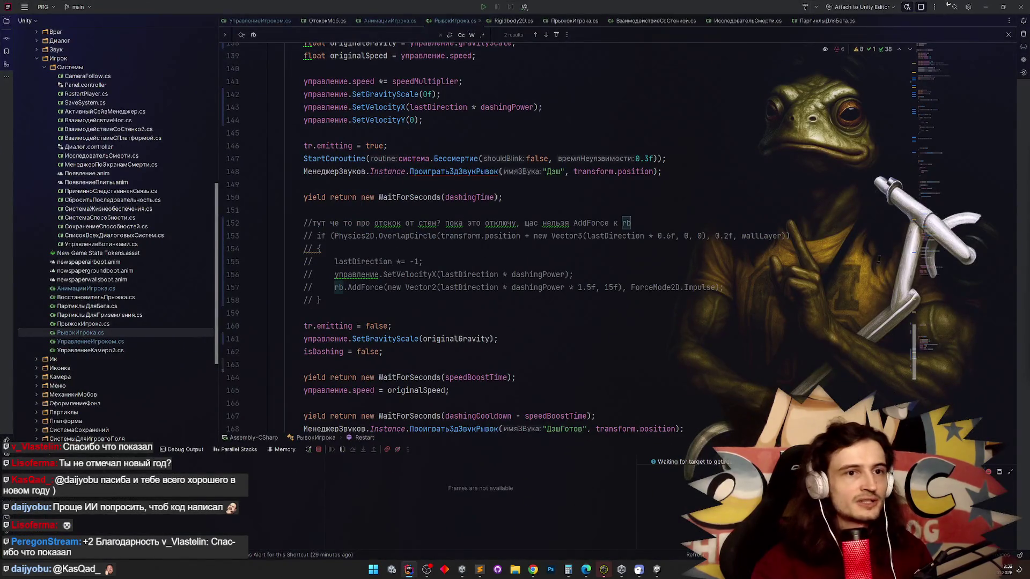
pyautogui.scroll(20, 610, 215)
pyautogui.click(610, 185)
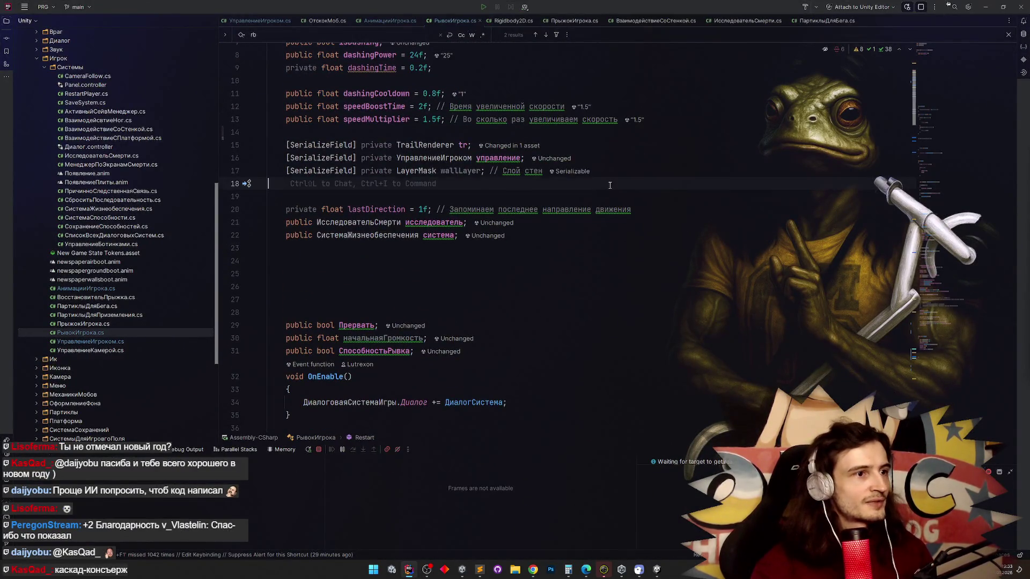
pyautogui.scroll(2, 610, 185)
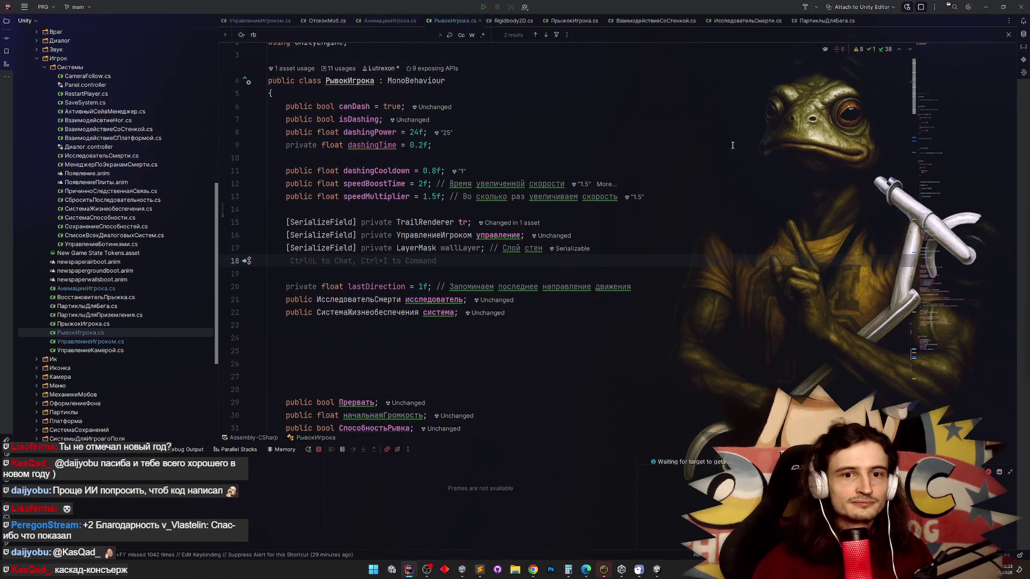
pyautogui.click(986, 7)
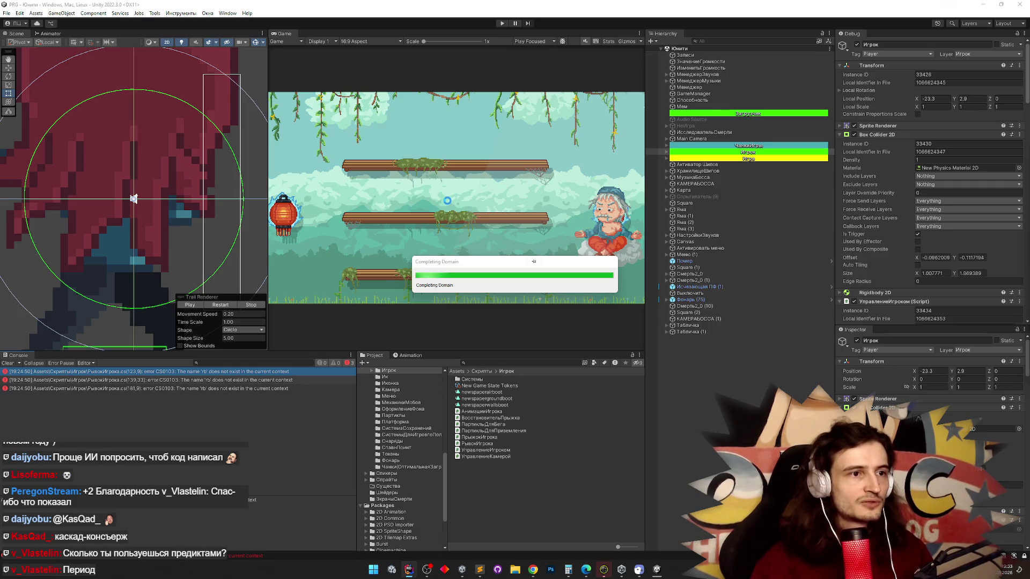
# Clear the console warnings, enter Play mode and maximise the Game view.
pyautogui.click(8, 363)
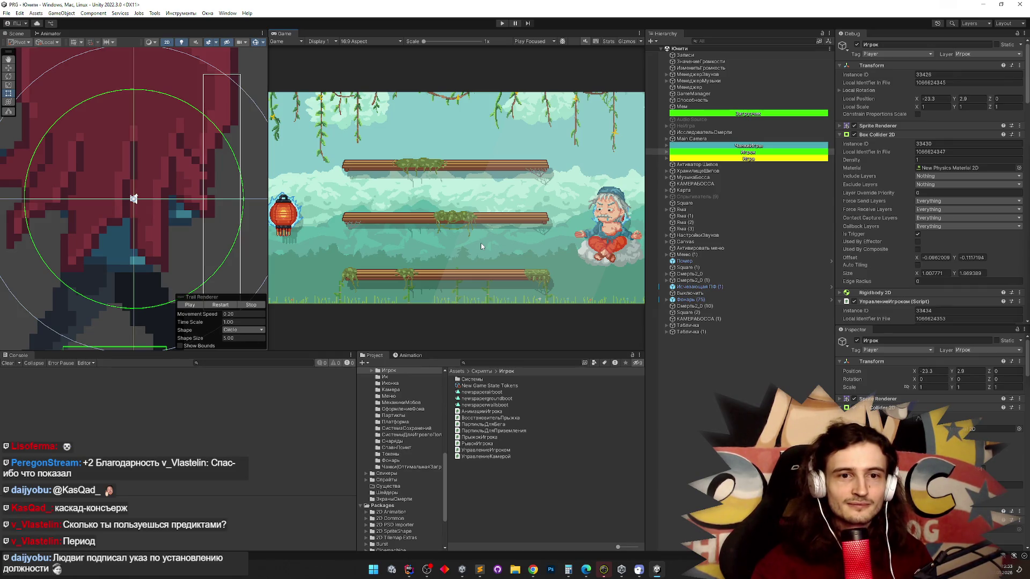
pyautogui.hotkey('ctrl', 'p')
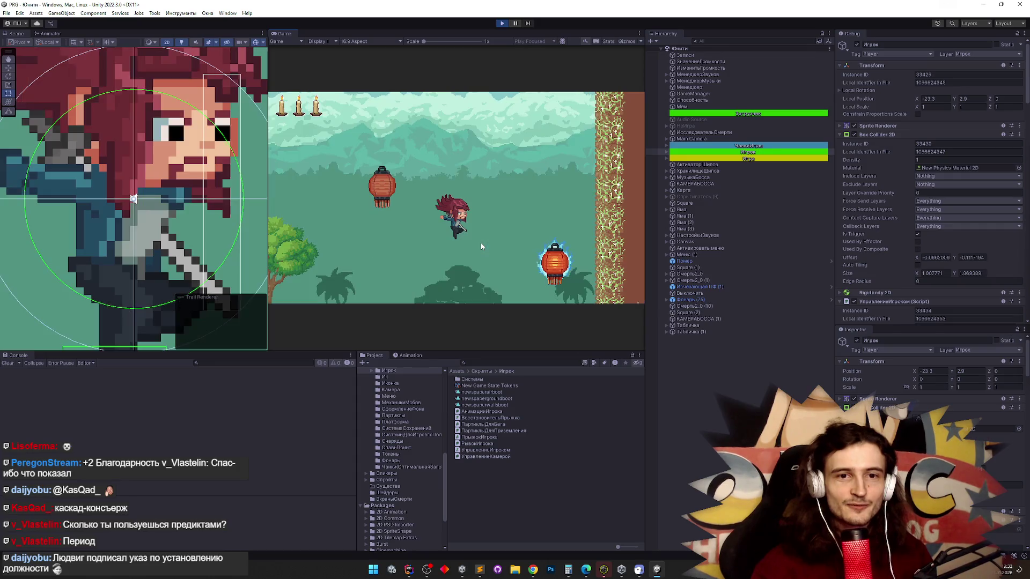
pyautogui.hotkey('shift', 'space')
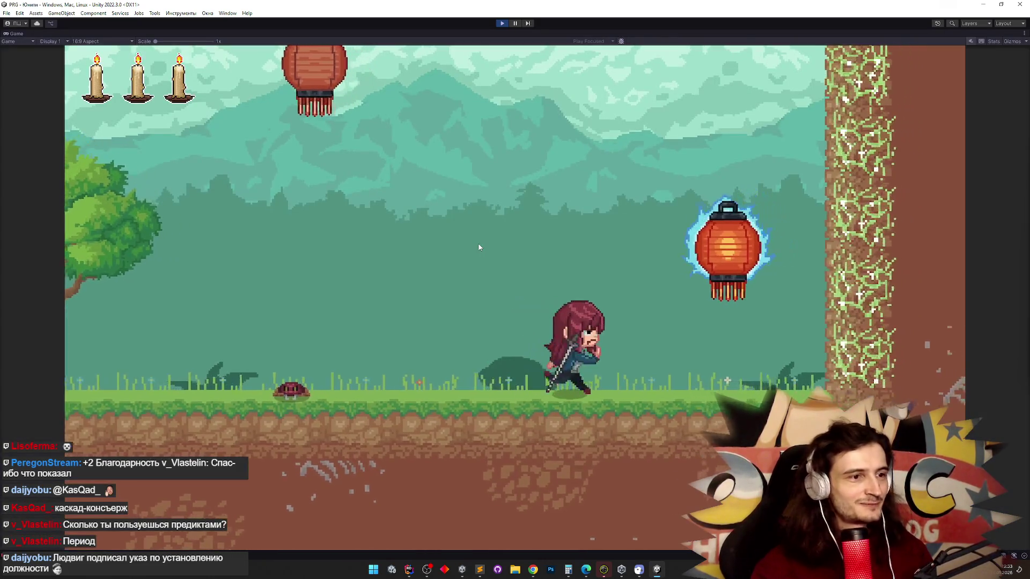
# Test the dash left and right, then return to Rider's code editor.
pyautogui.press('a')
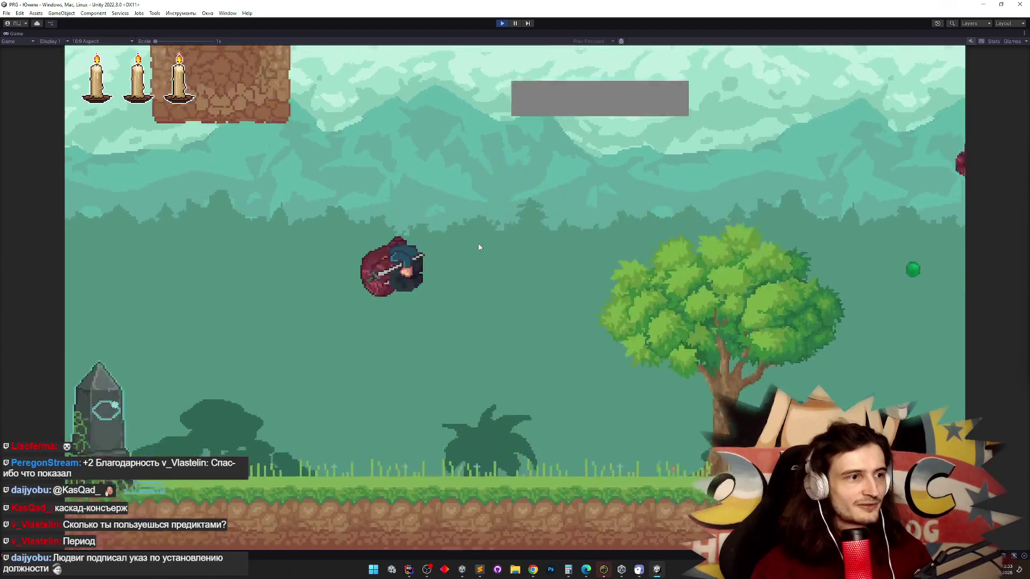
pyautogui.press('d')
pyautogui.press('a')
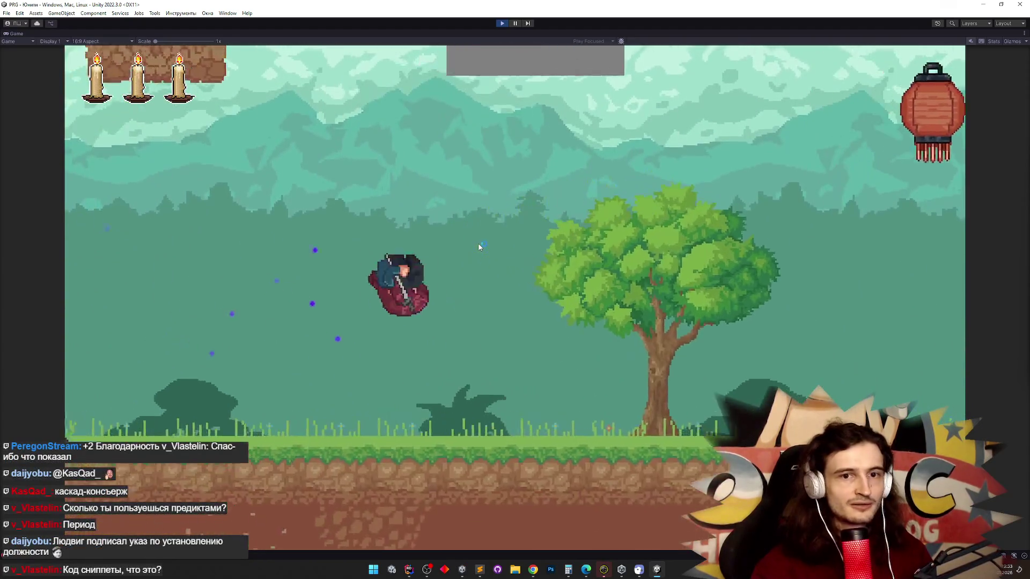
pyautogui.press('d')
pyautogui.hotkey('alt', 'Tab')
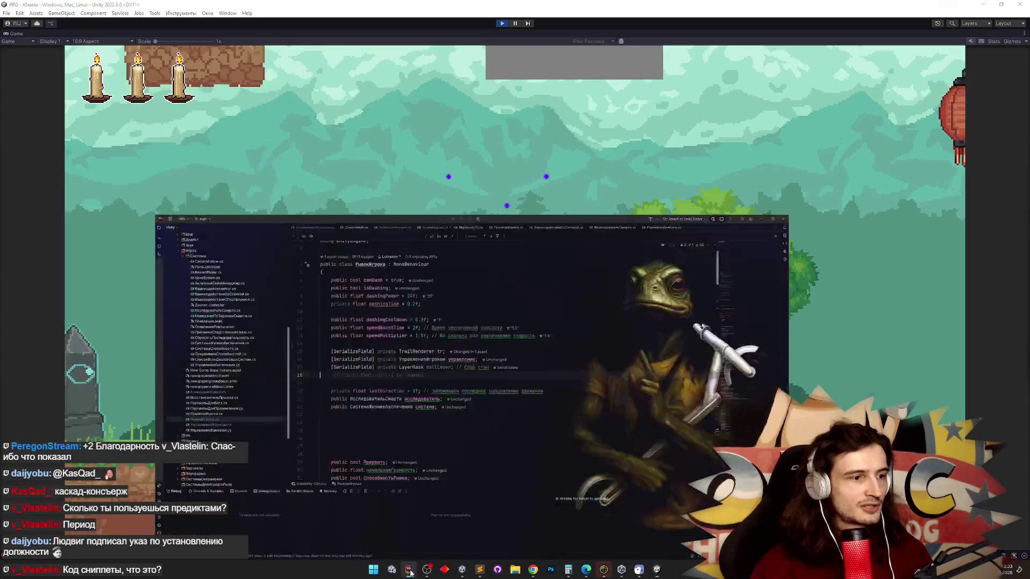
pyautogui.scroll(-8, 379, 344)
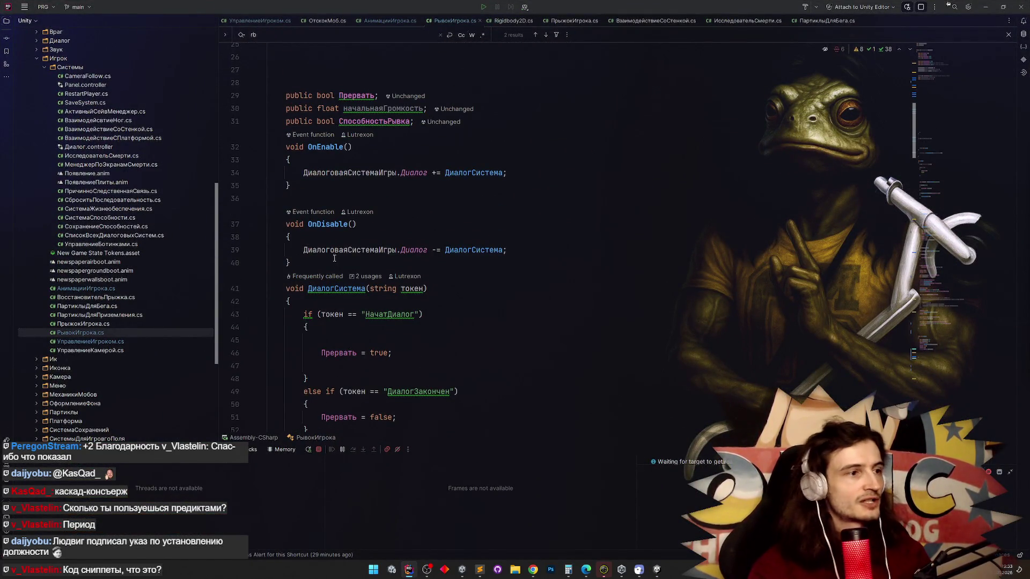
# Add a new line after the OnDisable unsubscription, try the forr reverse loop, then delete it.
pyautogui.press('End')
pyautogui.press('Return')
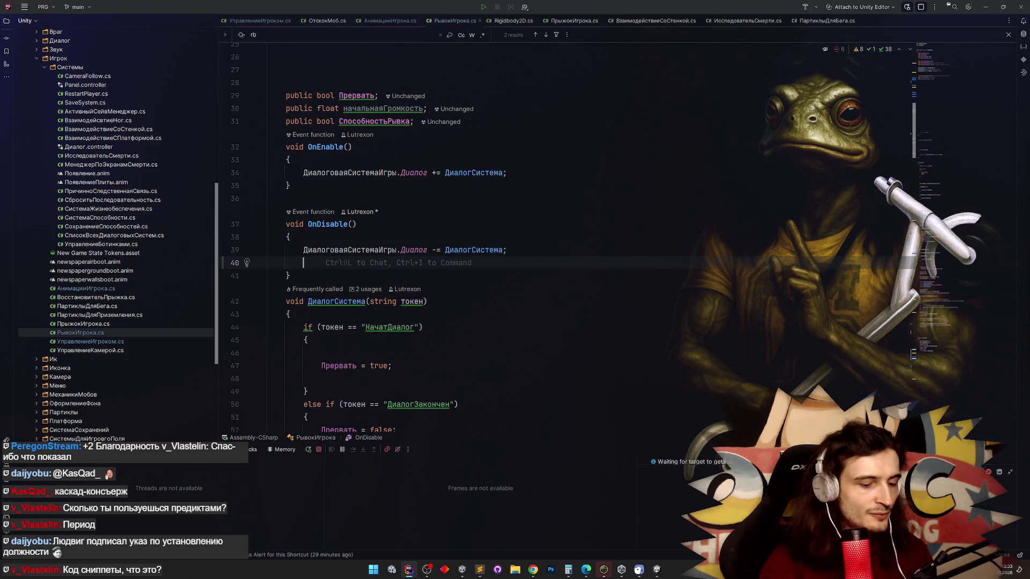
pyautogui.write('f')
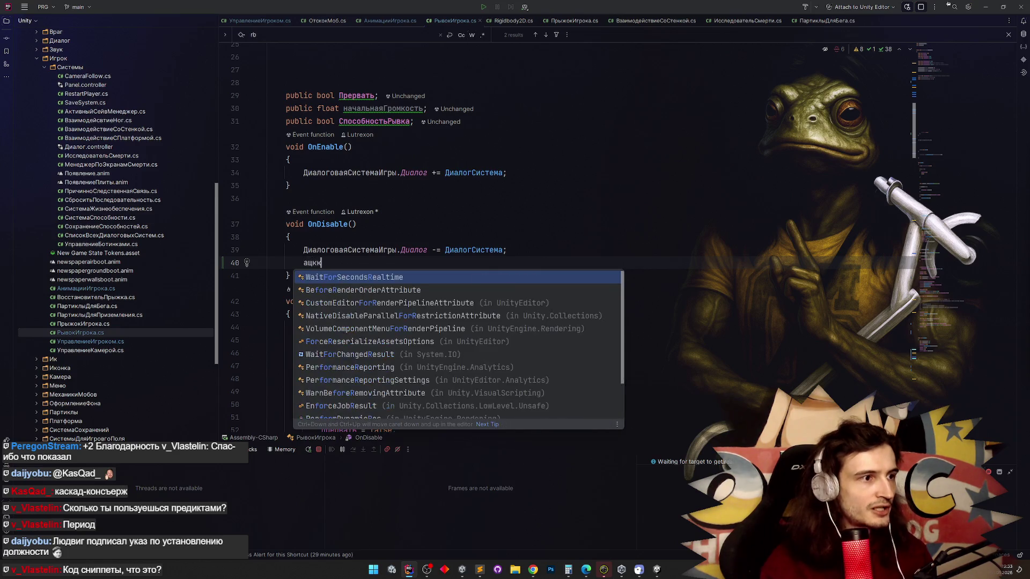
pyautogui.press('Escape')
pyautogui.write('orr')
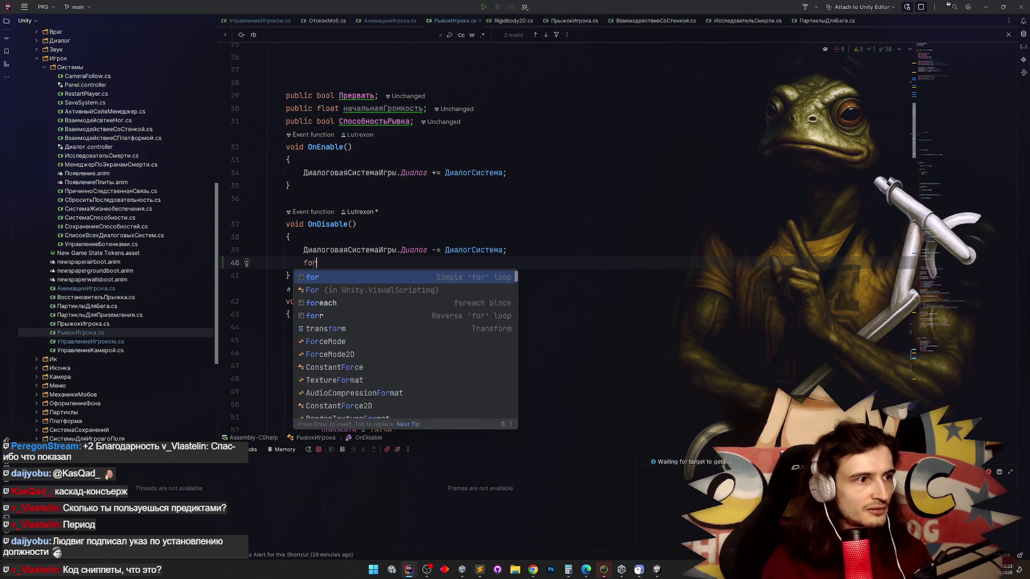
pyautogui.press('Escape')
pyautogui.press('Tab')
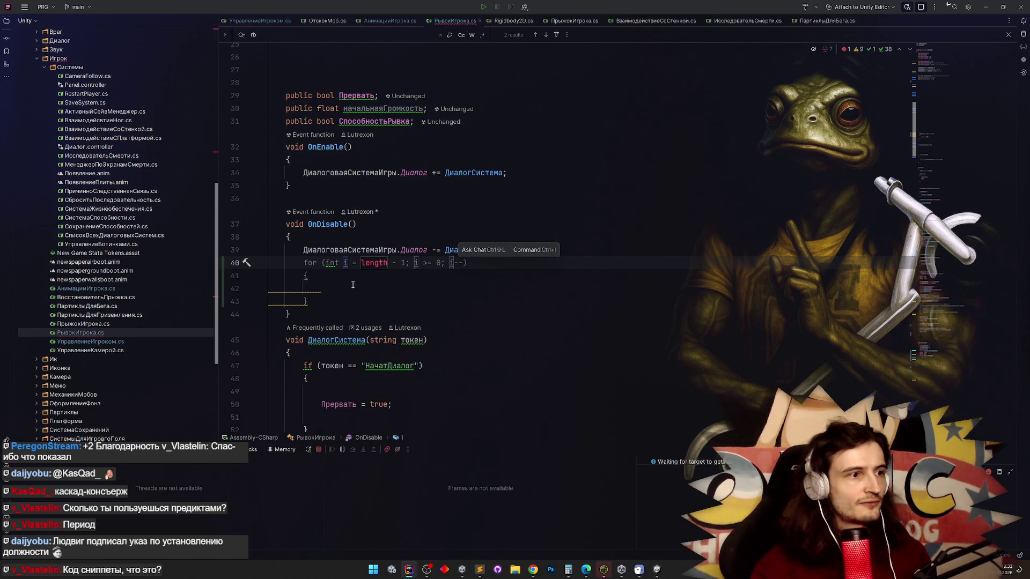
pyautogui.moveTo(294, 271); pyautogui.dragTo(318, 308)
pyautogui.press('Up')
pyautogui.press('Up')
pyautogui.press('Up')
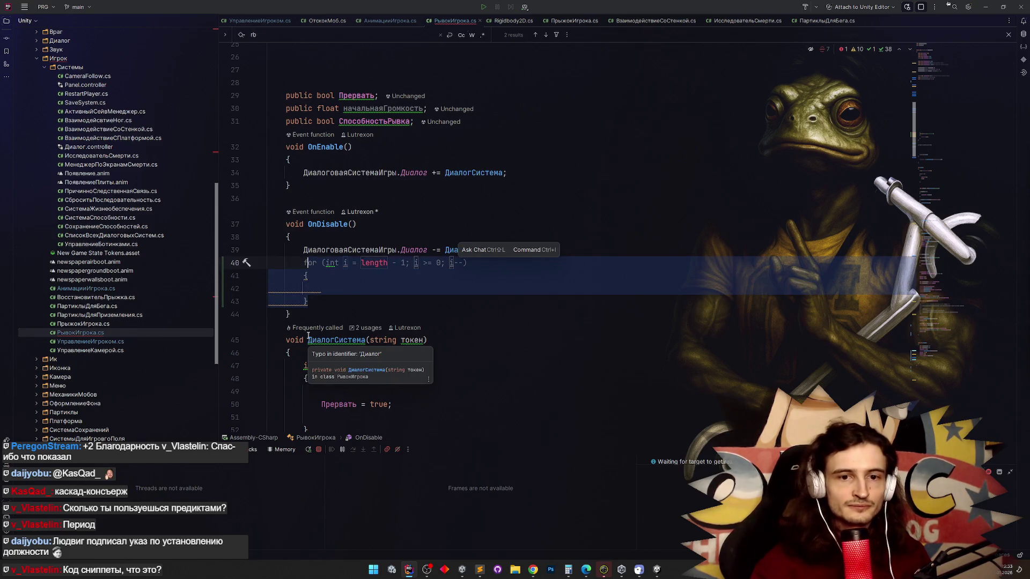
pyautogui.press('Left')
pyautogui.press('Delete')
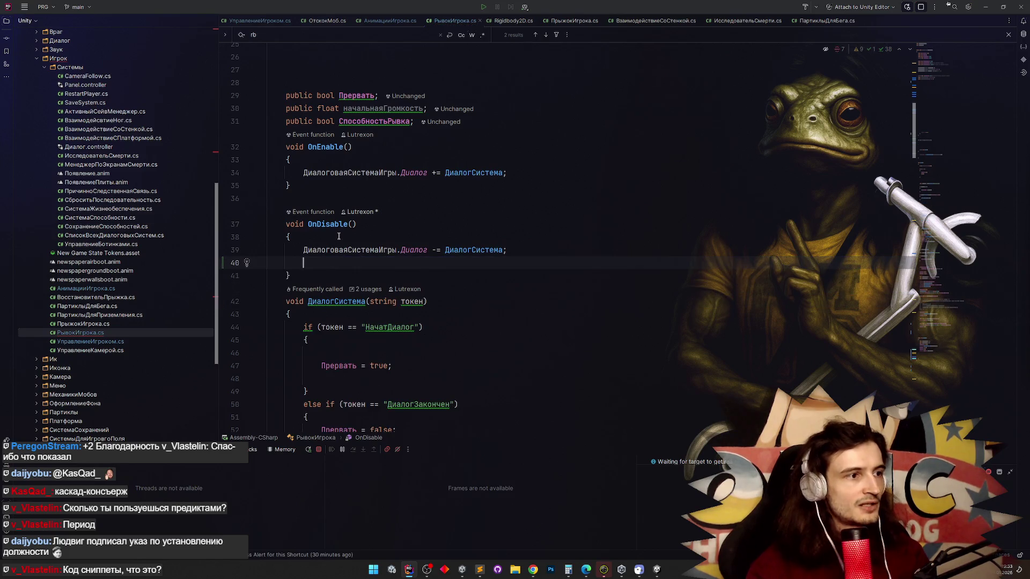
# Try the for and foreach snippets, undo both and delete the leftover 'for' keyword.
pyautogui.write('for')
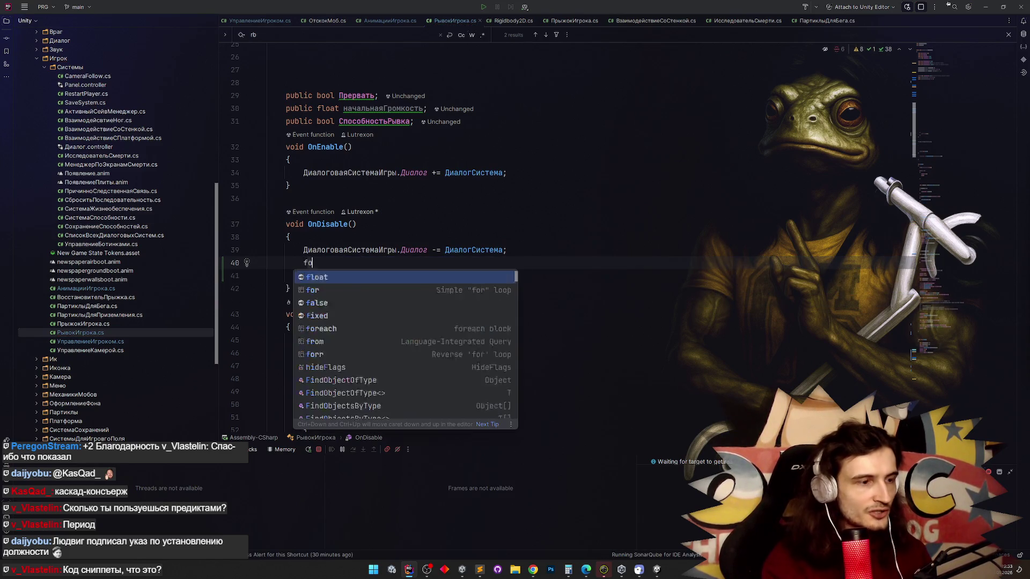
pyautogui.press('Up')
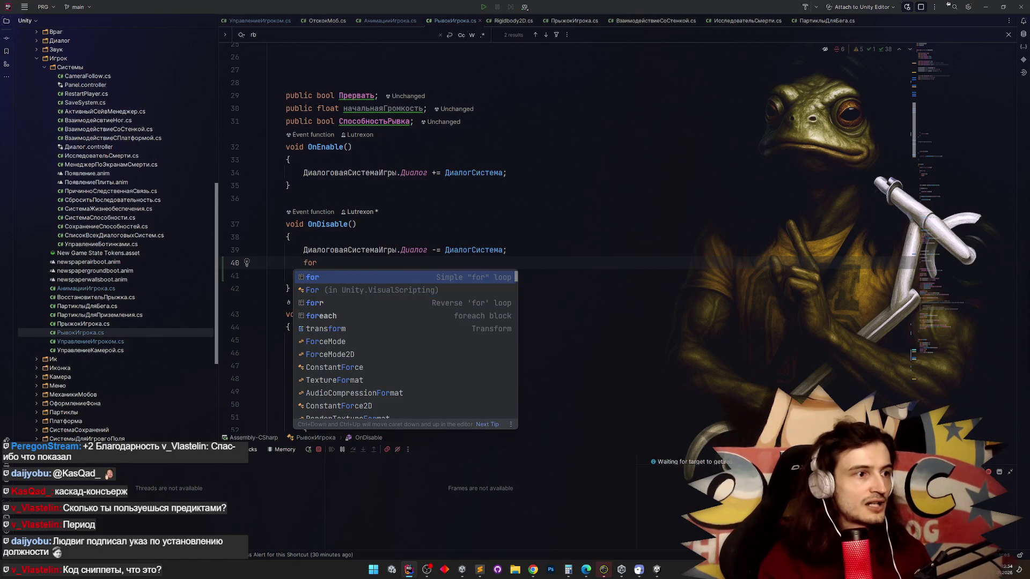
pyautogui.press('Return')
pyautogui.hotkey('ctrl', 'z')
pyautogui.hotkey('ctrl', 'space')
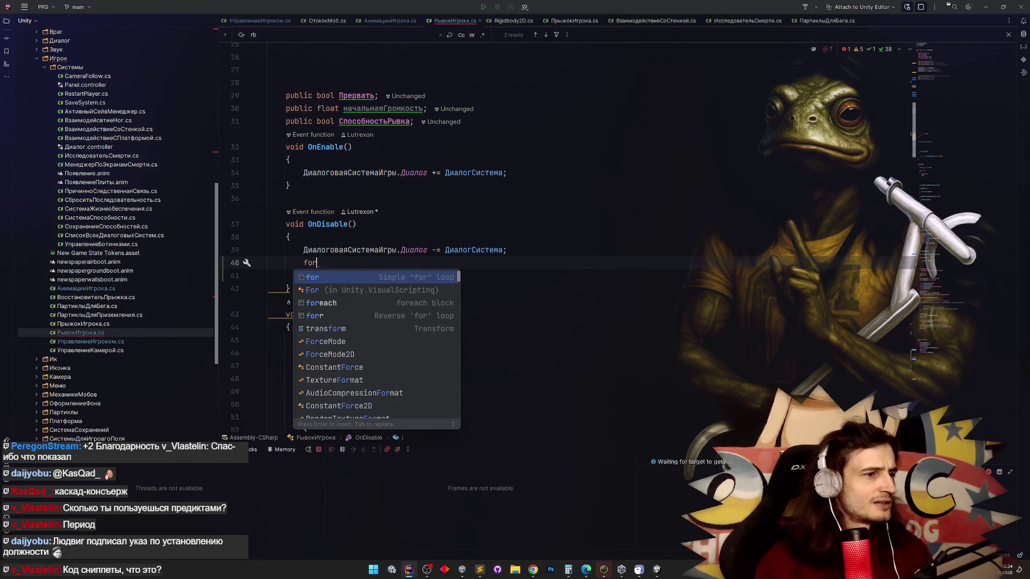
pyautogui.press('Down')
pyautogui.press('Down')
pyautogui.press('Return')
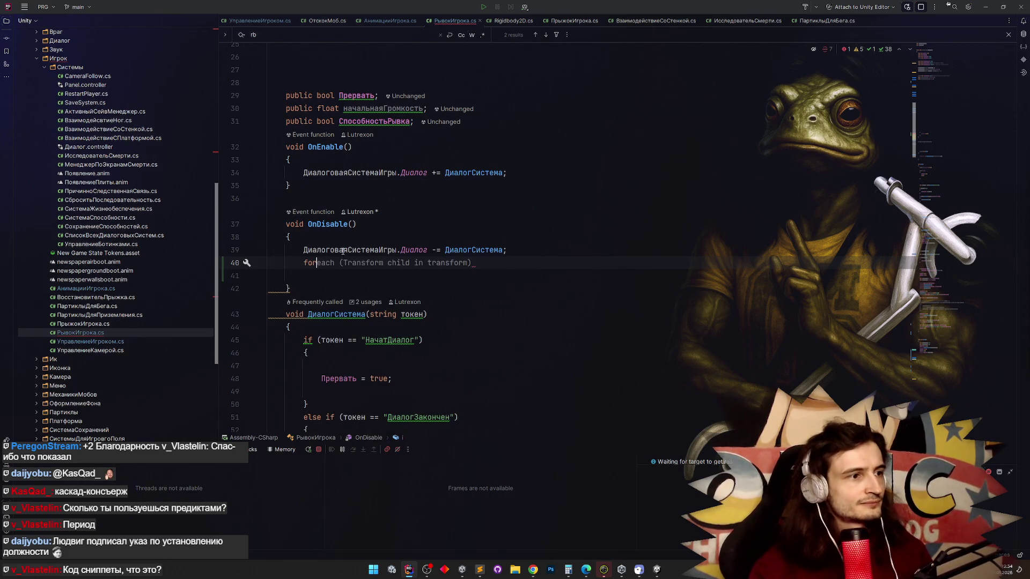
pyautogui.hotkey('ctrl', 'z')
pyautogui.press('BackSpace')
pyautogui.press('BackSpace')
pyautogui.press('BackSpace')
pyautogui.press('BackSpace')
pyautogui.click(527, 222)
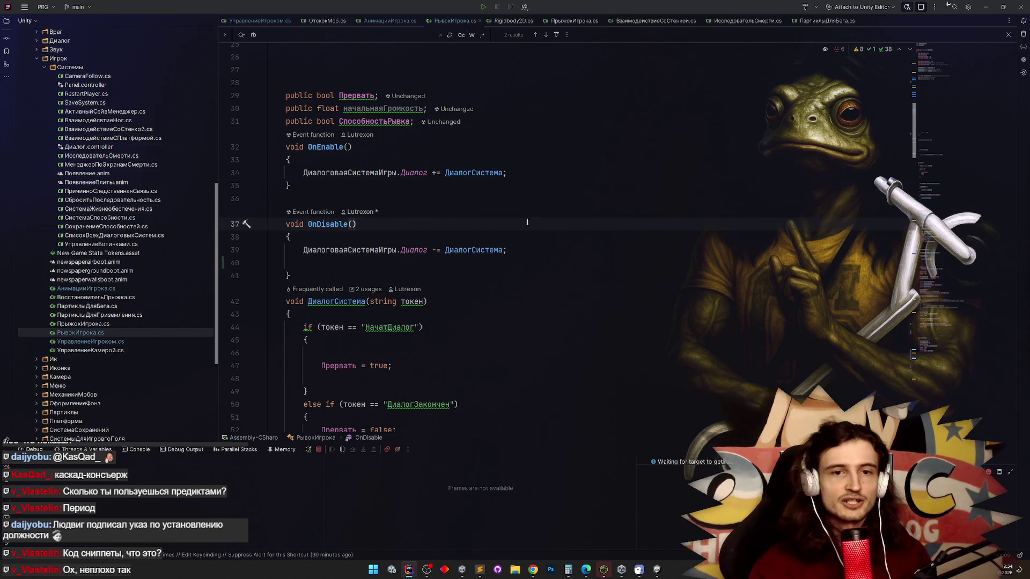
# Review the dash fields, glance at the running game, and inspect the СпособностьРывка actions menu.
pyautogui.scroll(8, 531, 214)
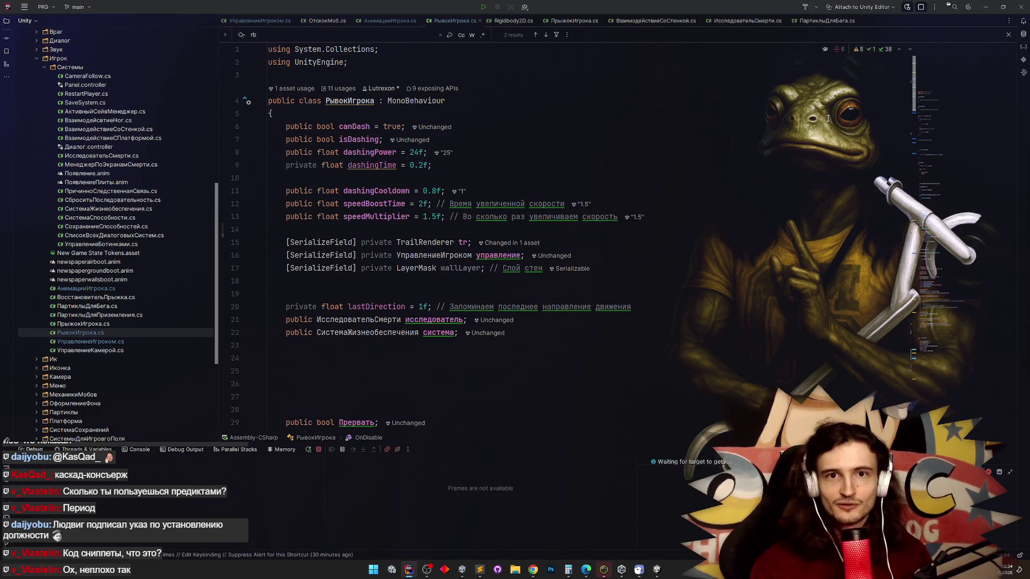
pyautogui.click(639, 142)
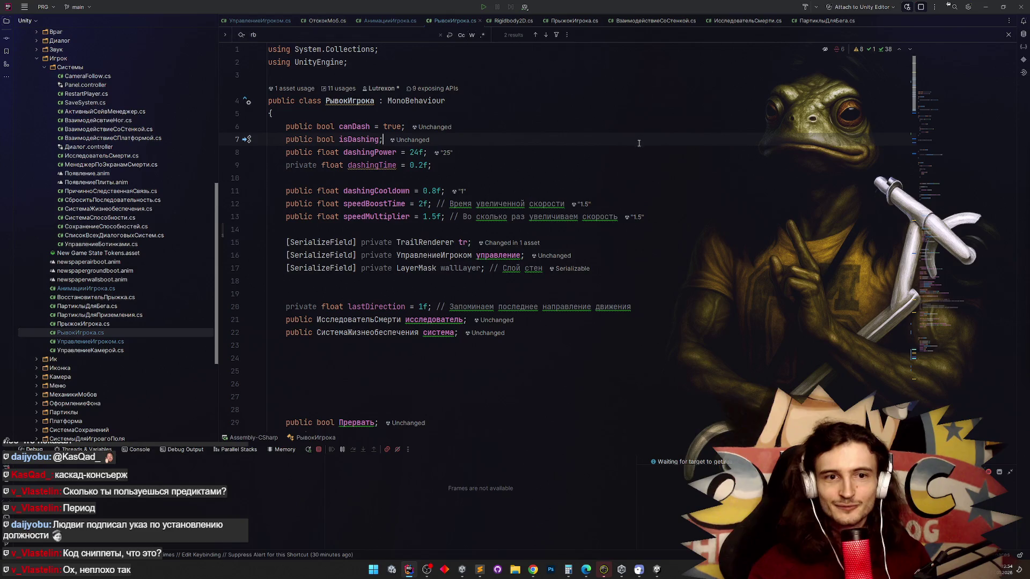
pyautogui.scroll(-3, 648, 187)
pyautogui.click(648, 187)
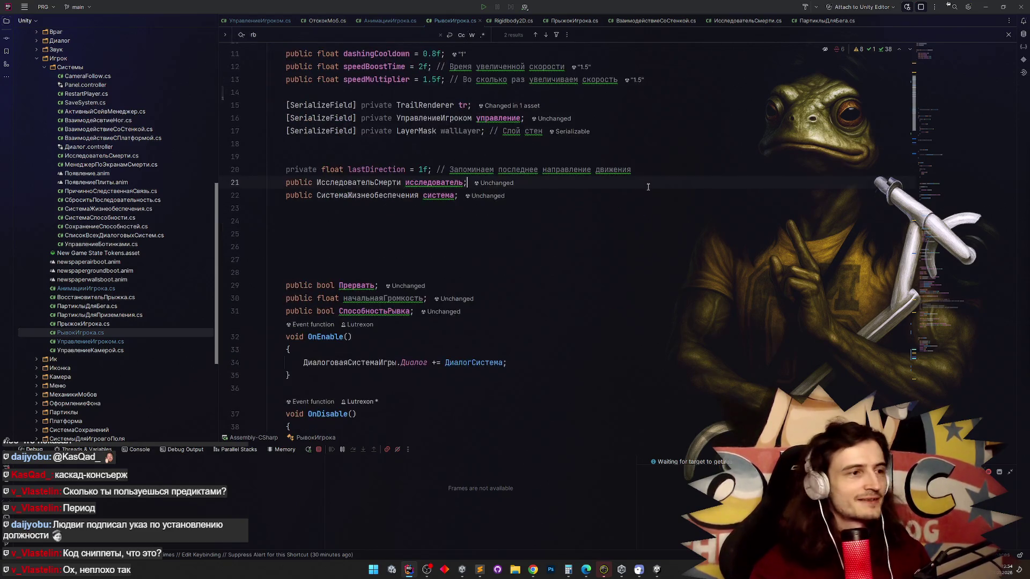
pyautogui.scroll(-1, 569, 235)
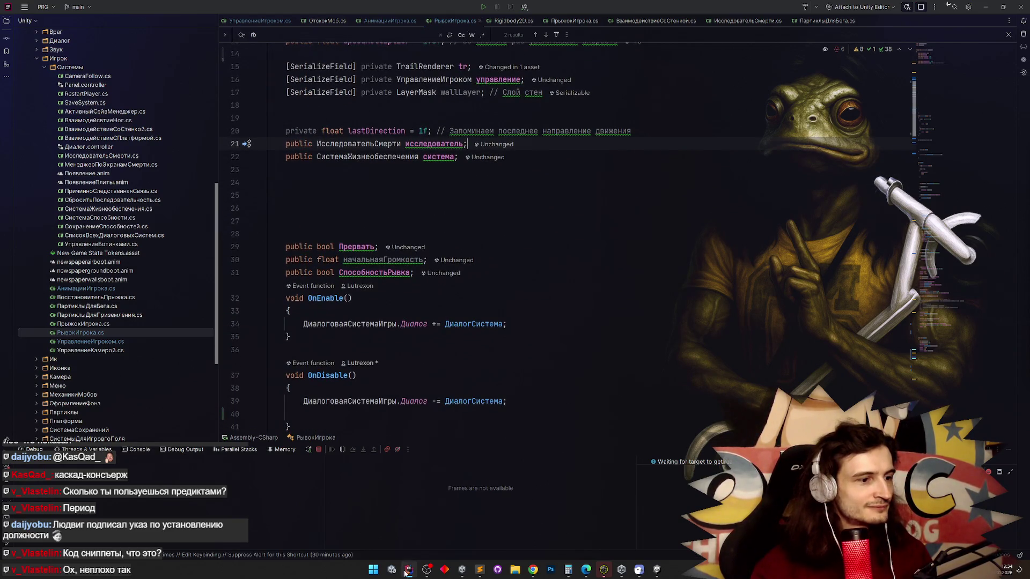
pyautogui.click(408, 571)
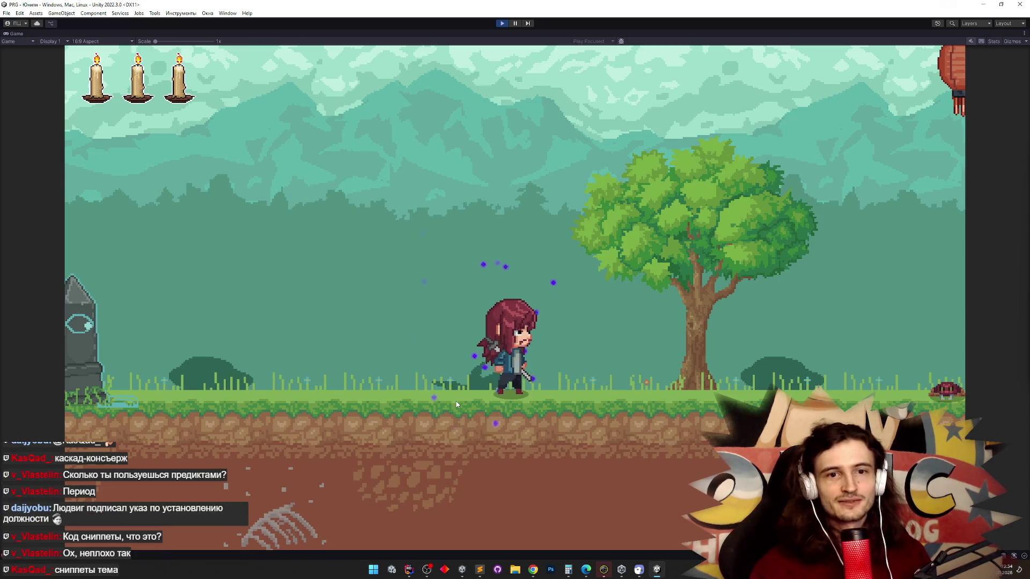
pyautogui.hotkey('alt', 'Tab')
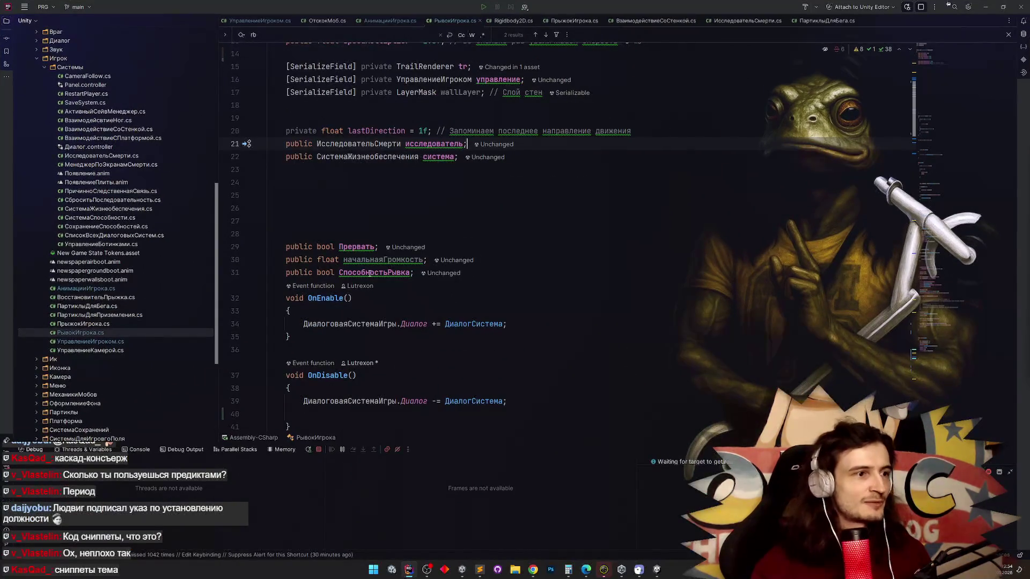
pyautogui.rightClick(370, 273)
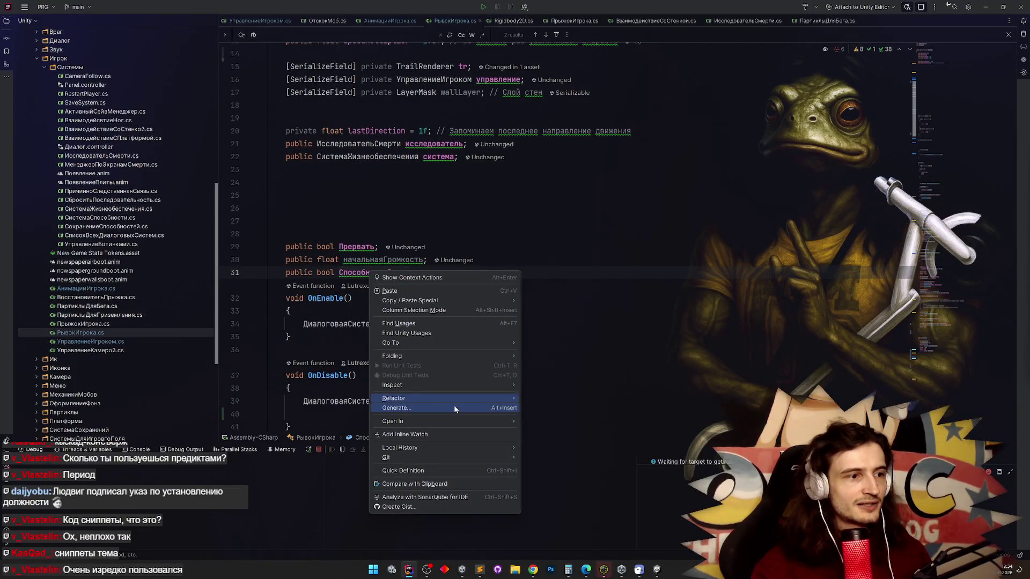
pyautogui.moveTo(456, 401)
pyautogui.click(721, 337)
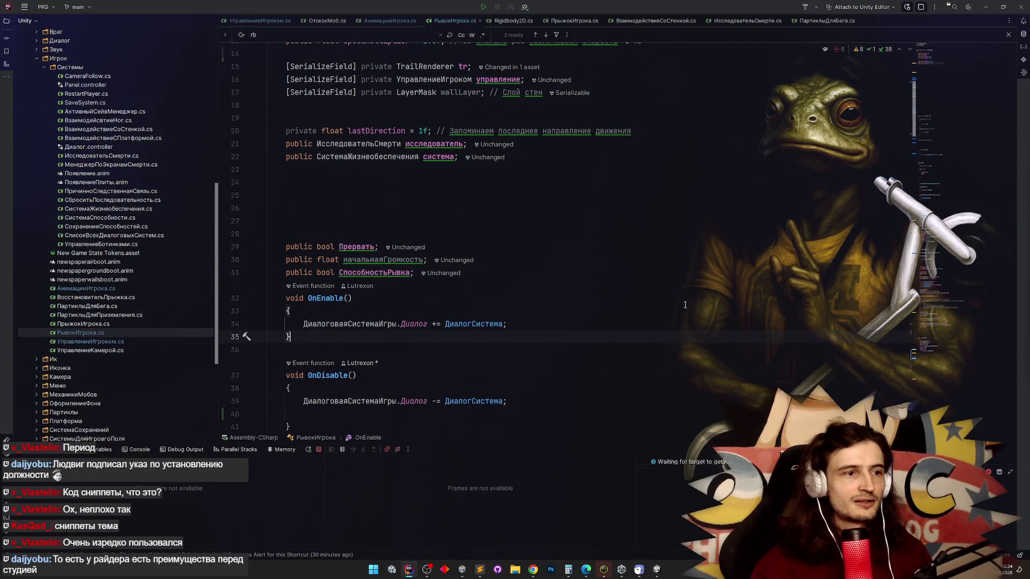
# Select the canDash = true; and return; lines in Update's if (Прервать) and show their actions.
pyautogui.scroll(-5, 461, 242)
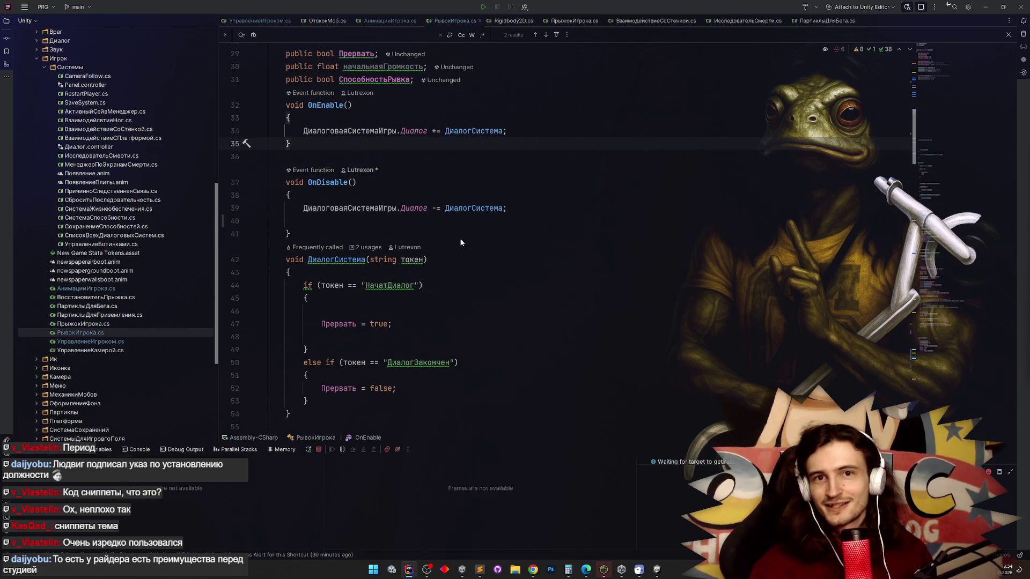
pyautogui.scroll(-3, 443, 270)
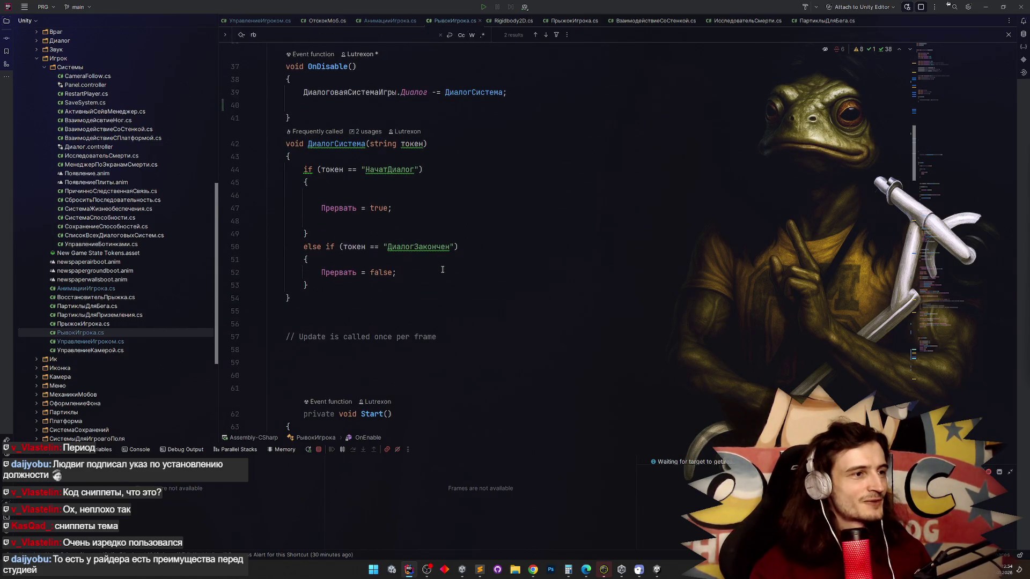
pyautogui.scroll(-4, 443, 269)
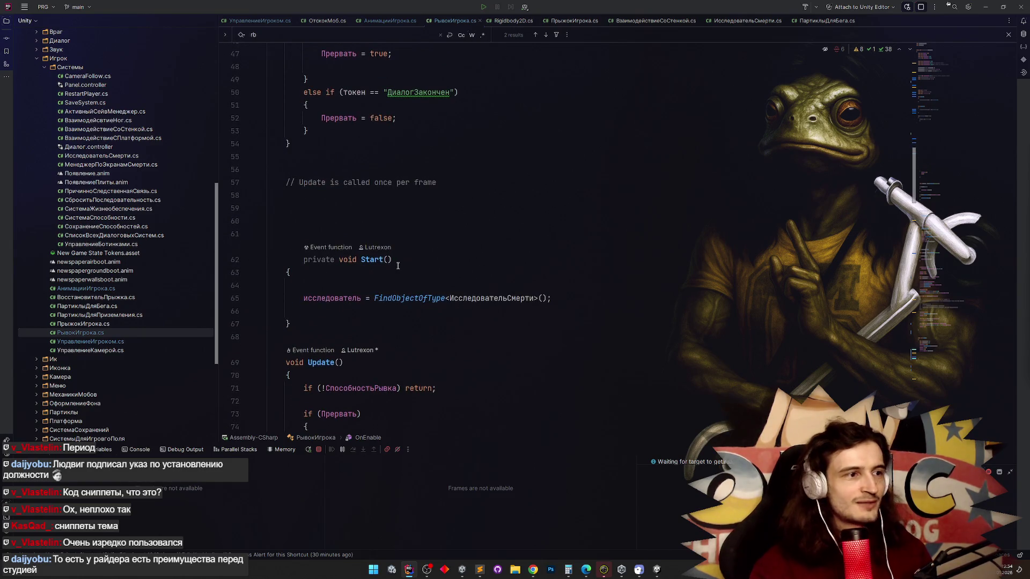
pyautogui.scroll(-5, 398, 266)
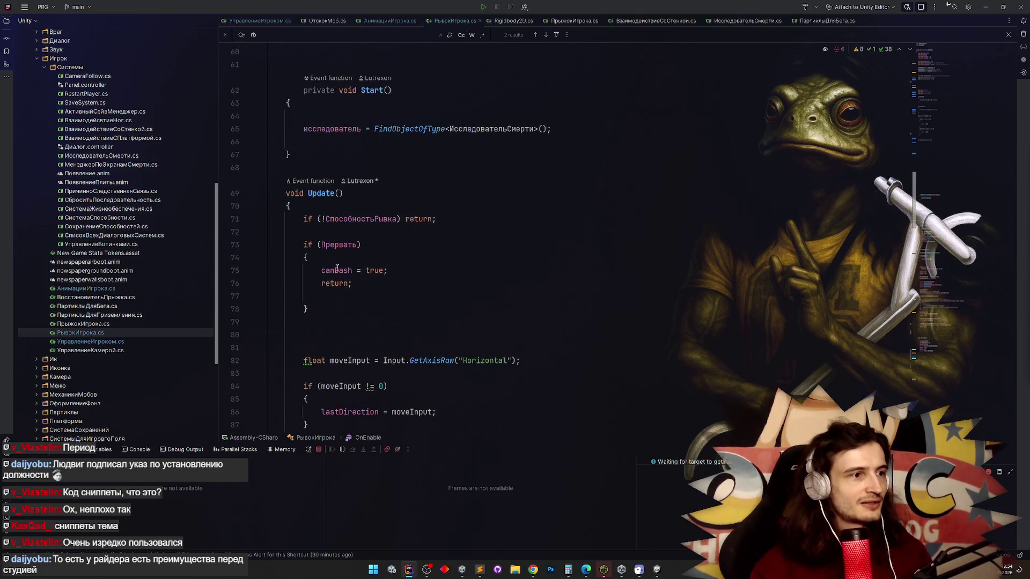
pyautogui.moveTo(318, 270); pyautogui.dragTo(352, 283)
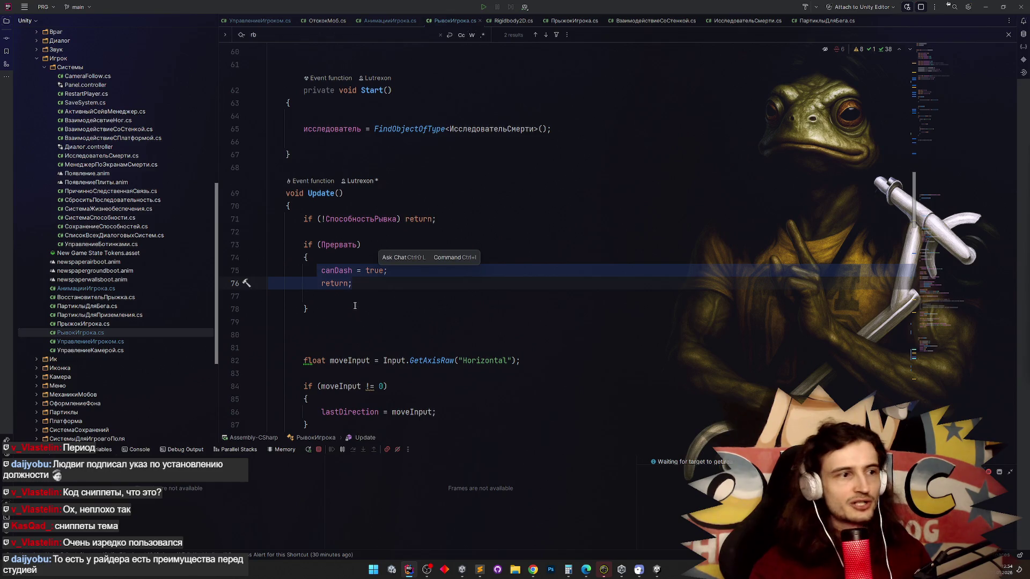
pyautogui.rightClick(341, 273)
pyautogui.moveTo(441, 456)
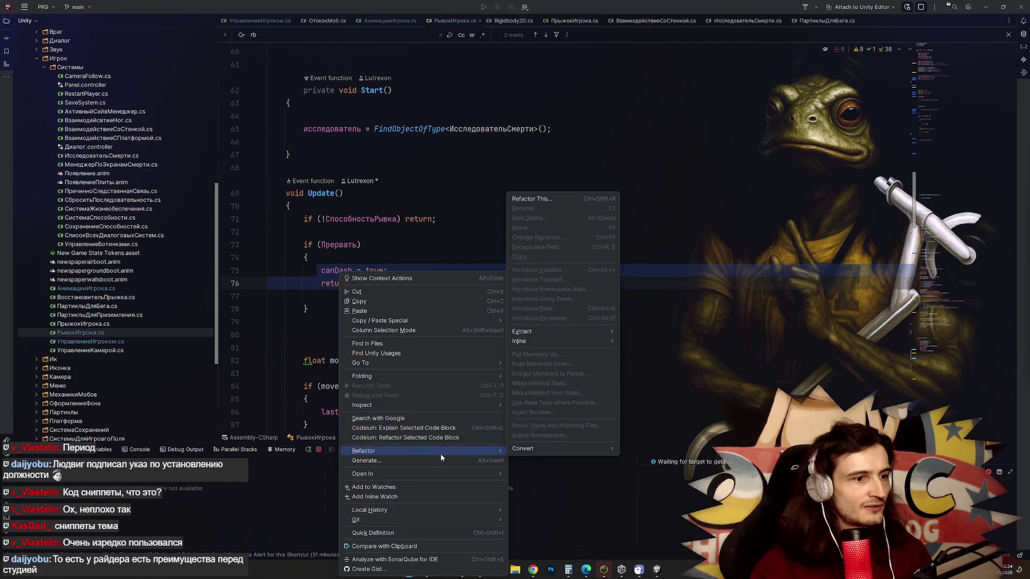
pyautogui.click(547, 199)
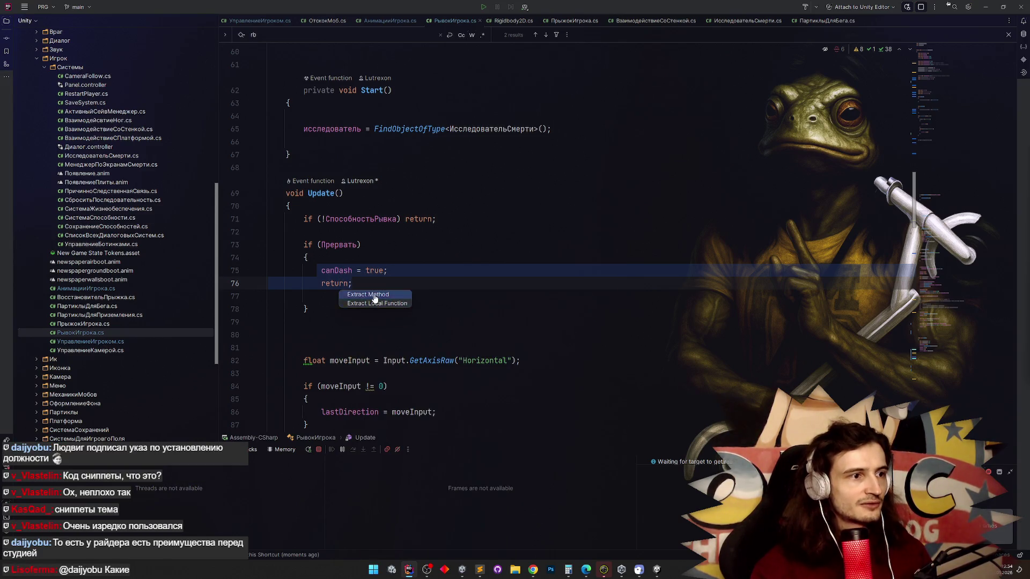
pyautogui.click(374, 296)
pyautogui.click(586, 393)
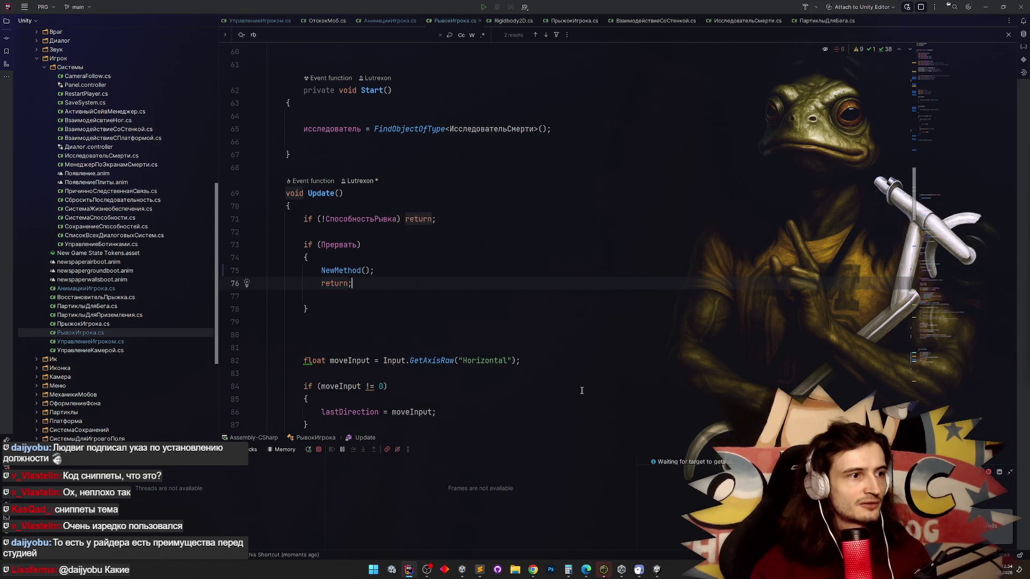
pyautogui.keyDown('ctrl'); pyautogui.click(341, 274); pyautogui.keyUp('ctrl')
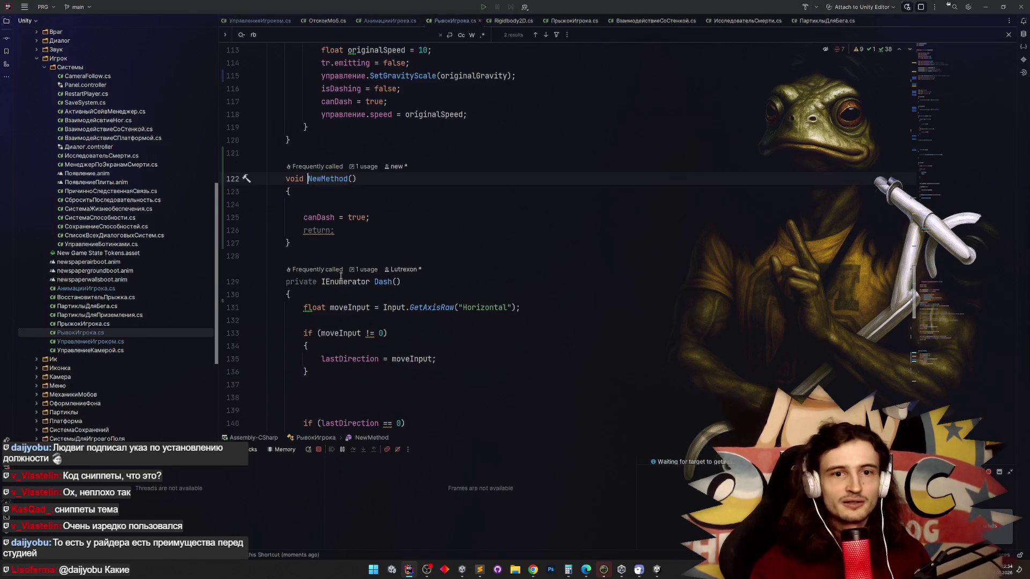
pyautogui.hotkey('ctrl', 'z')
pyautogui.hotkey('ctrl', 'z')
pyautogui.hotkey('ctrl', 'z')
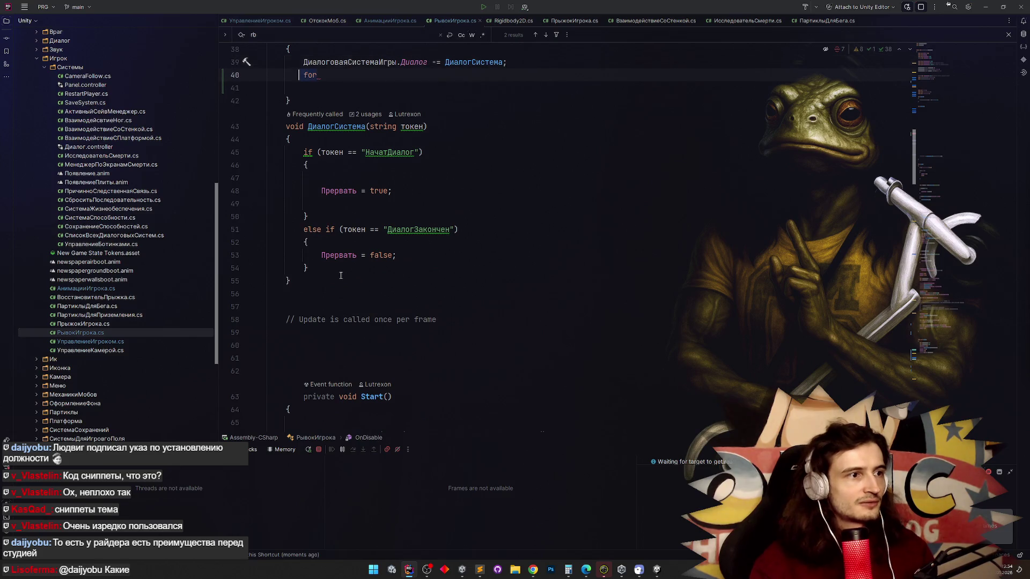
pyautogui.hotkey('ctrl', 'z')
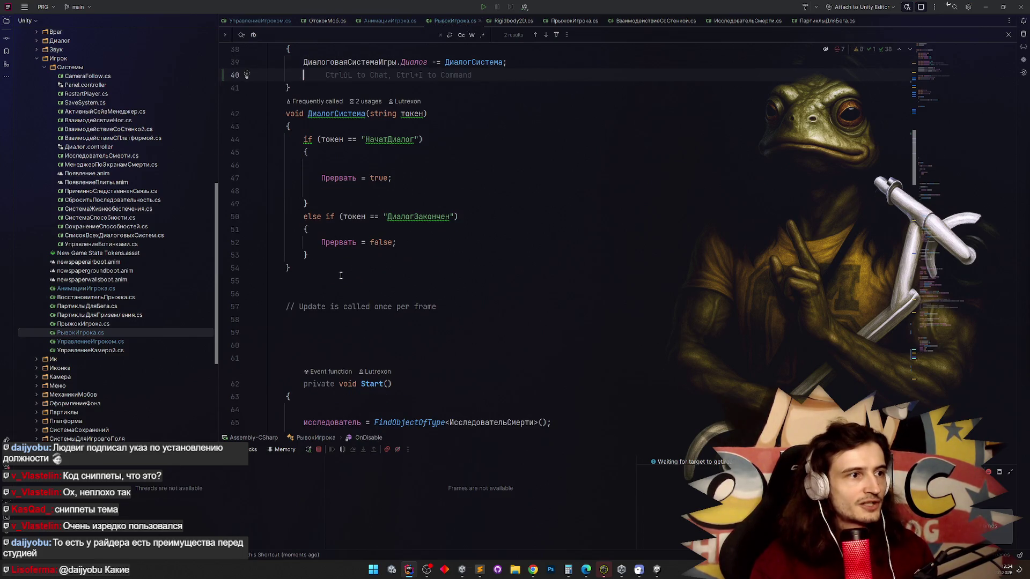
pyautogui.scroll(4, 339, 276)
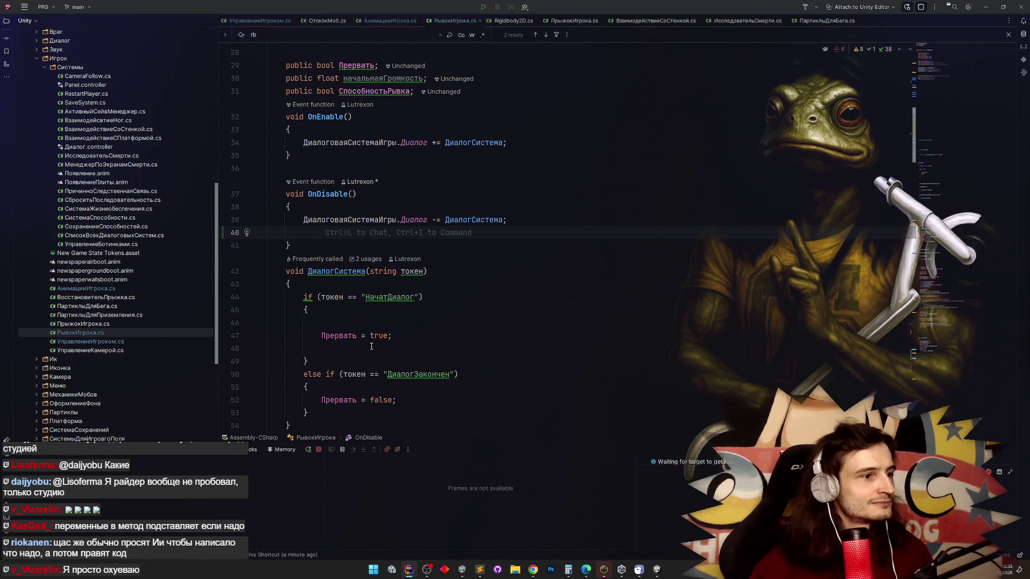
# Bring up the Zed pricing page in Chrome from the taskbar.
pyautogui.click(533, 570)
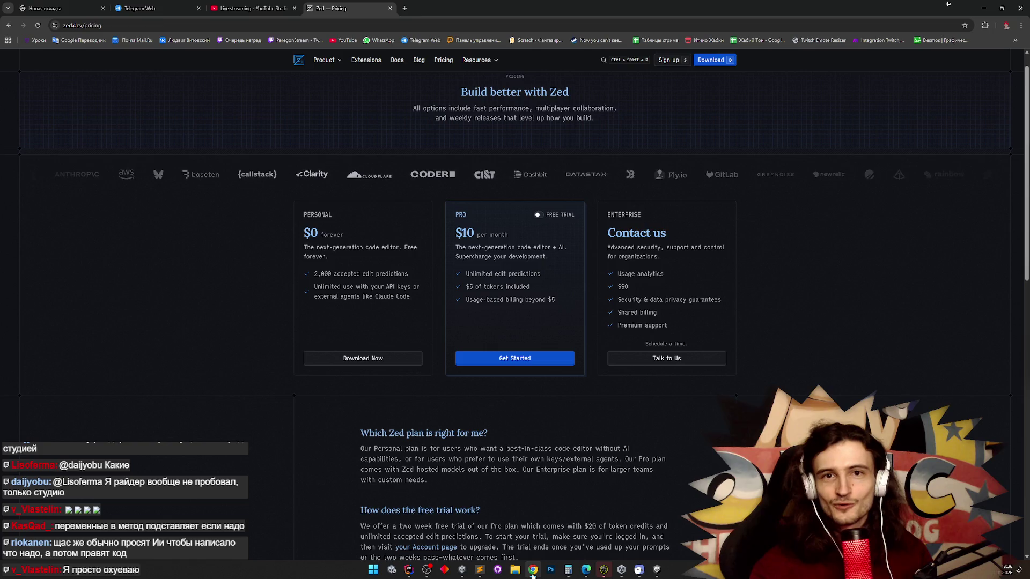
pyautogui.click(533, 574)
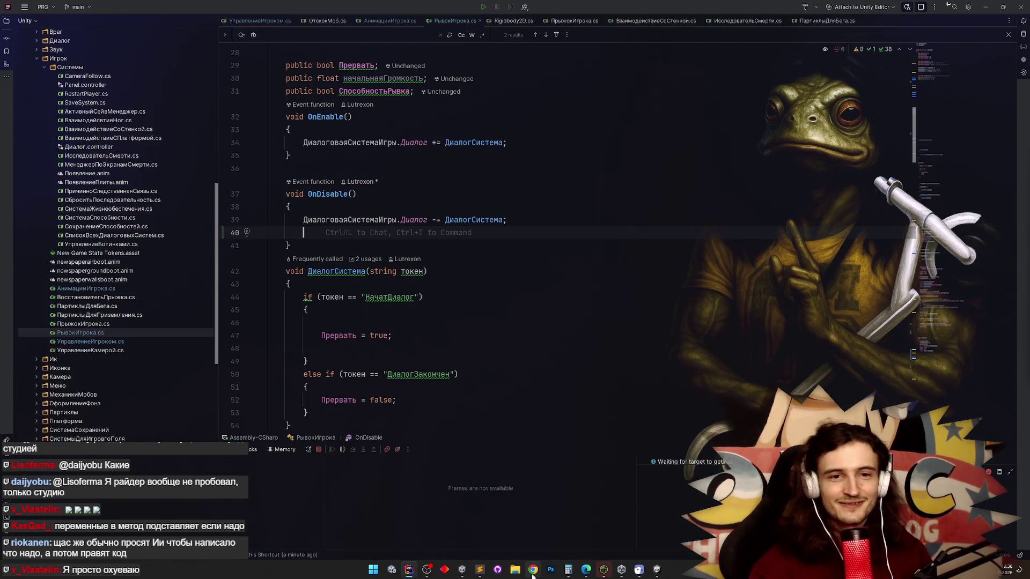
# Toggle the Chrome window from the taskbar to put away the Zed pricing page.
pyautogui.click(533, 573)
pyautogui.click(533, 573)
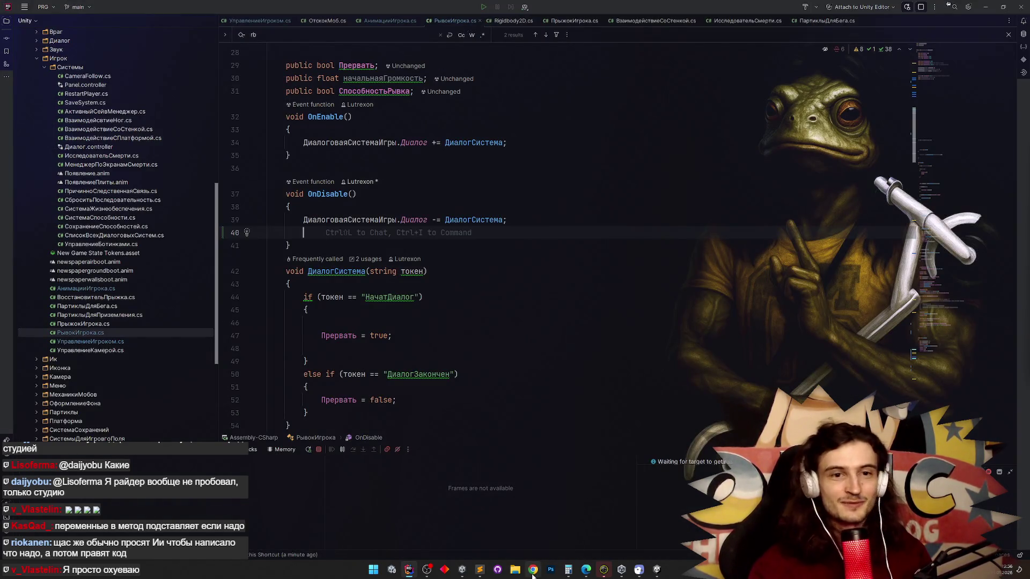
pyautogui.click(533, 573)
pyautogui.click(533, 573)
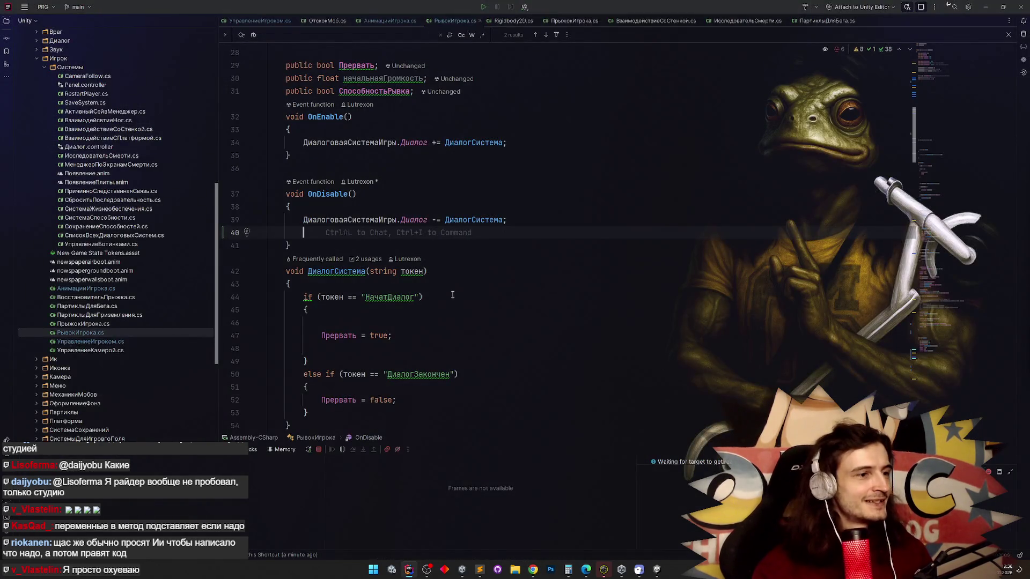
# Place the caret on line 55 of РывокИгрока.cs, then switch to Unity's running game.
pyautogui.scroll(-6, 452, 294)
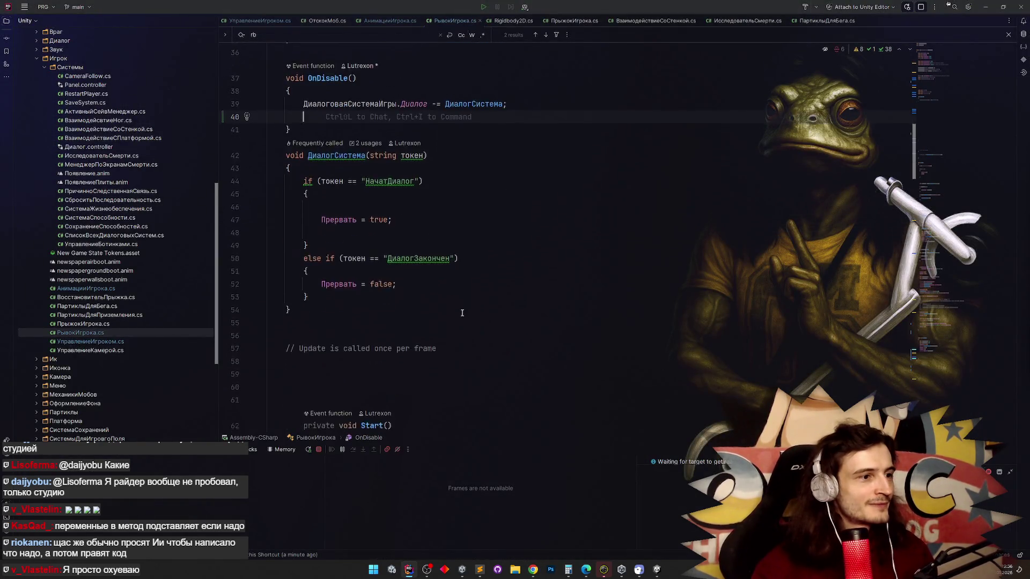
pyautogui.click(907, 174)
pyautogui.scroll(-4, 859, 214)
pyautogui.scroll(6, 724, 267)
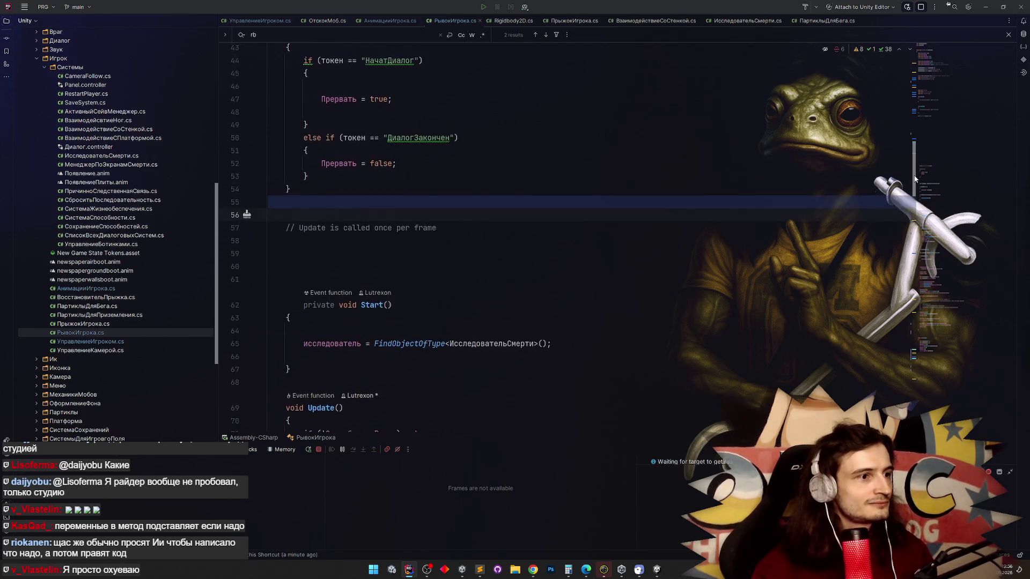
pyautogui.click(655, 571)
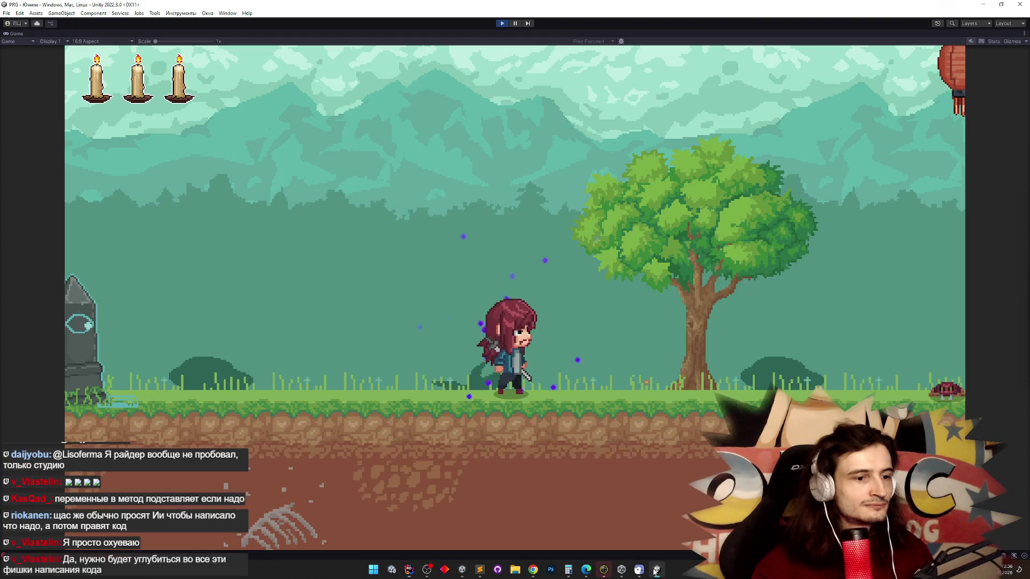
# Play-test running, jumping and dashing left and right past the tree and lanterns.
pyautogui.press('a')
pyautogui.press('space')
pyautogui.press('d')
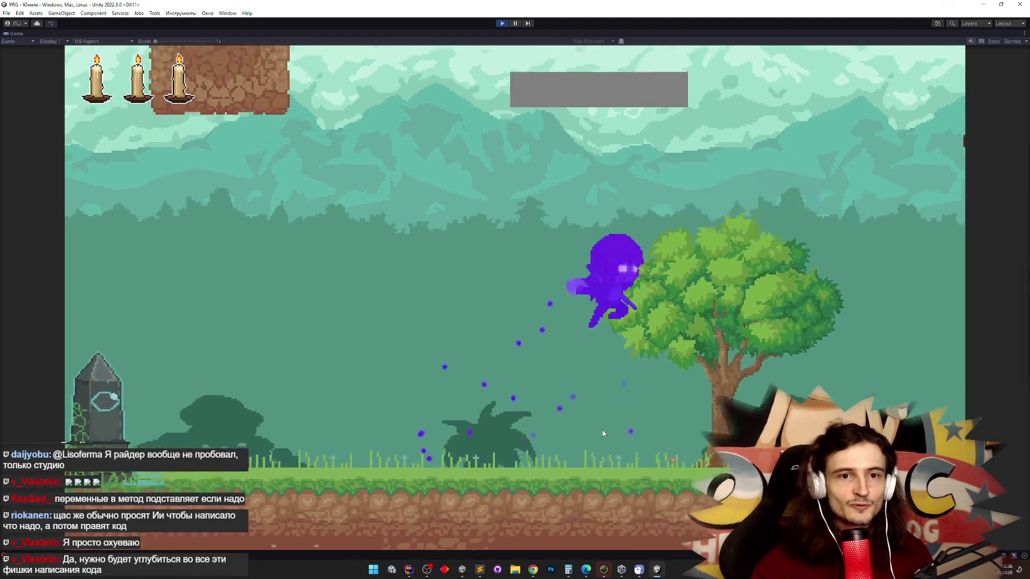
pyautogui.press('space')
pyautogui.press('a')
pyautogui.press('d')
pyautogui.press('a')
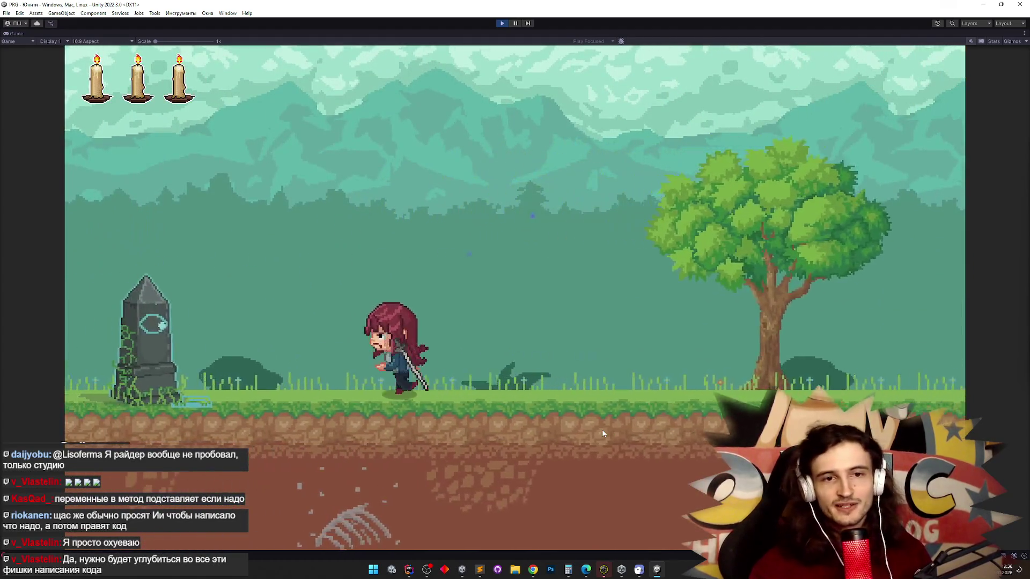
pyautogui.press('d')
pyautogui.press('space')
pyautogui.press('a')
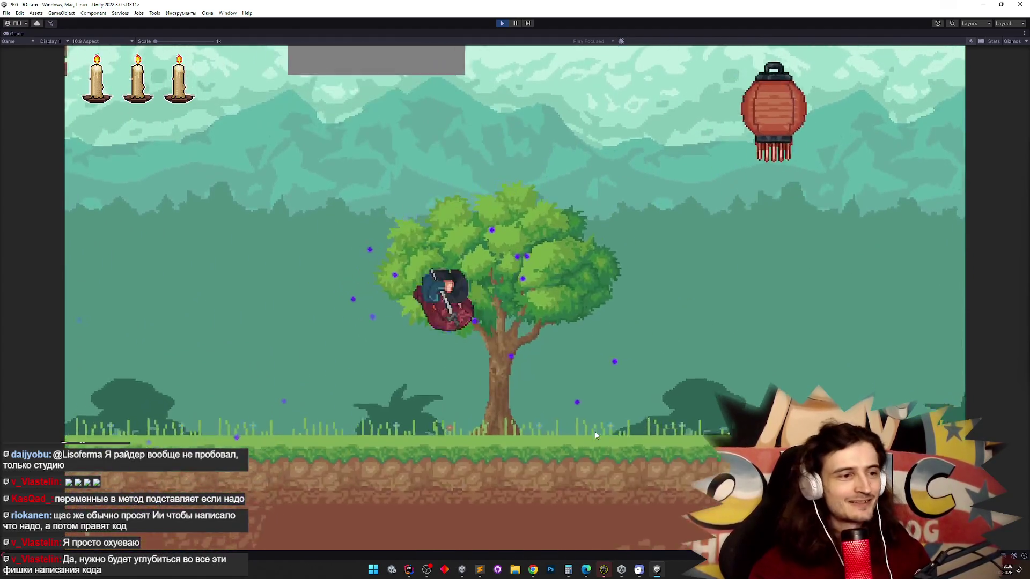
pyautogui.press('d')
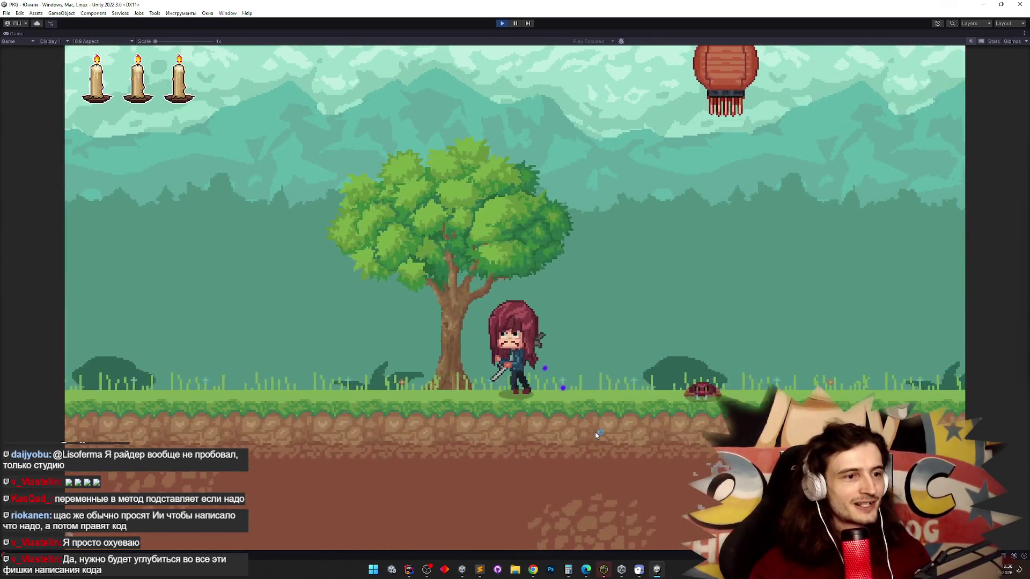
pyautogui.press('a')
pyautogui.press('space')
pyautogui.press('d')
pyautogui.press('space')
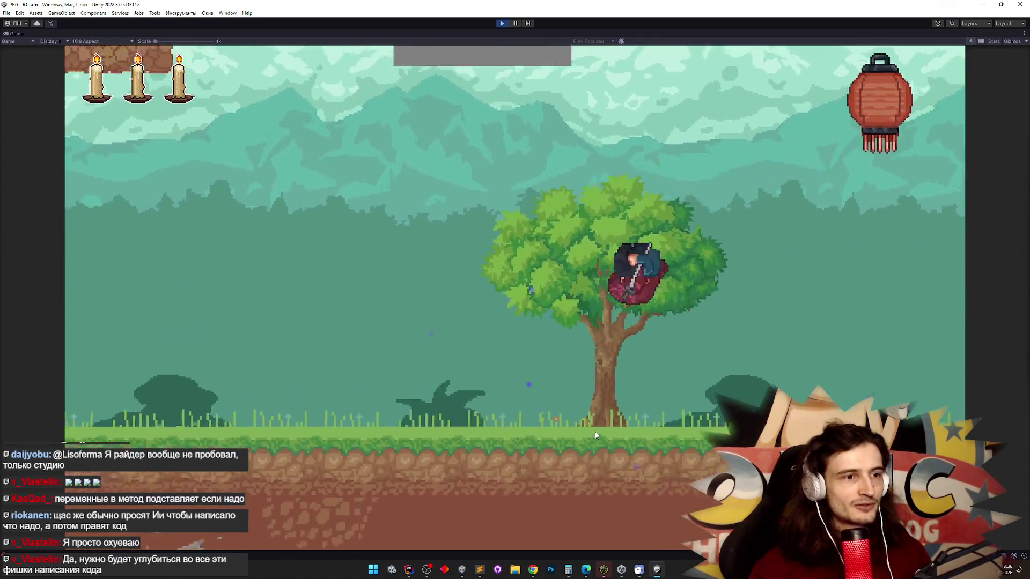
pyautogui.press('a')
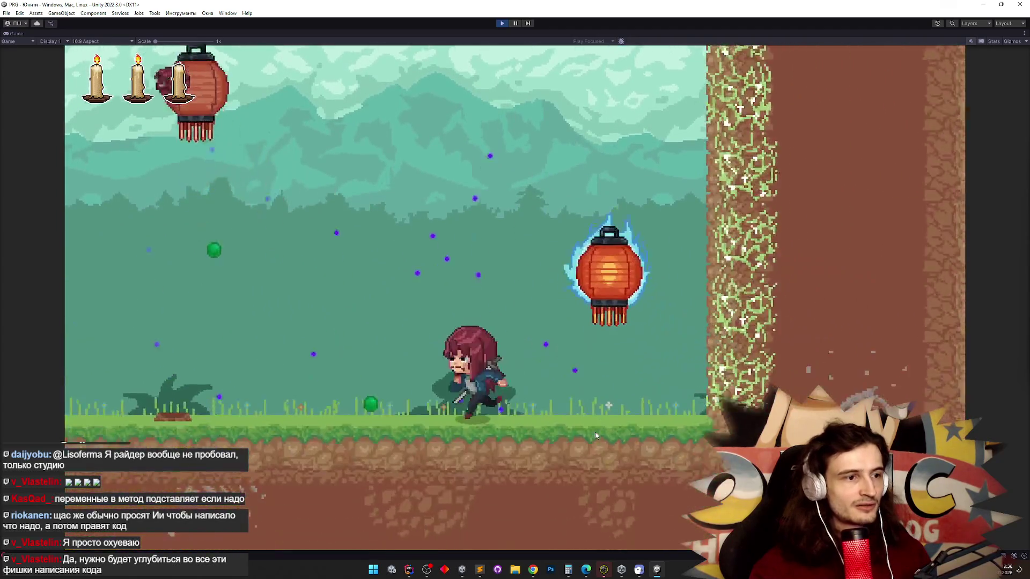
pyautogui.press('a')
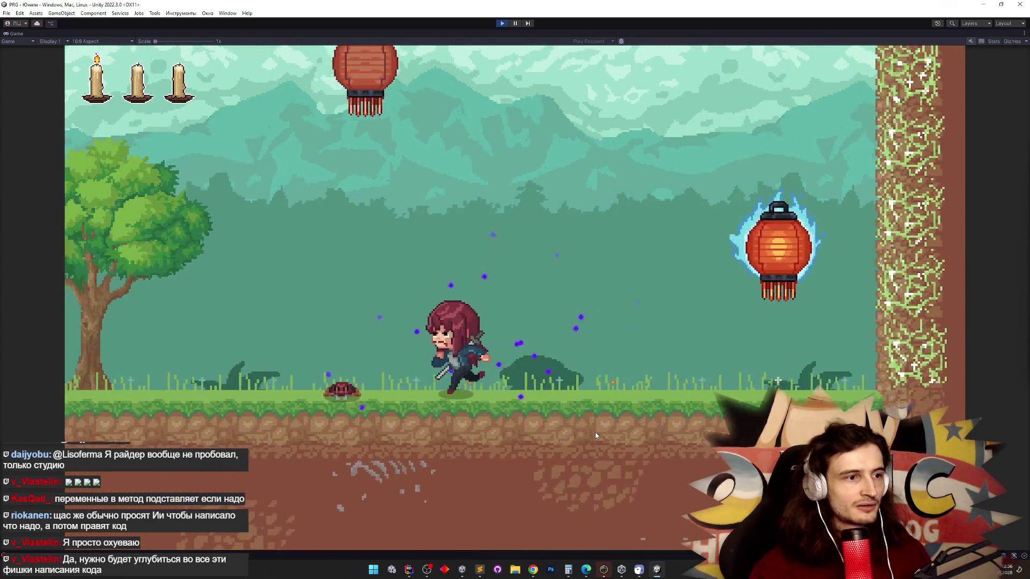
pyautogui.press('d')
pyautogui.press('space')
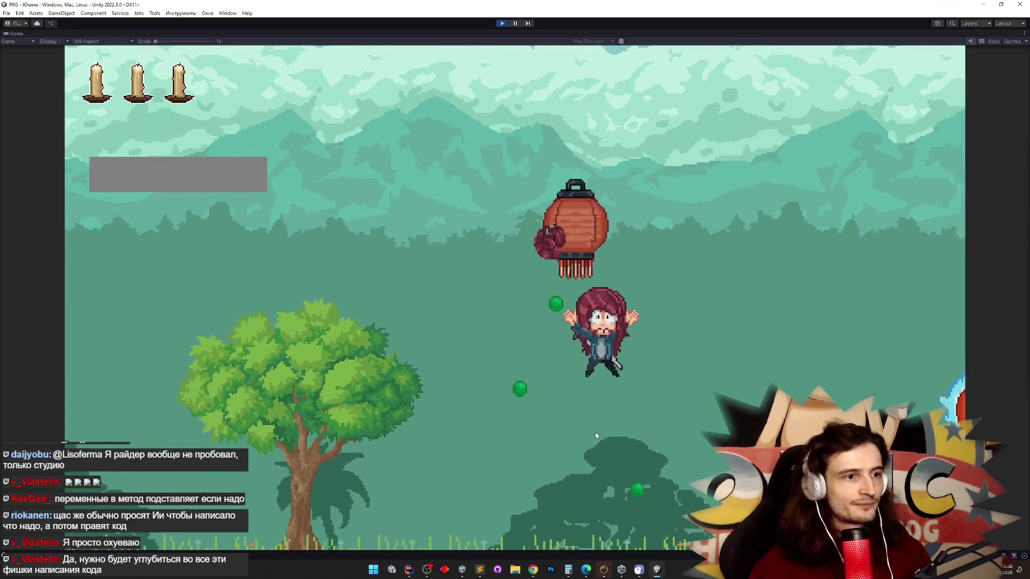
# Restart the play session, test jumps and dashes by the wall, and maximise the Game view.
pyautogui.hotkey('ctrl', 'p')
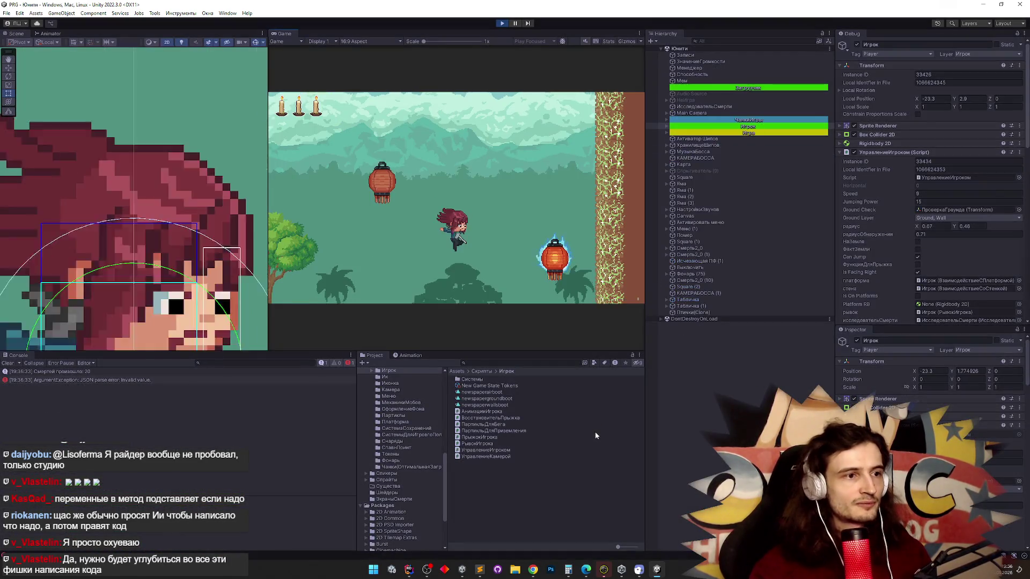
pyautogui.press('a')
pyautogui.press('space')
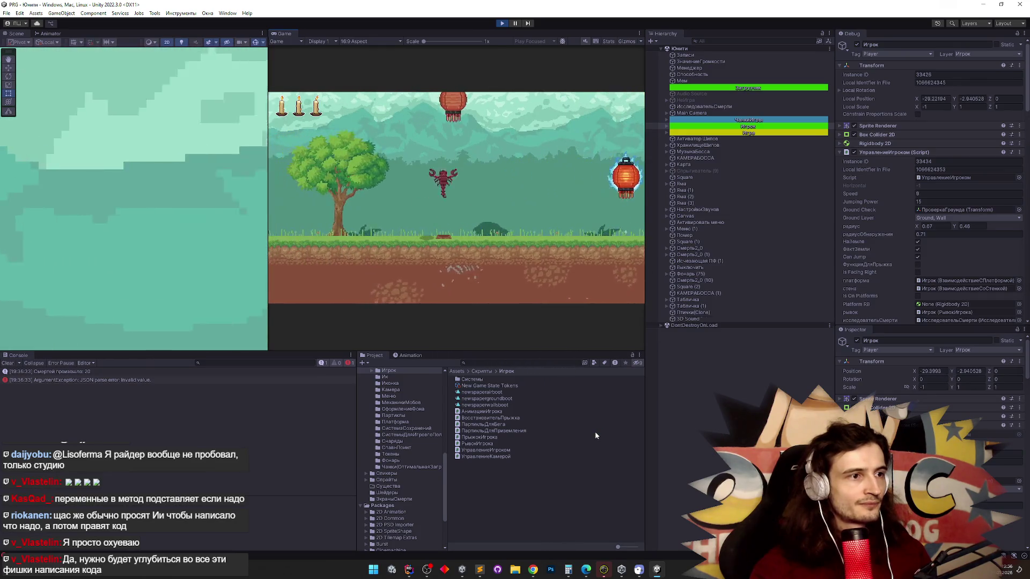
pyautogui.press('space')
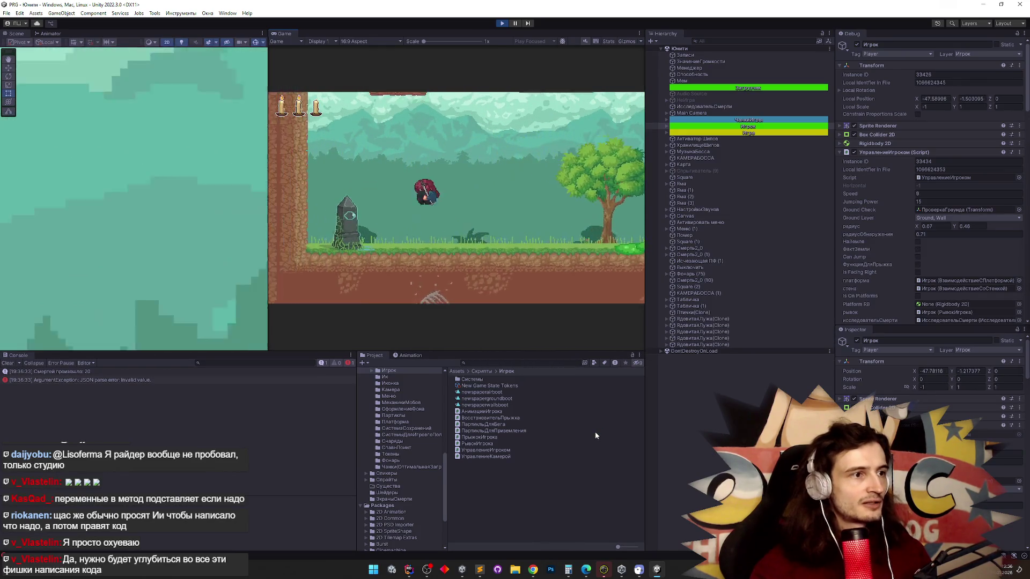
pyautogui.press('d')
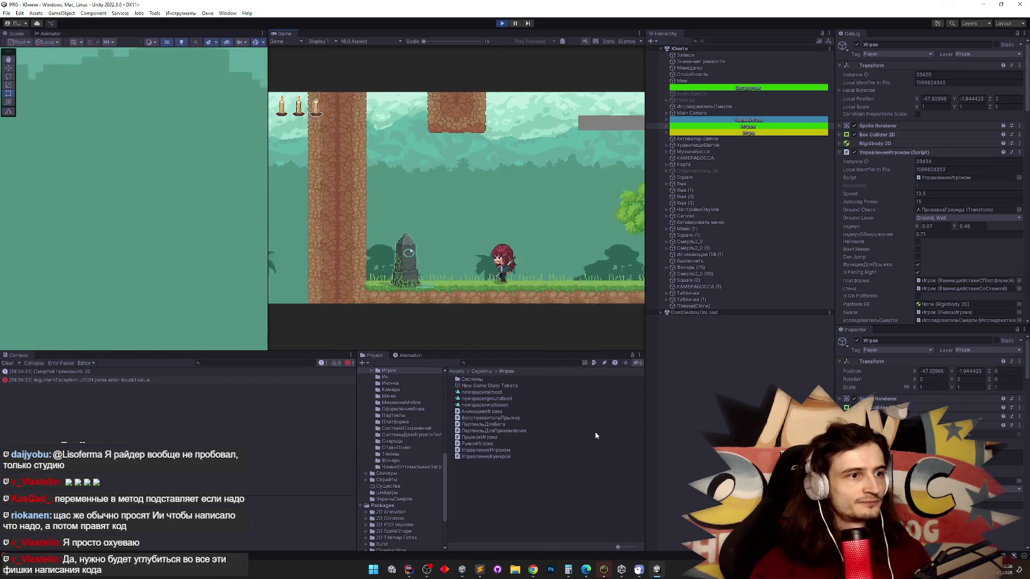
pyautogui.press('a')
pyautogui.press('space')
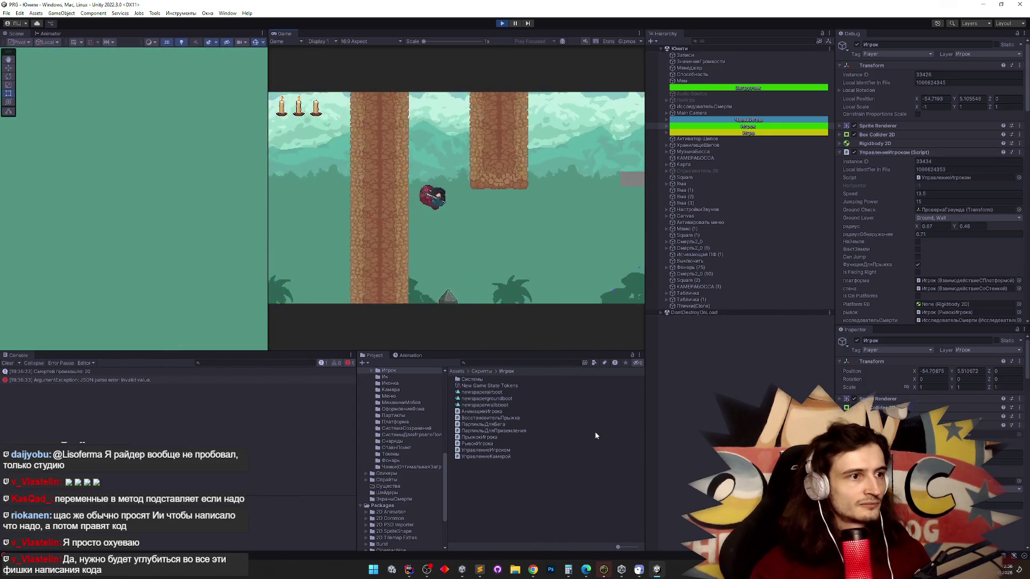
pyautogui.press('d')
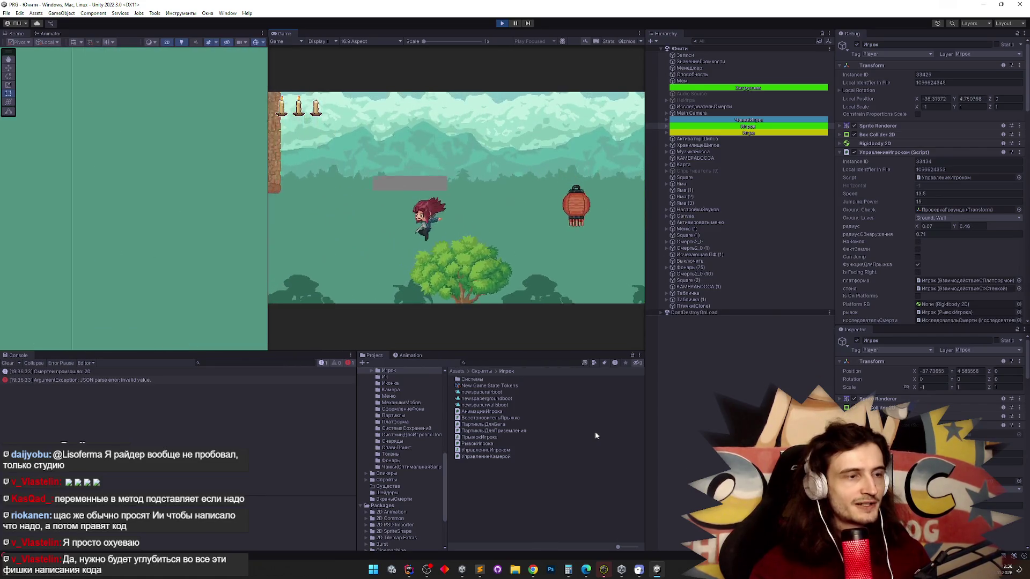
pyautogui.hotkey('shift', 'space')
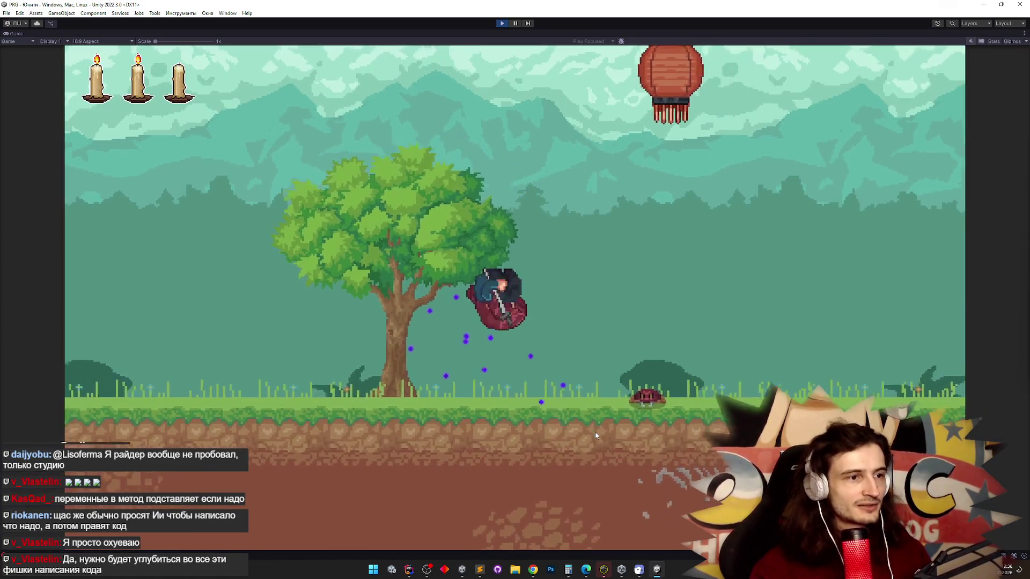
# Test double jumps and wall jumps against the earthen wall.
pyautogui.press('a')
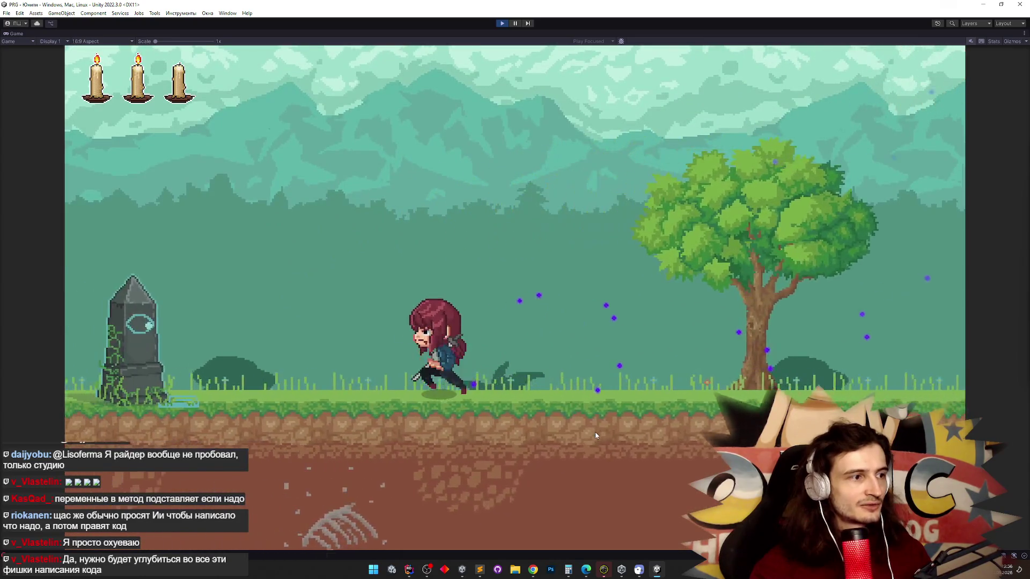
pyautogui.press('space')
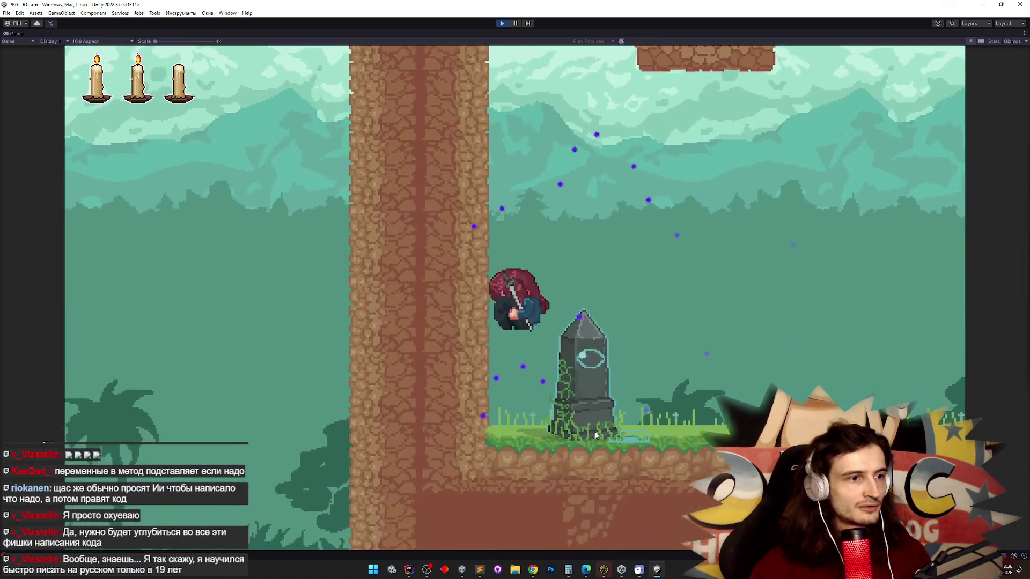
pyautogui.press('space')
pyautogui.press('d')
pyautogui.press('space')
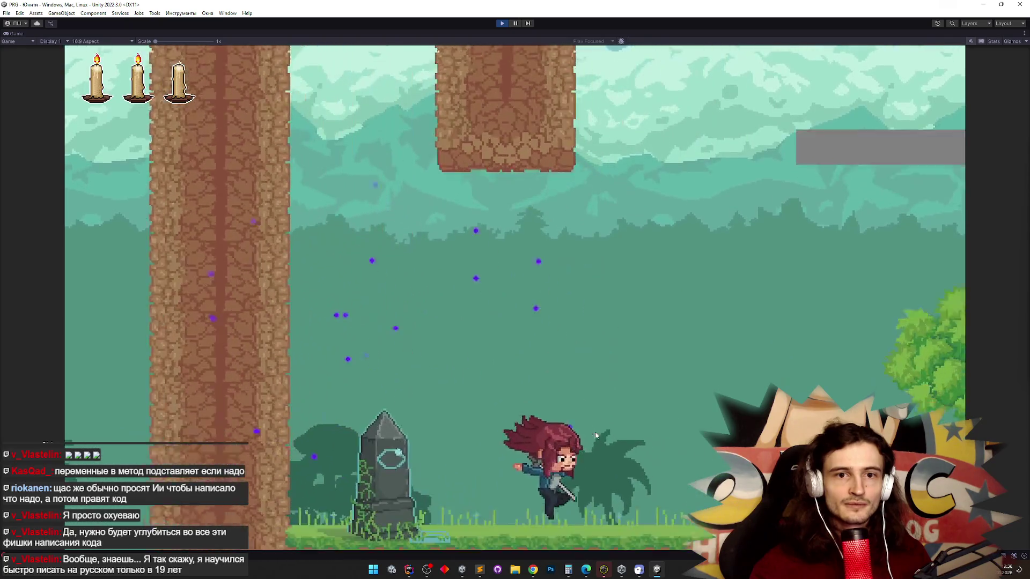
pyautogui.press('space')
pyautogui.press('a')
pyautogui.press('space')
pyautogui.press('d')
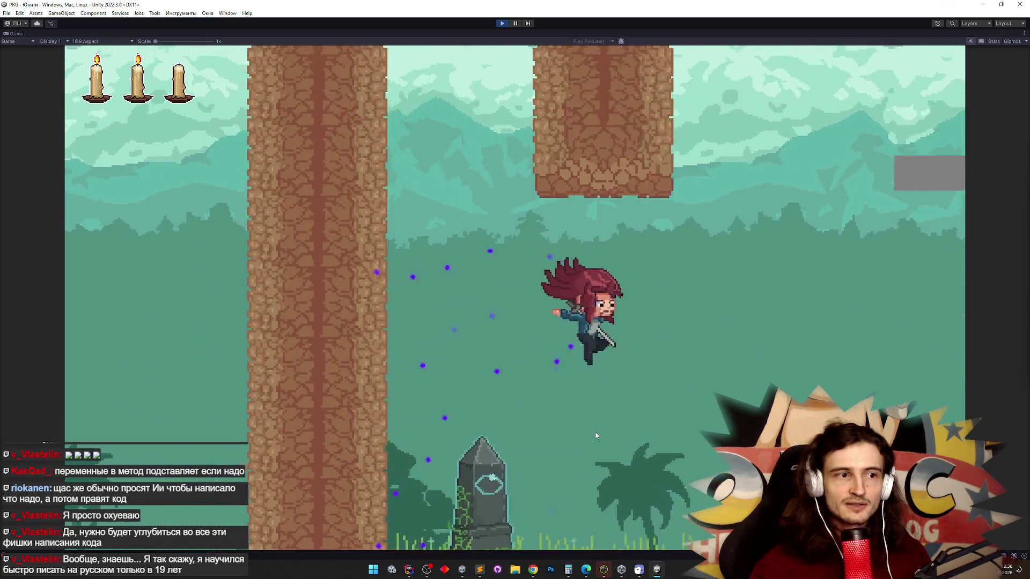
pyautogui.press('a')
pyautogui.press('space')
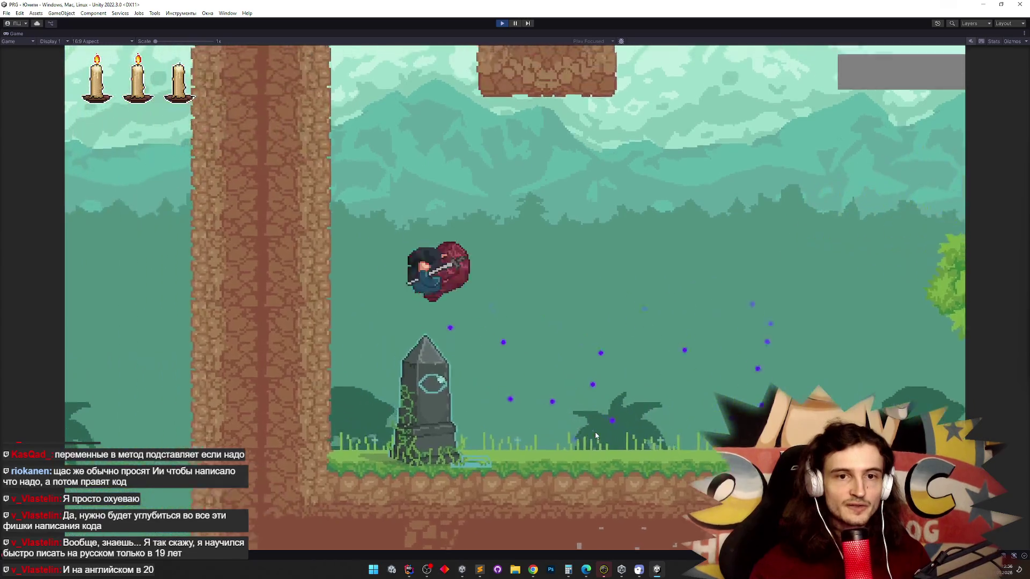
pyautogui.press('space')
pyautogui.press('d')
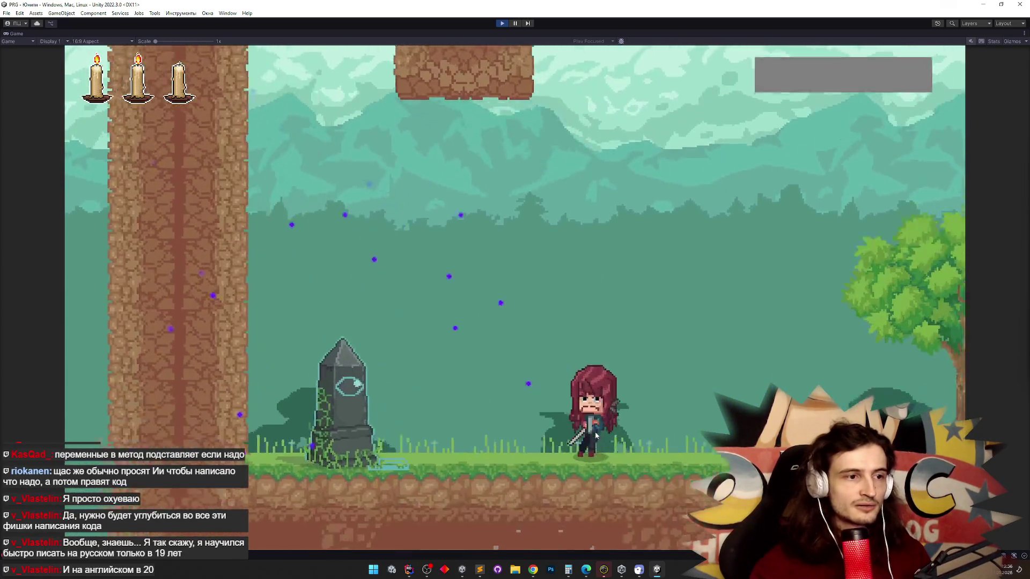
pyautogui.press('d')
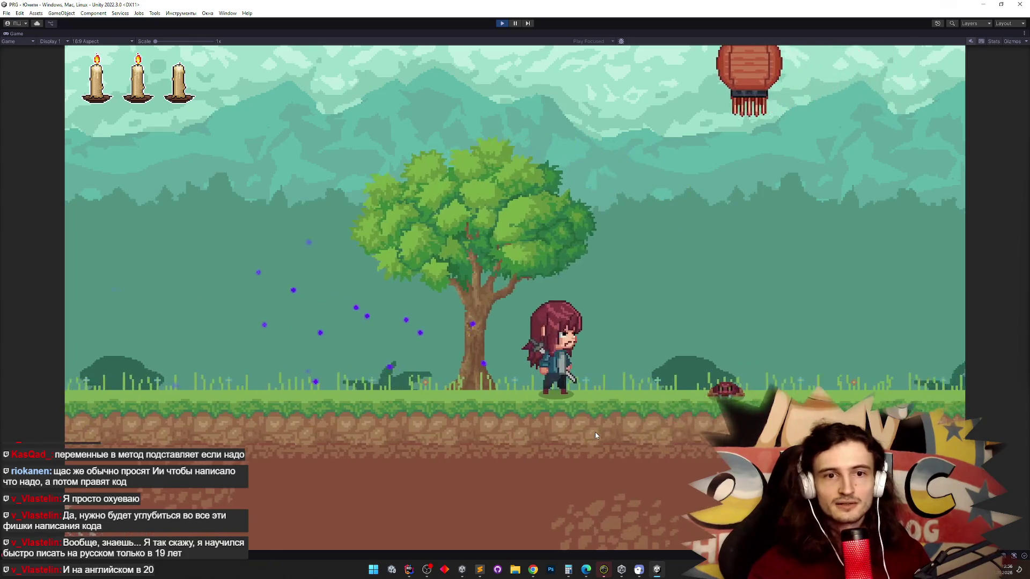
pyautogui.press('space')
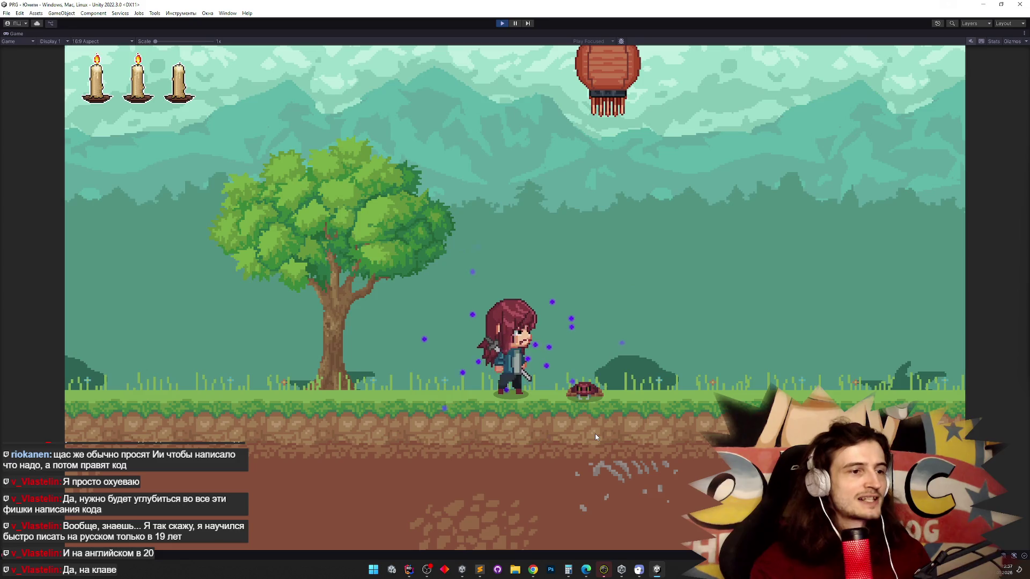
# Dash left and right with Shift and jump-slash at the glowing lanterns.
pyautogui.press('a')
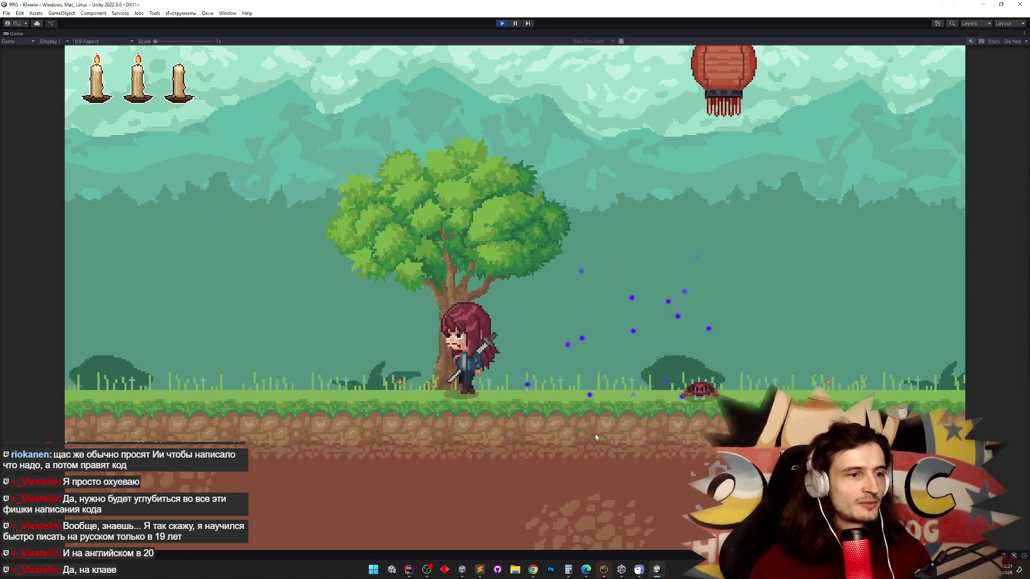
pyautogui.press('d')
pyautogui.press('d')
pyautogui.press('shift')
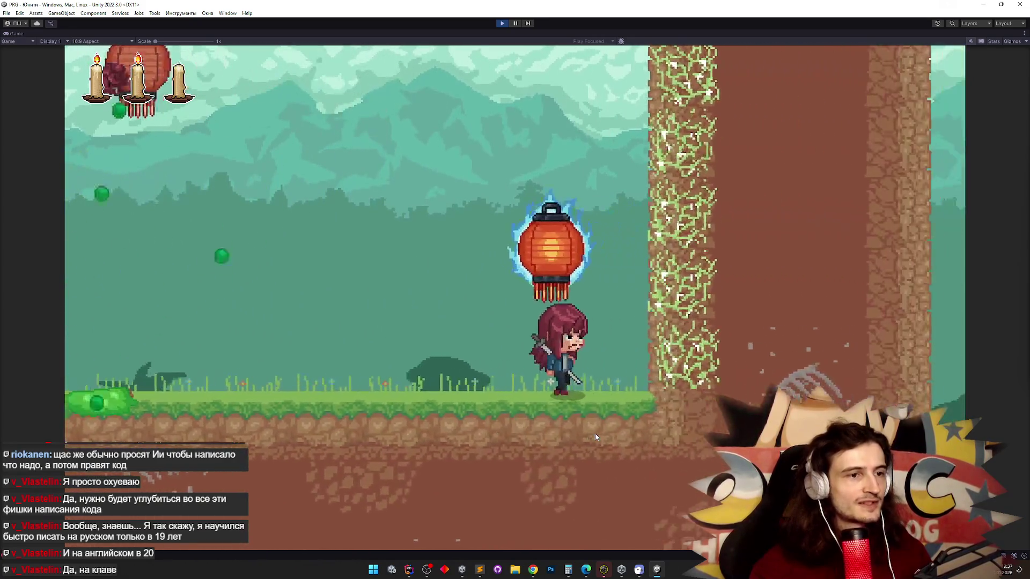
pyautogui.press('space')
pyautogui.press('a')
pyautogui.press('space')
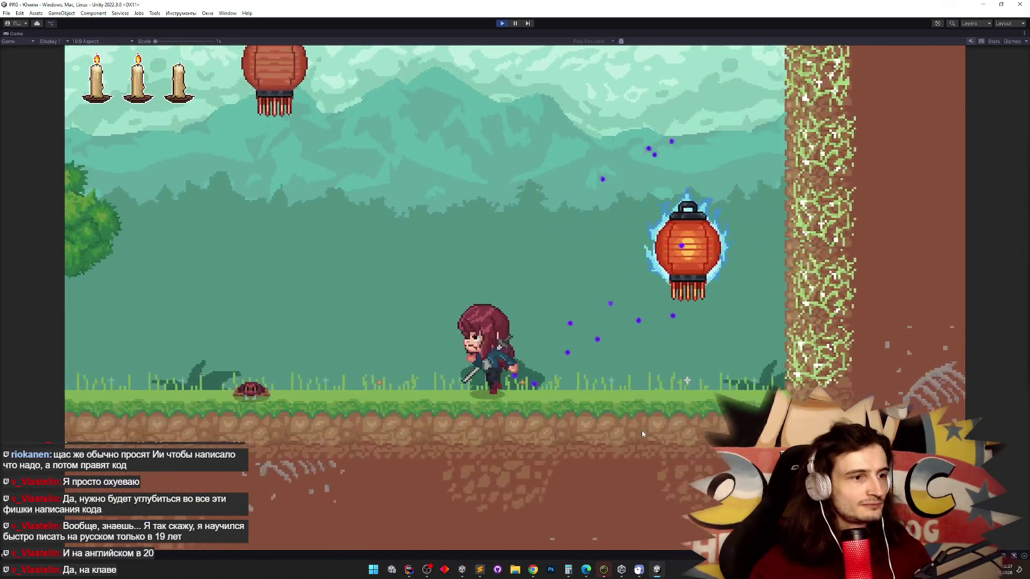
pyautogui.press('d')
pyautogui.press('space')
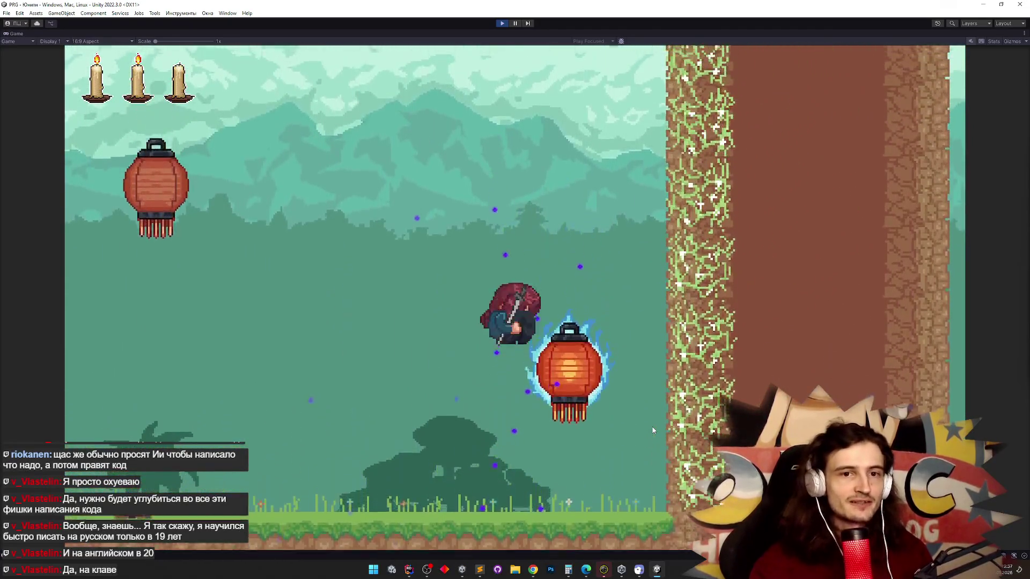
pyautogui.press('space')
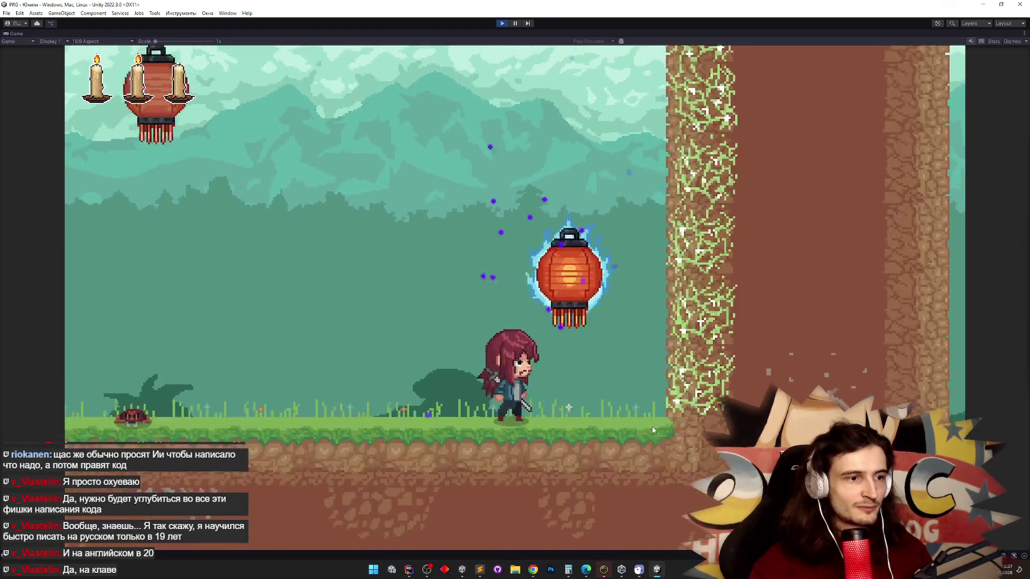
pyautogui.press('space')
pyautogui.press('space')
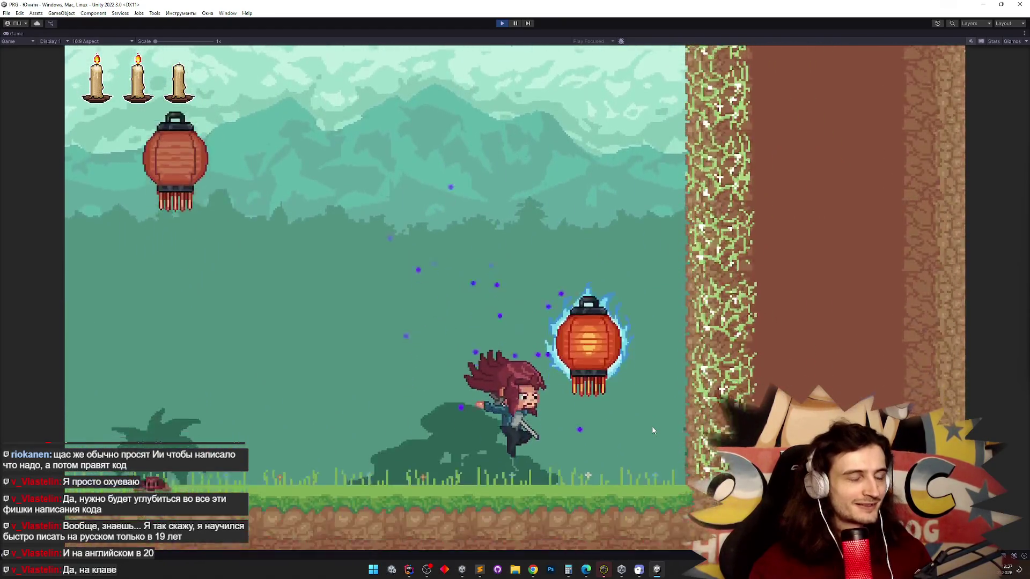
pyautogui.press('space')
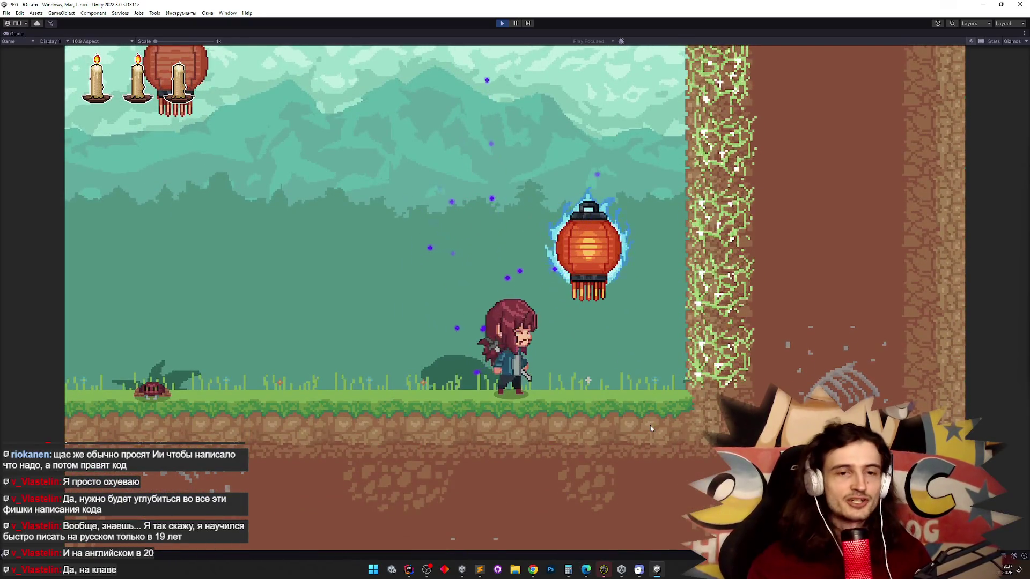
pyautogui.press('space')
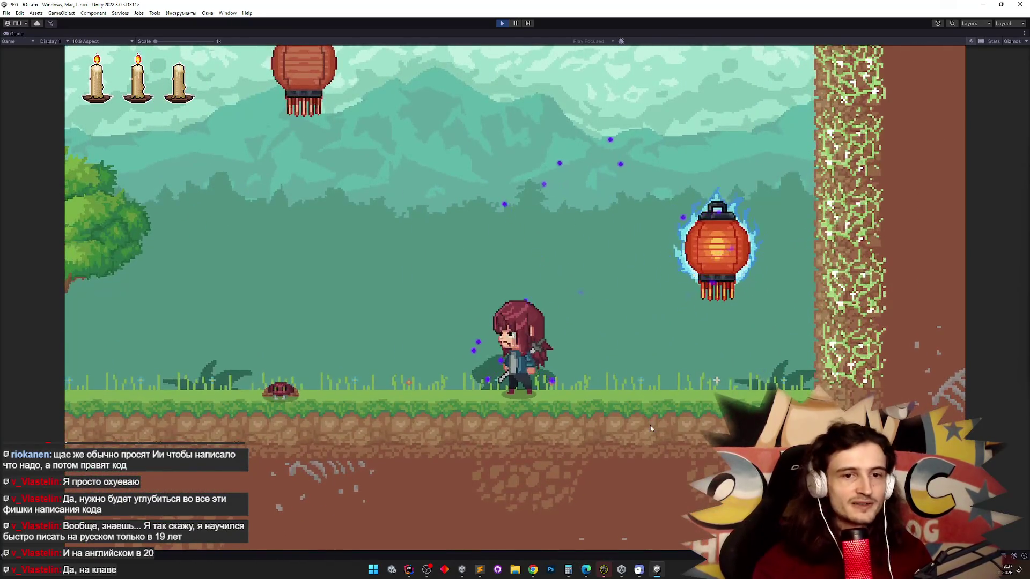
pyautogui.press('space')
pyautogui.press('a')
pyautogui.press('shift')
pyautogui.press('d')
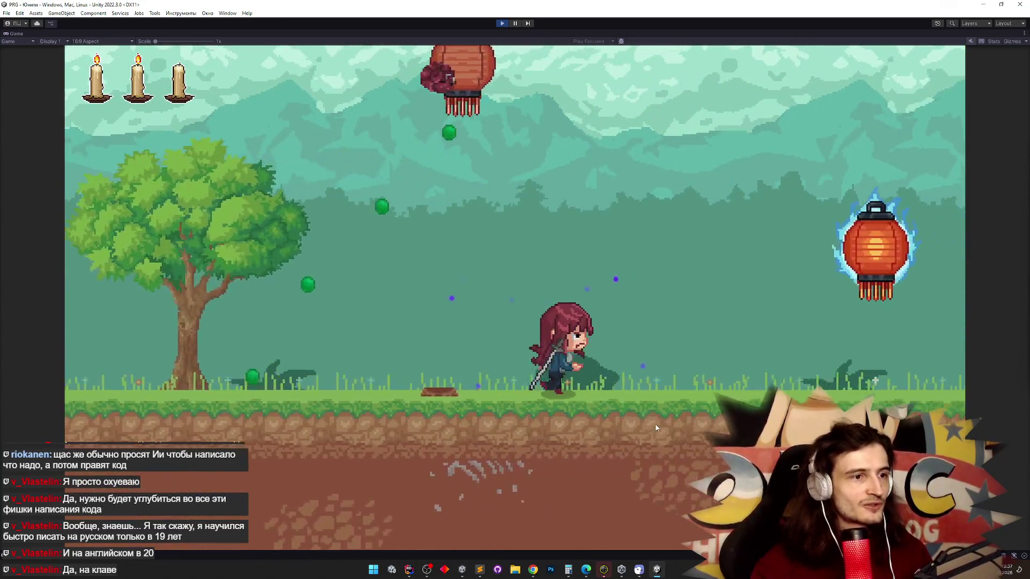
pyautogui.press('d')
pyautogui.press('space')
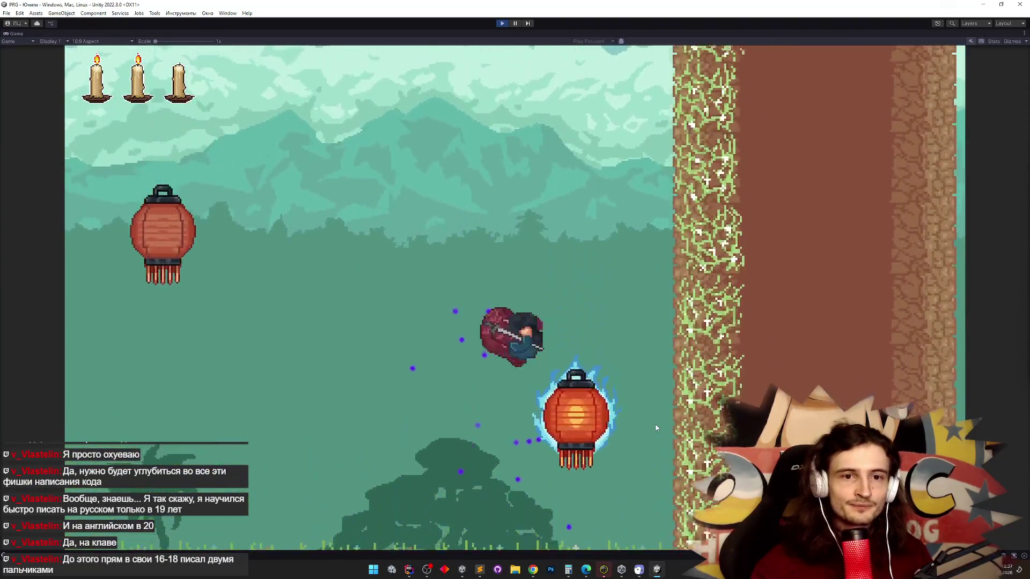
pyautogui.press('space')
pyautogui.press('space')
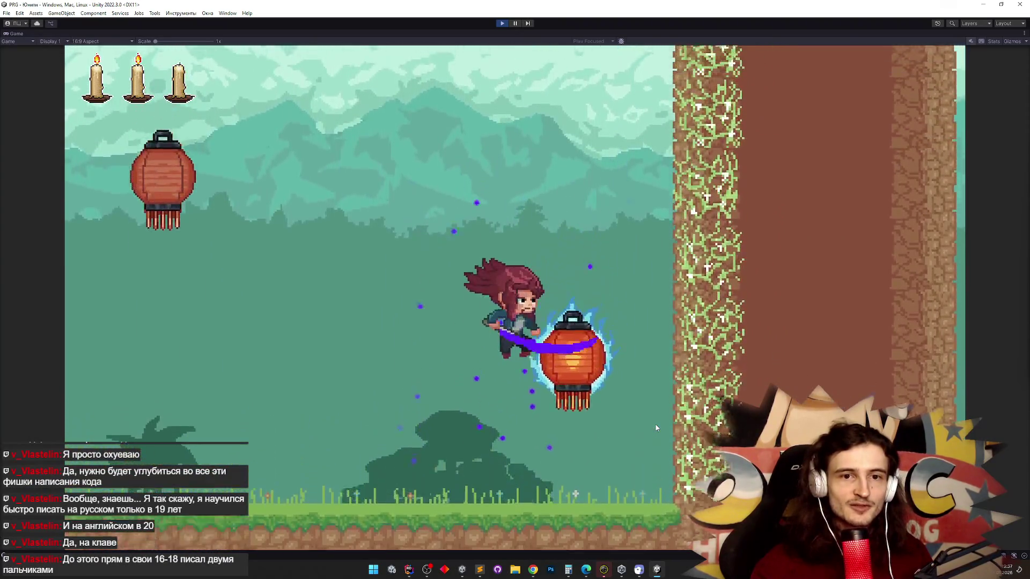
pyautogui.press('space')
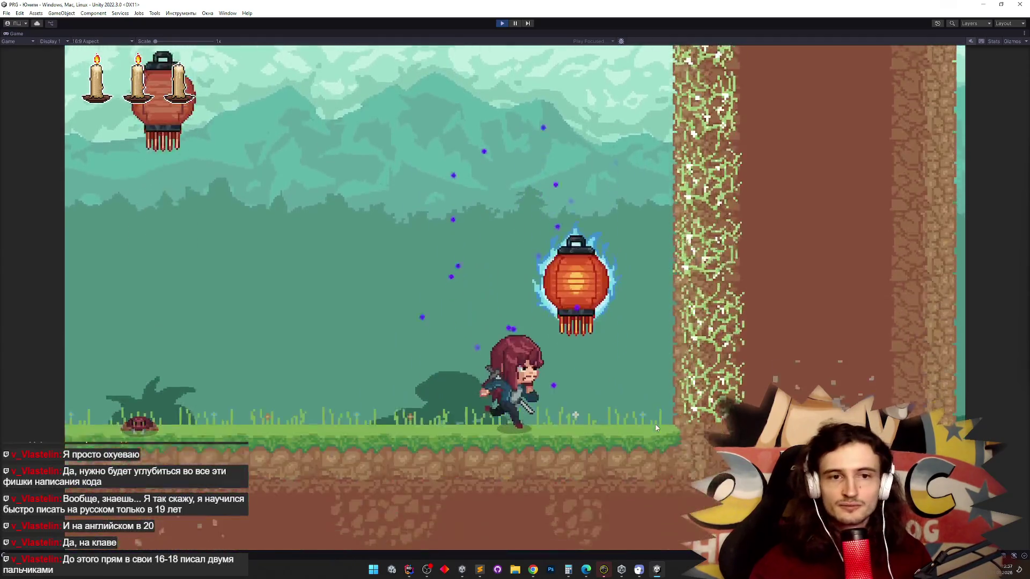
# Test wall clinging and bounces off the glowing lantern, then stop Play mode.
pyautogui.press('space')
pyautogui.press('a')
pyautogui.press('d')
pyautogui.press('space')
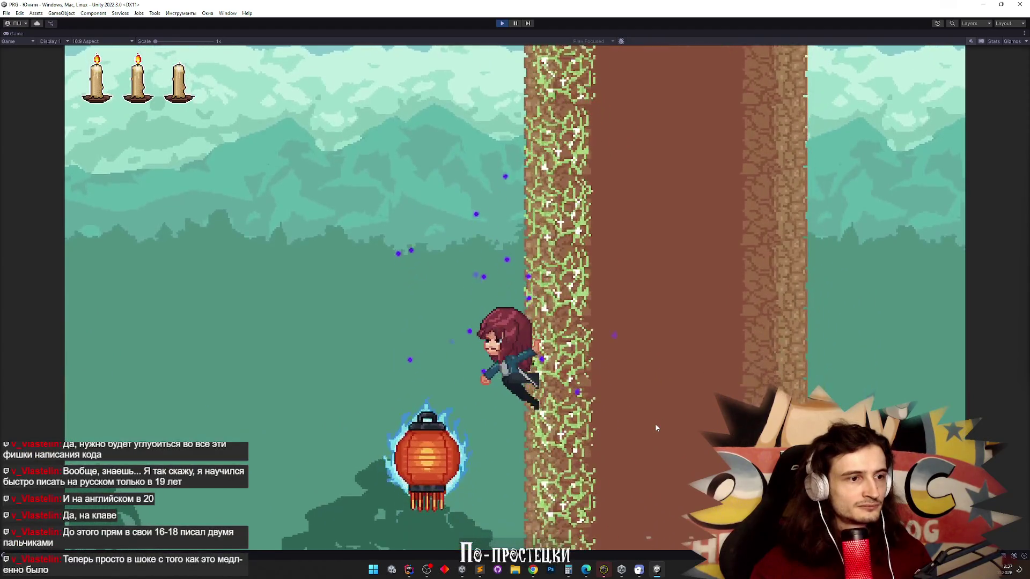
pyautogui.press('space')
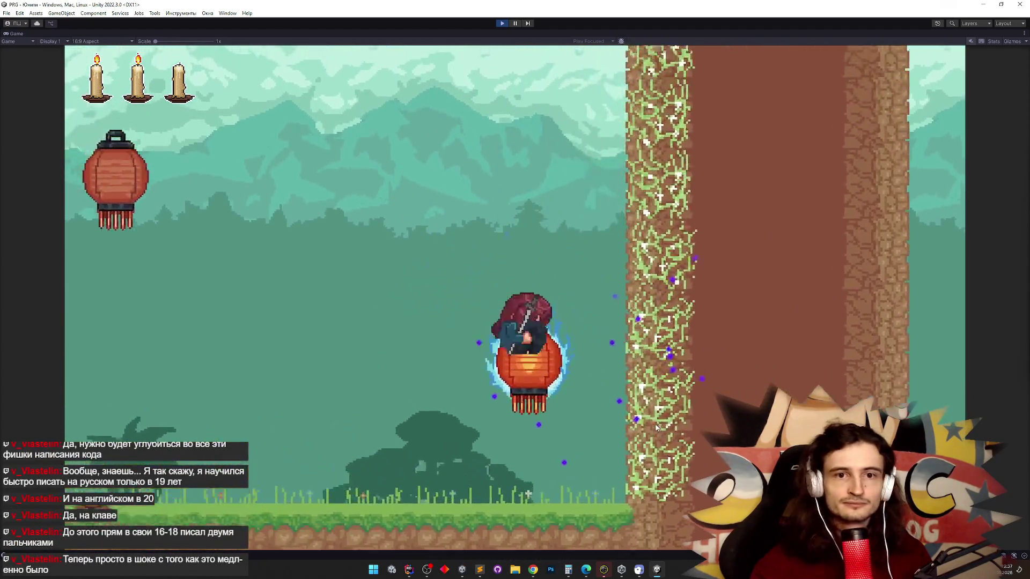
pyautogui.press('space')
pyautogui.press('space')
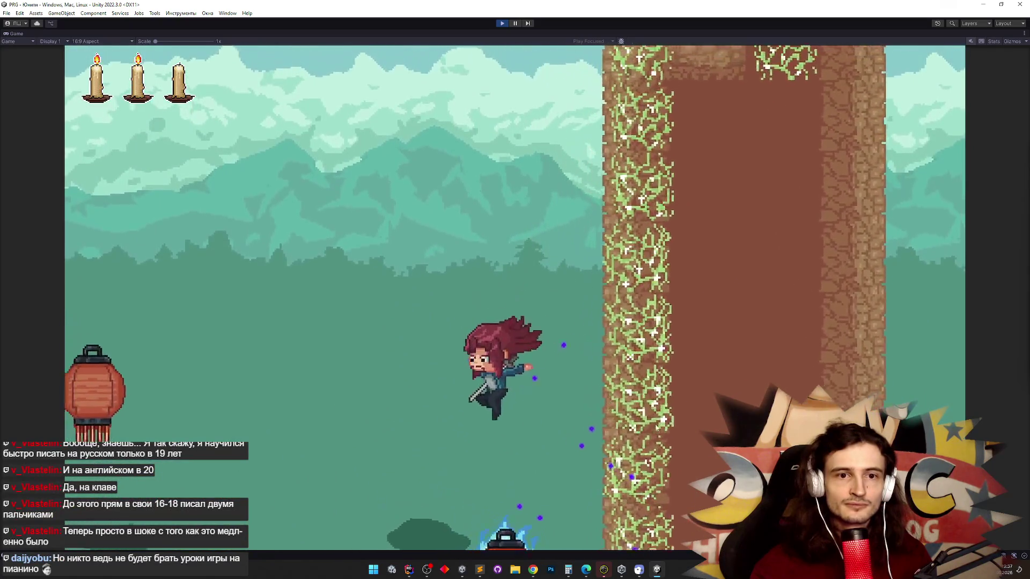
pyautogui.press('space')
pyautogui.press('space')
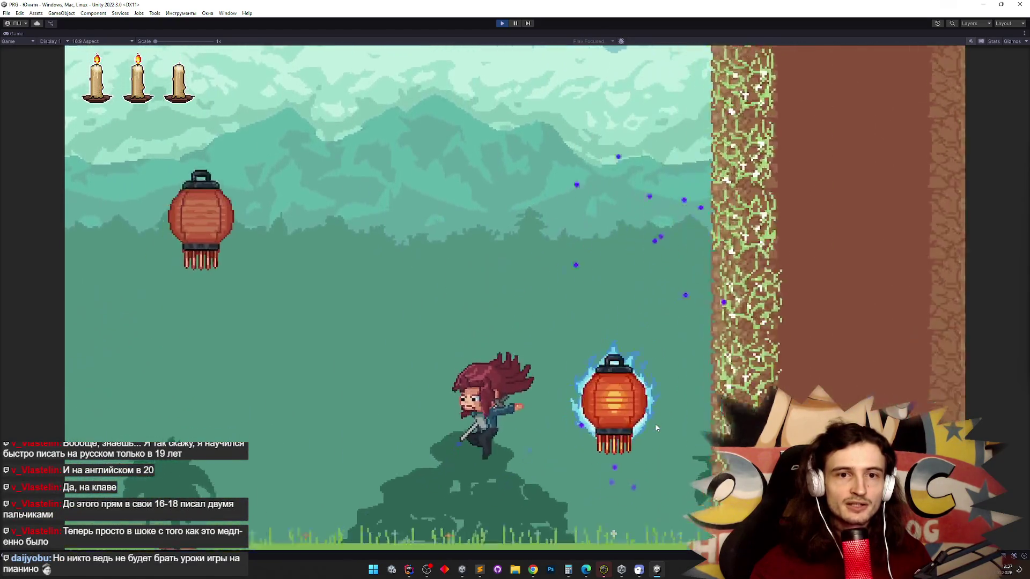
pyautogui.press('space')
pyautogui.press('space')
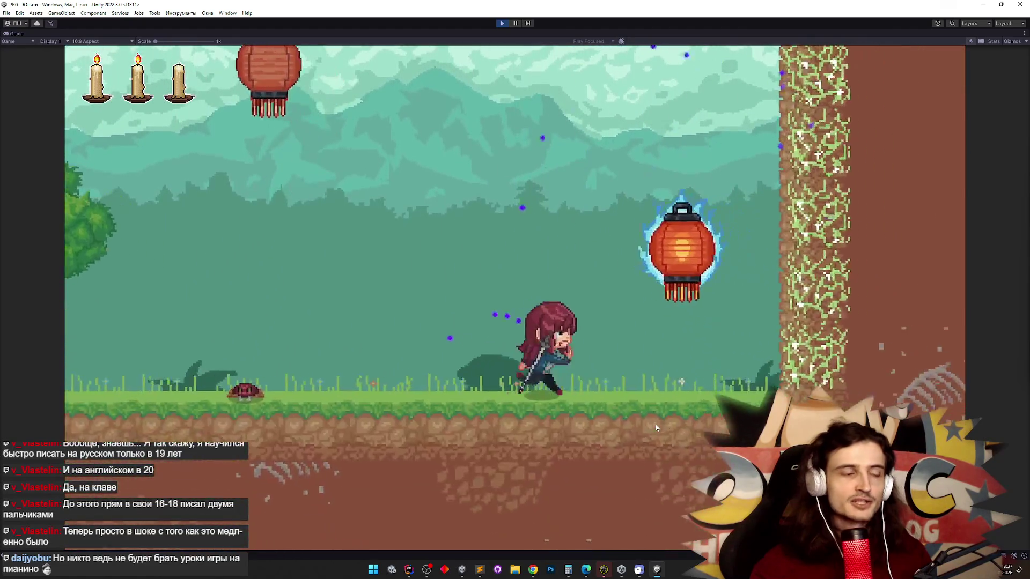
pyautogui.press('space')
pyautogui.press('space')
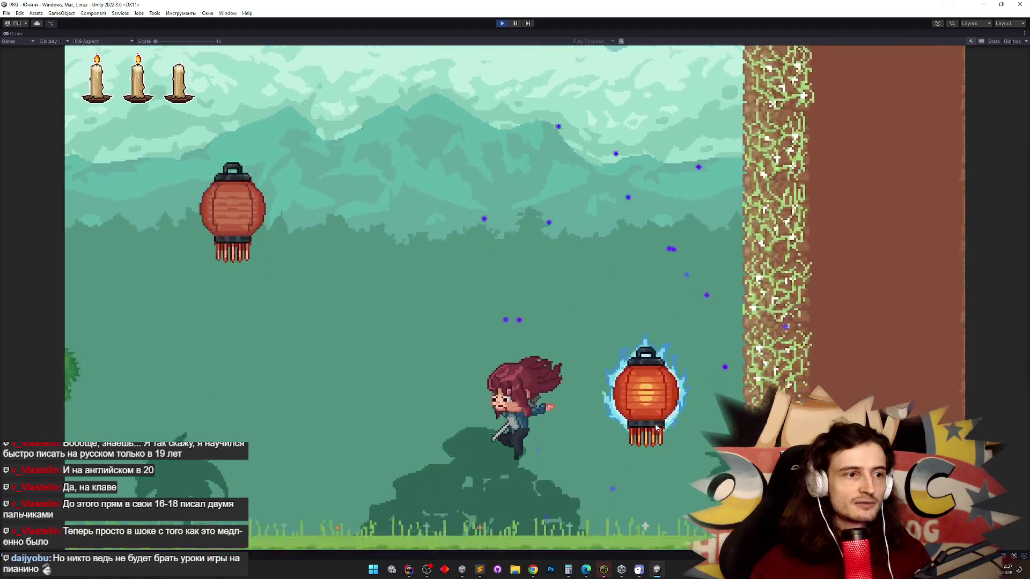
pyautogui.press('space')
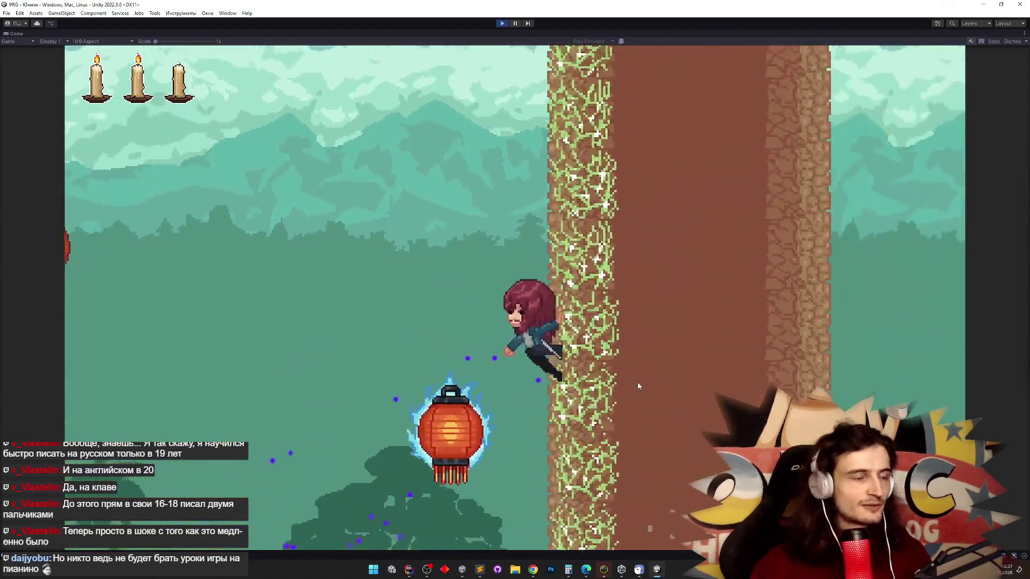
pyautogui.press('space')
pyautogui.press('space')
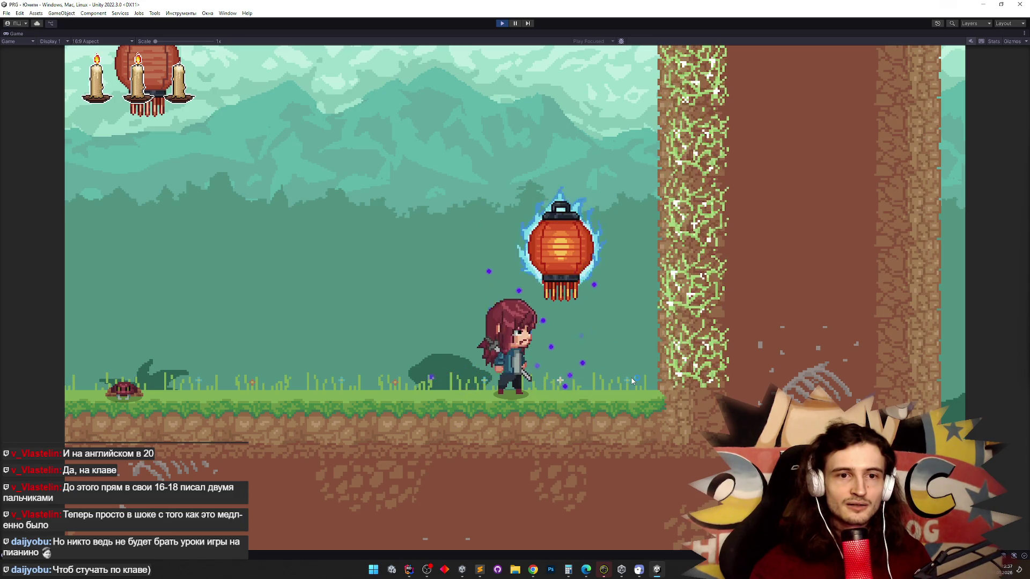
pyautogui.press('space')
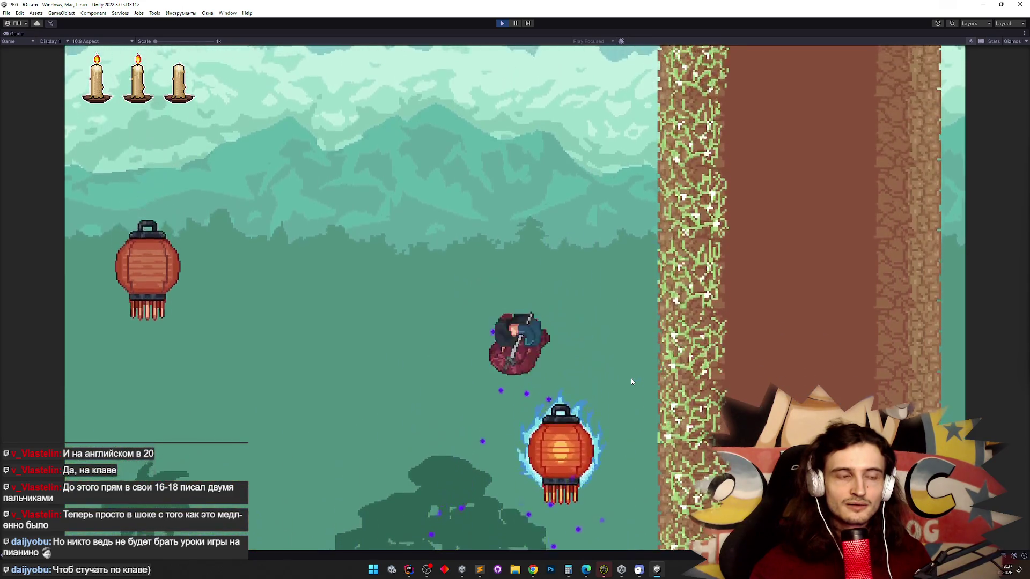
pyautogui.press('space')
pyautogui.press('space')
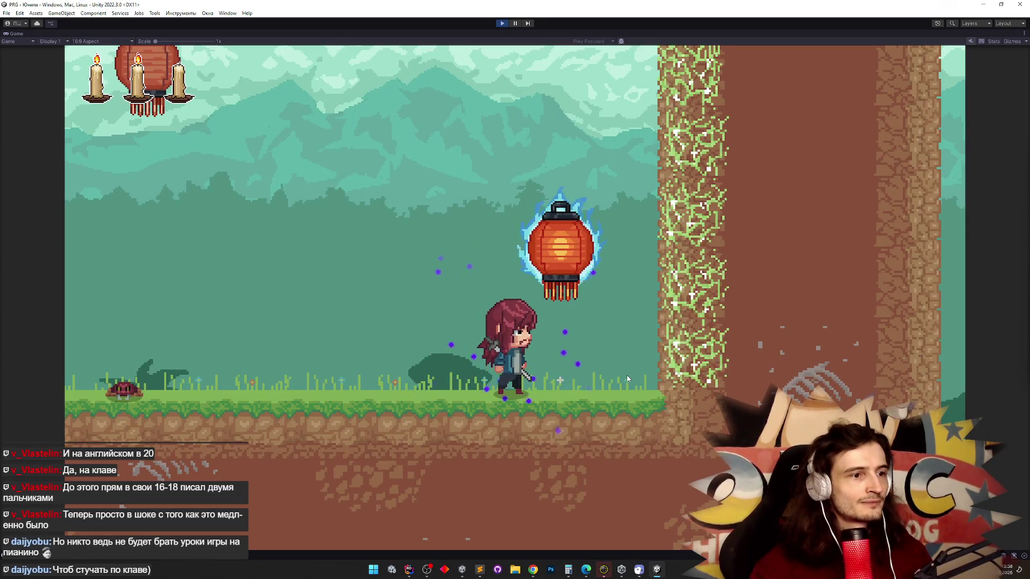
pyautogui.hotkey('ctrl', 'p')
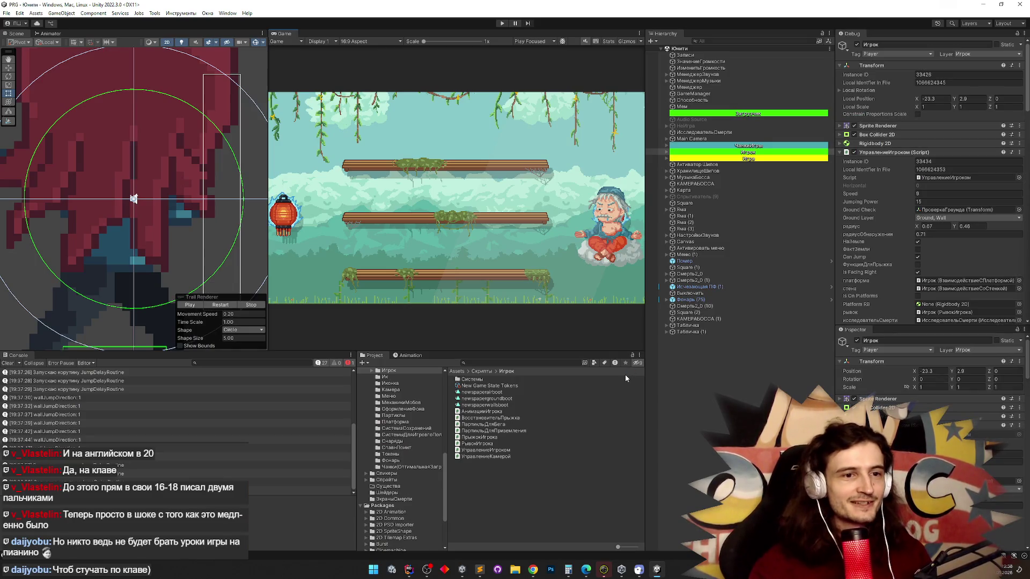
# Switch to Rider and back to Unity, then clear the recompile warnings from the console.
pyautogui.click(409, 569)
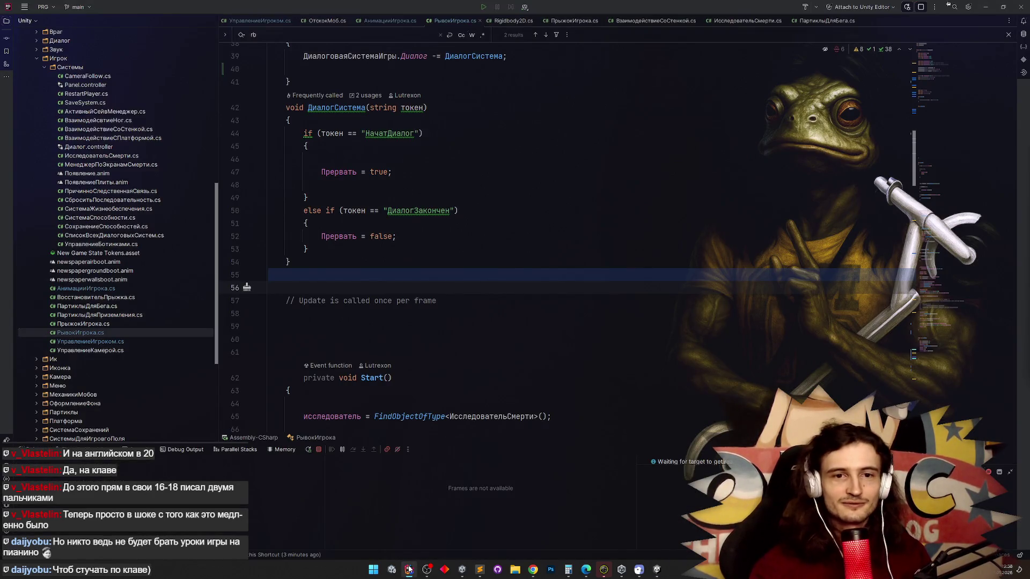
pyautogui.click(409, 569)
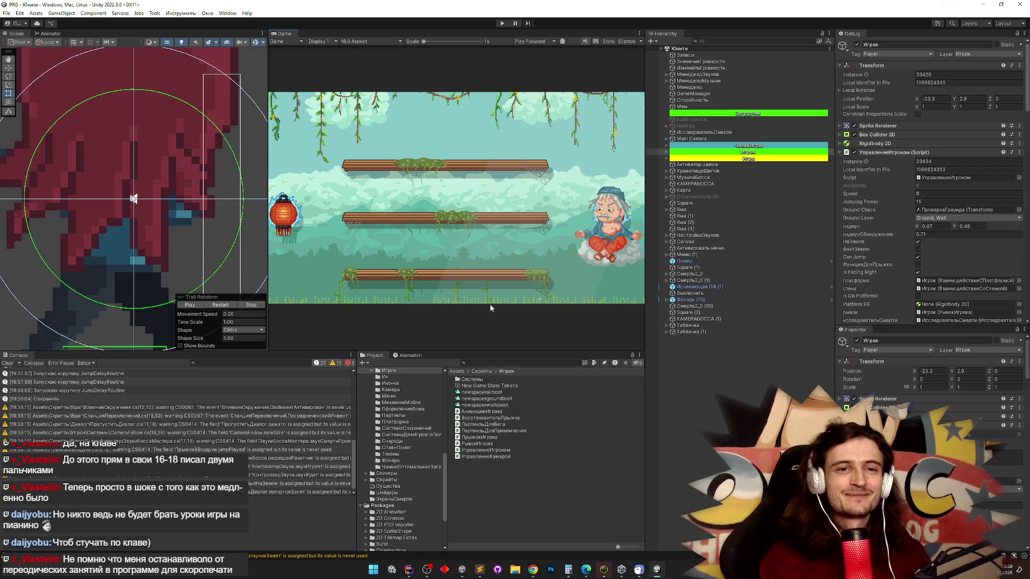
pyautogui.click(12, 363)
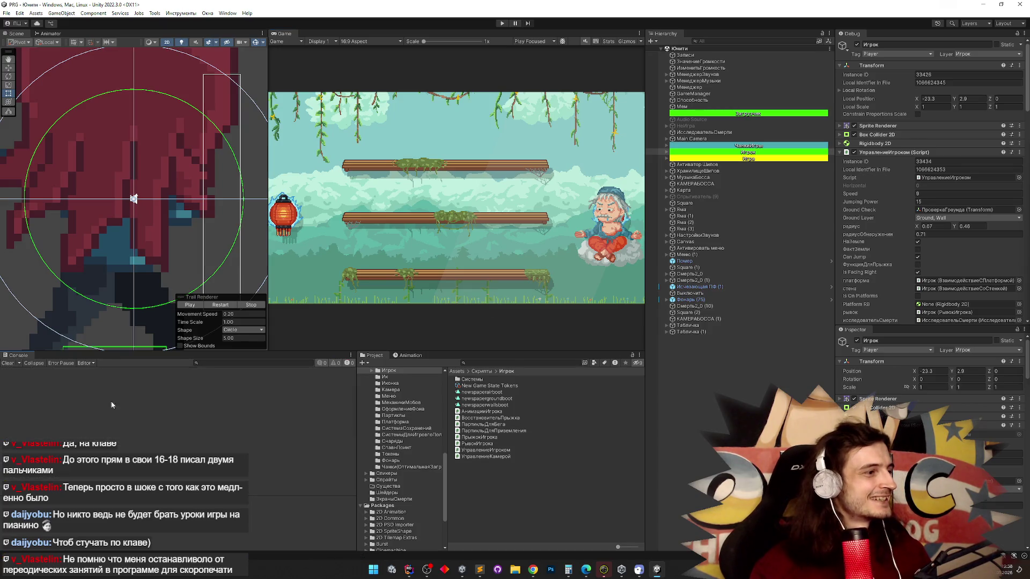
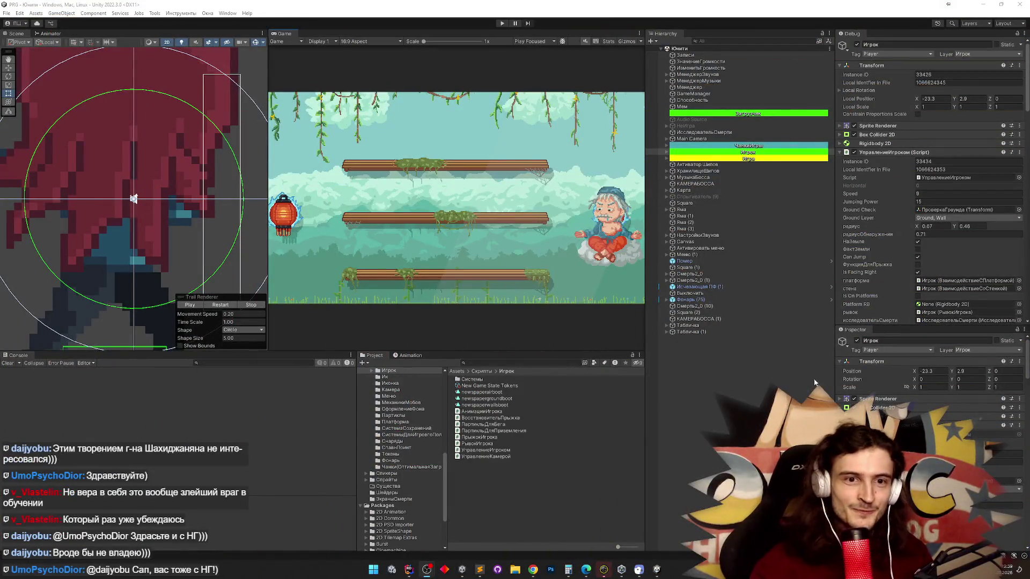
# Google 'тест скорости печати онлайн' in a new Chrome tab, peek at the first result, then return.
pyautogui.click(532, 569)
pyautogui.click(404, 9)
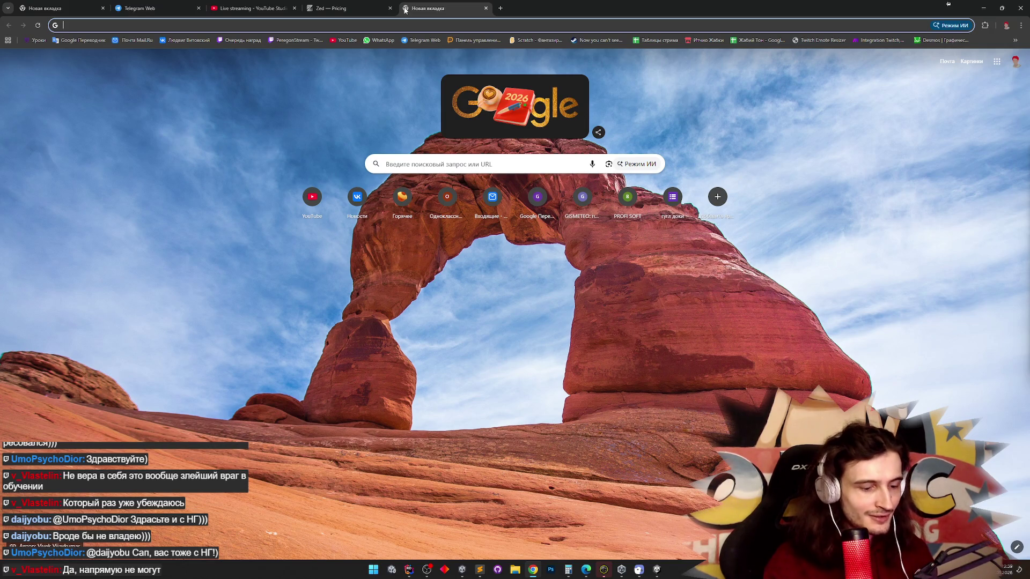
pyautogui.write('тест скорости печати онлайн')
pyautogui.press('Return')
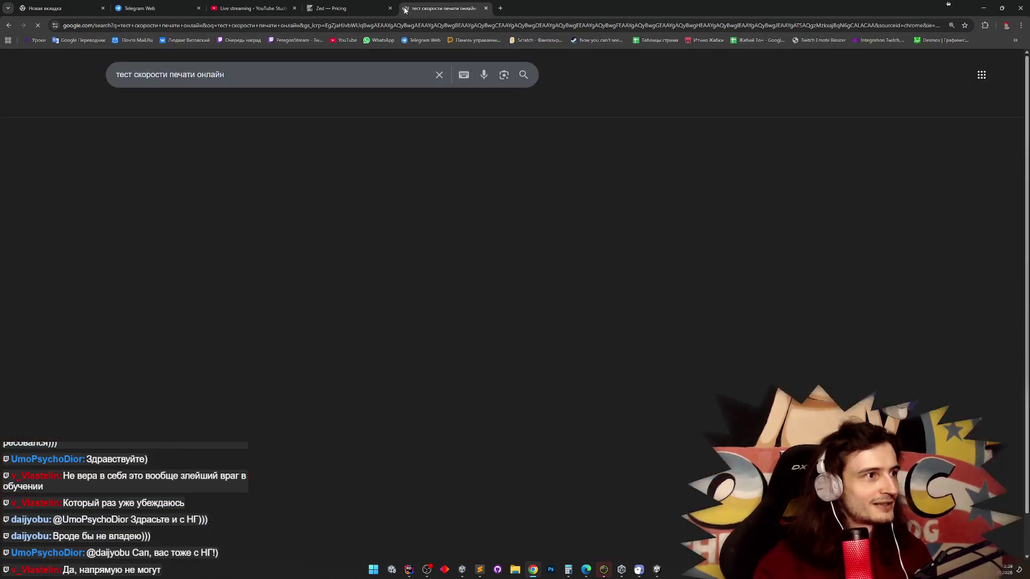
pyautogui.click(210, 161)
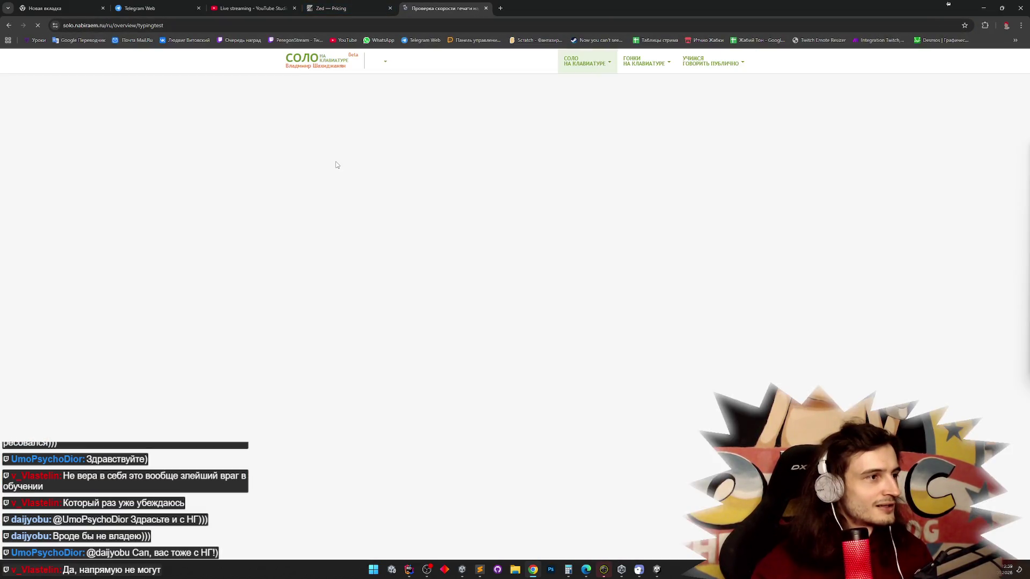
pyautogui.click(3, 25)
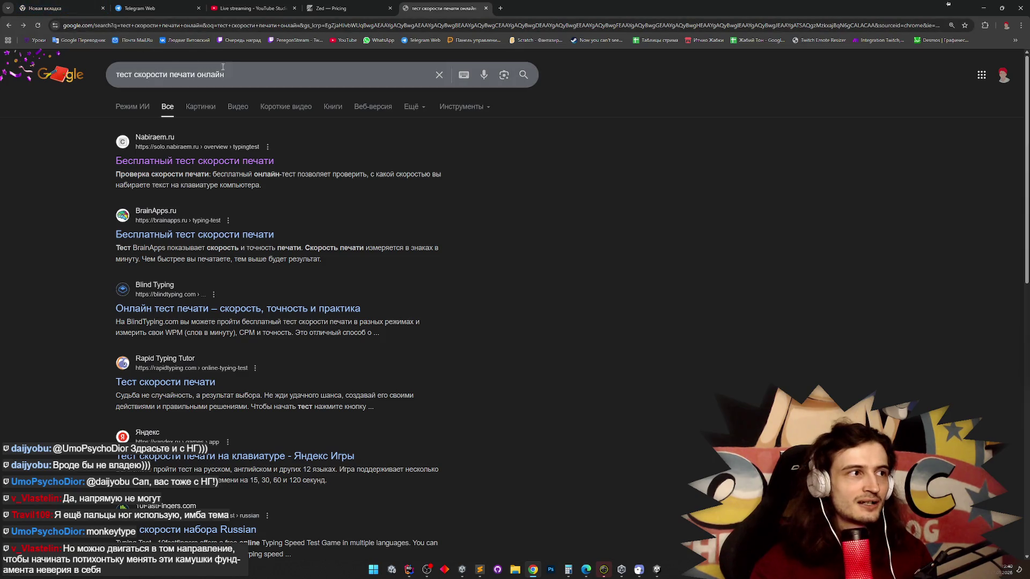
# Extend the query with 'соревнование' and open the typing-race site result.
pyautogui.click(240, 71)
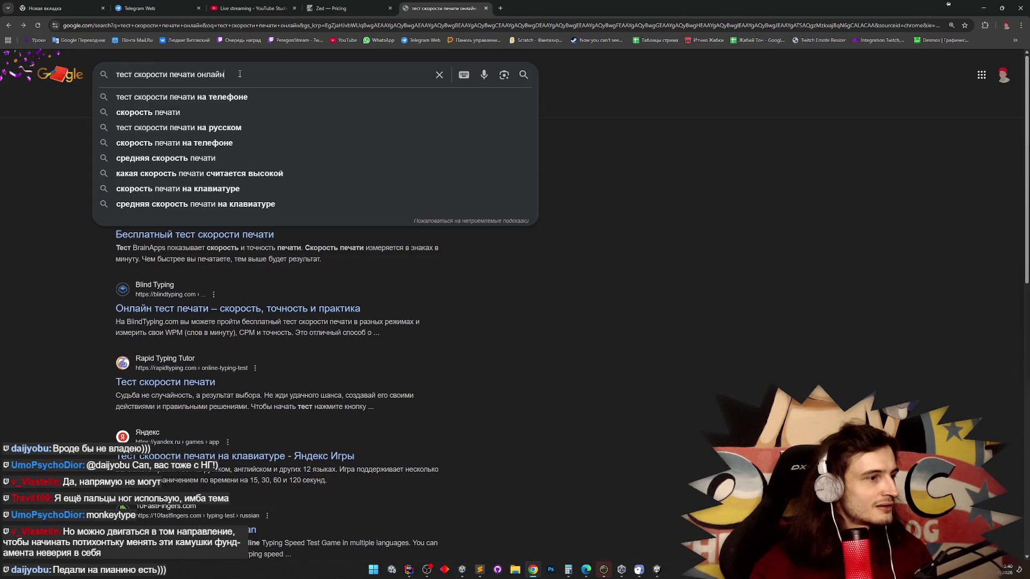
pyautogui.write(' со')
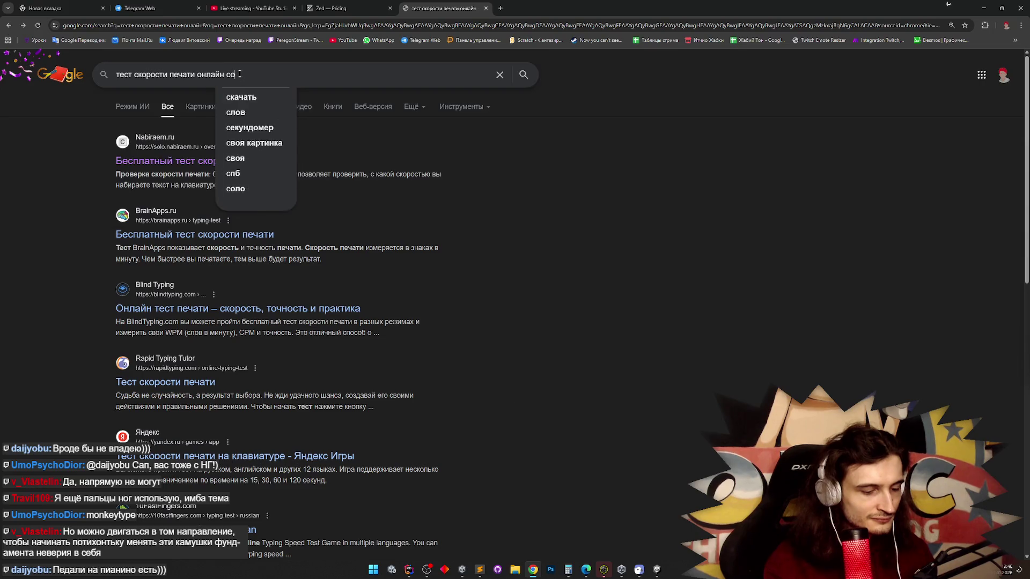
pyautogui.write('ревнование')
pyautogui.press('Return')
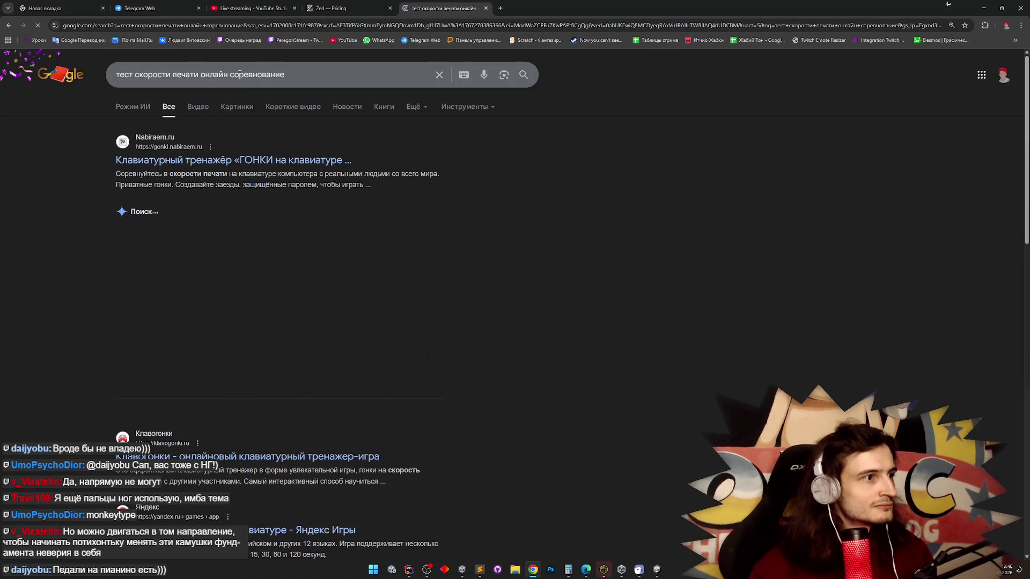
pyautogui.click(290, 159)
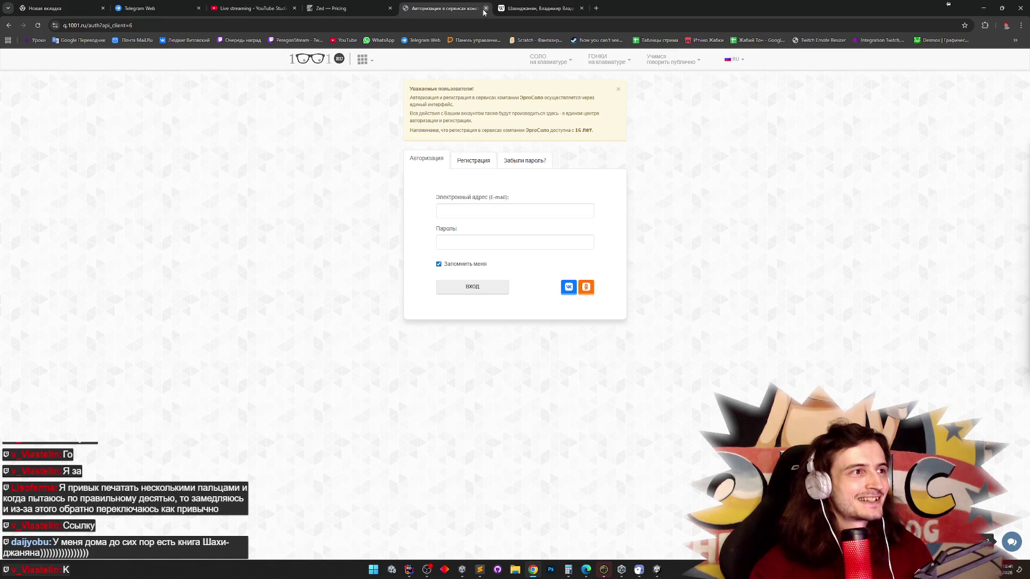
# Close the Telegram, Zed pricing, 1001.ru and Wikipedia tabs, then minimize Chrome to reveal Unity.
pyautogui.click(348, 8)
pyautogui.click(439, 5)
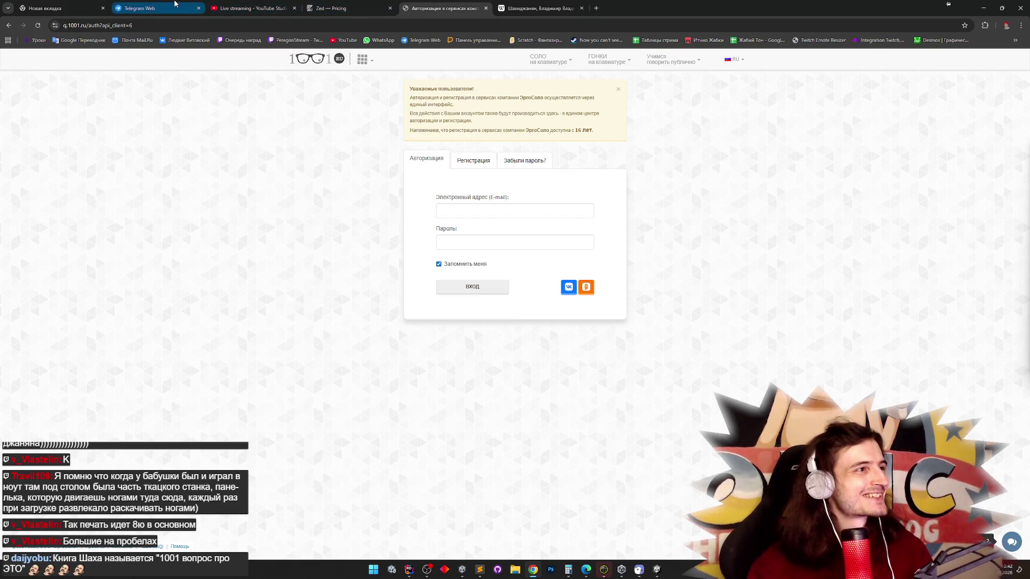
pyautogui.click(176, 3)
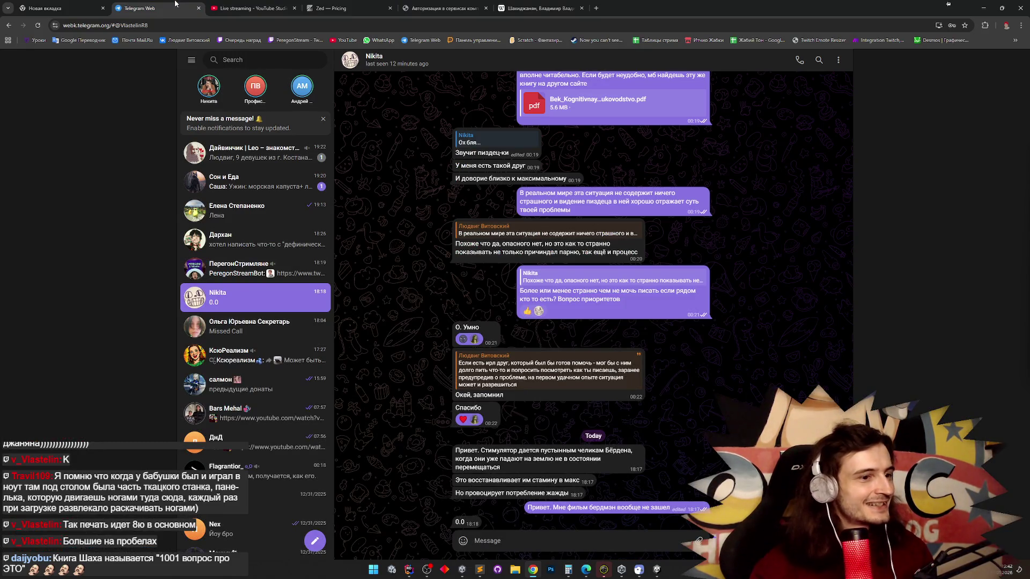
pyautogui.click(197, 9)
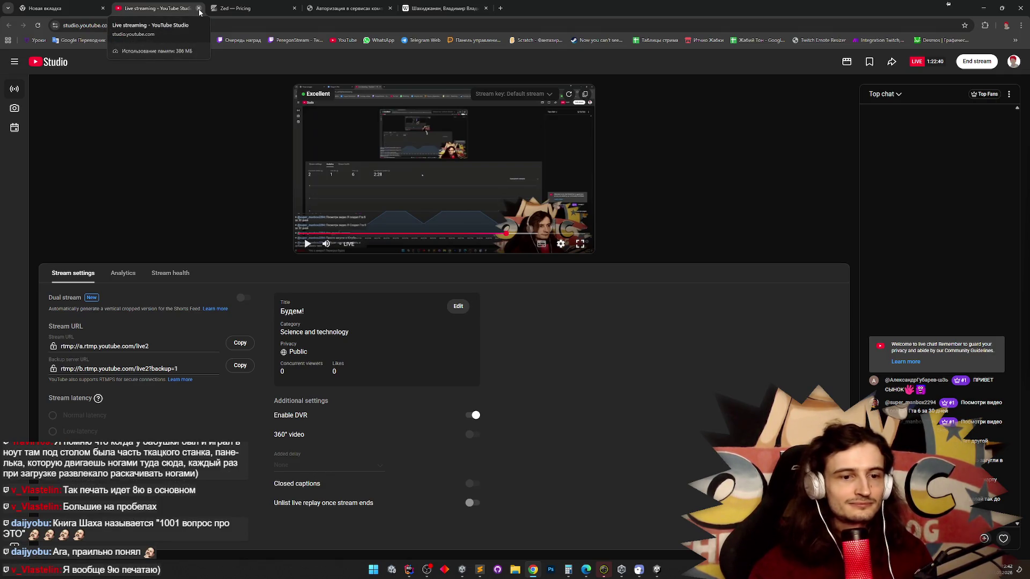
pyautogui.click(293, 11)
pyautogui.click(294, 8)
pyautogui.click(294, 8)
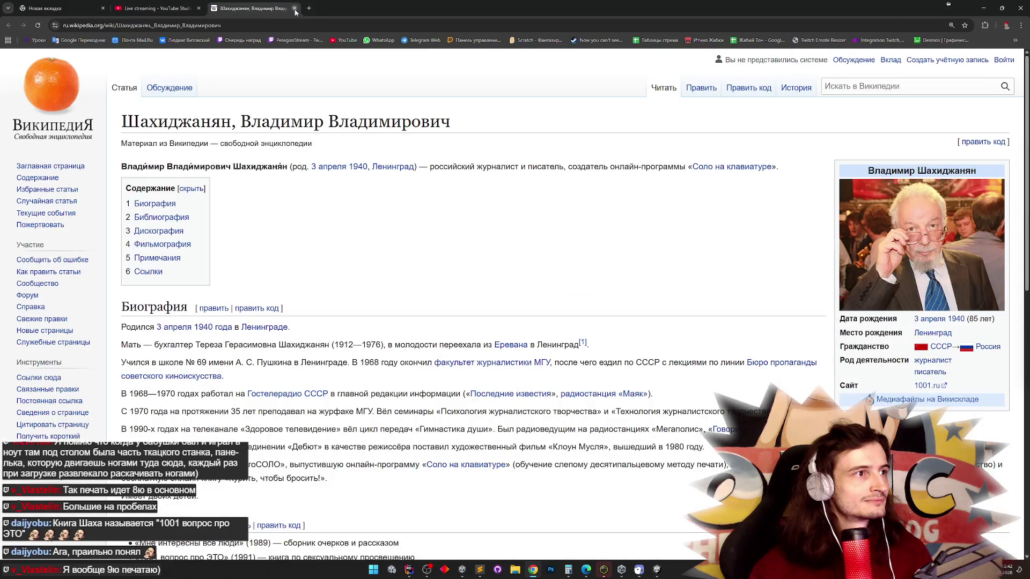
pyautogui.click(294, 8)
pyautogui.click(984, 8)
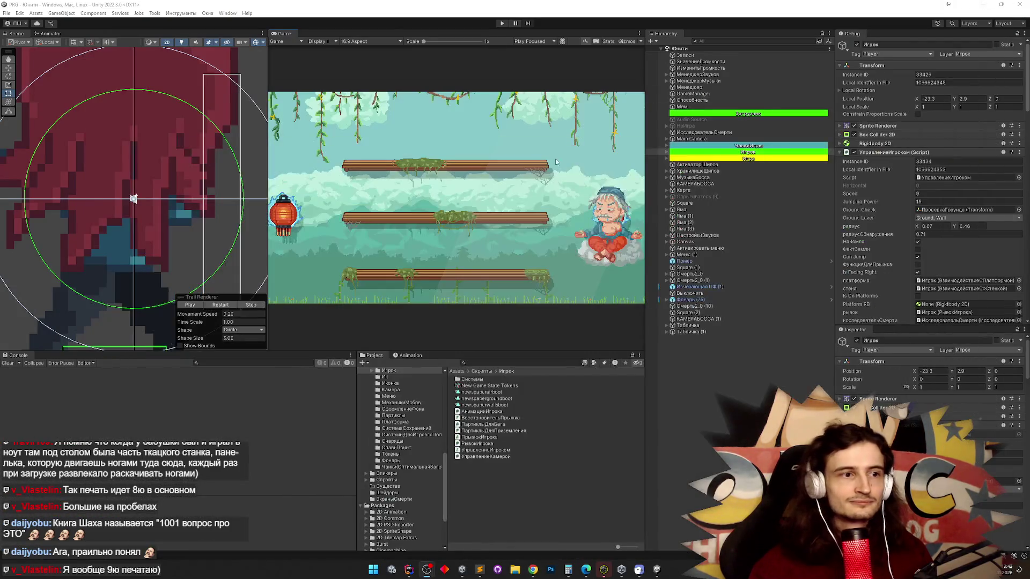
# Mark the 'сломался дэш' task done in the Sublime Text todo list and hide it.
pyautogui.click(480, 570)
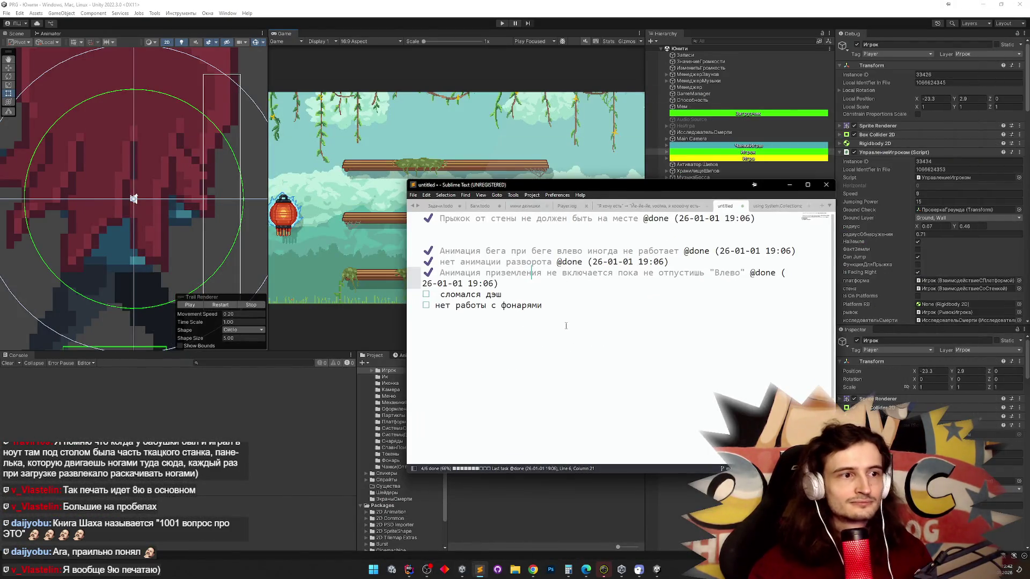
pyautogui.click(522, 295)
pyautogui.hotkey('ctrl', 'd')
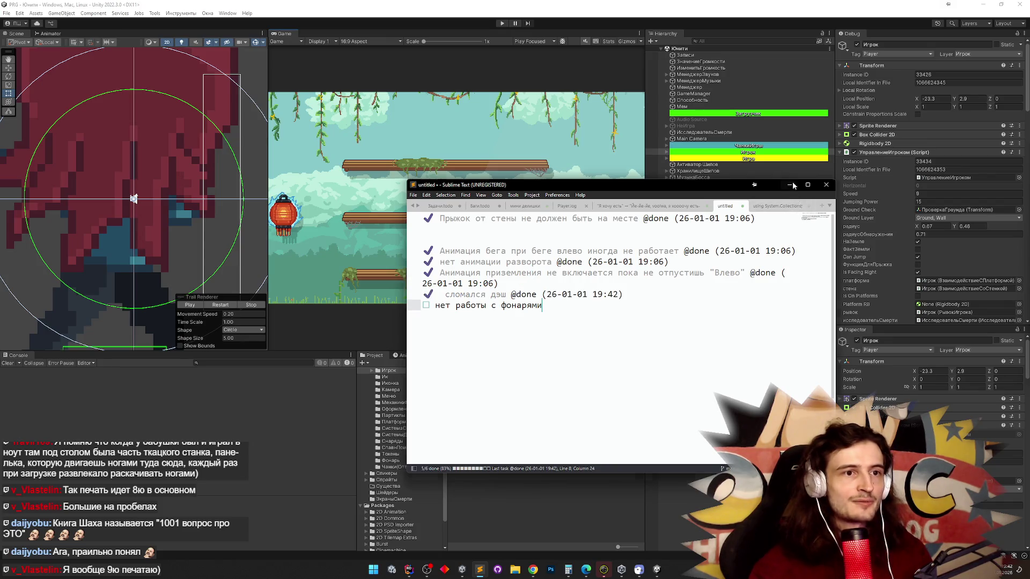
pyautogui.click(789, 184)
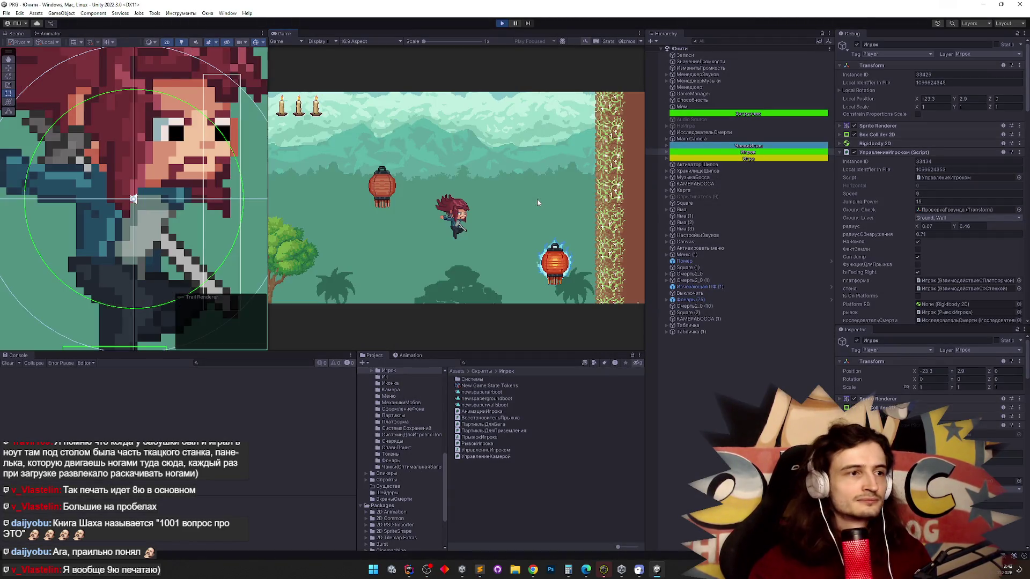
# Play the forest level in an enlarged Game view, jumping and dashing toward the glowing lanterns.
pyautogui.hotkey('shift', 'space')
pyautogui.press('Left')
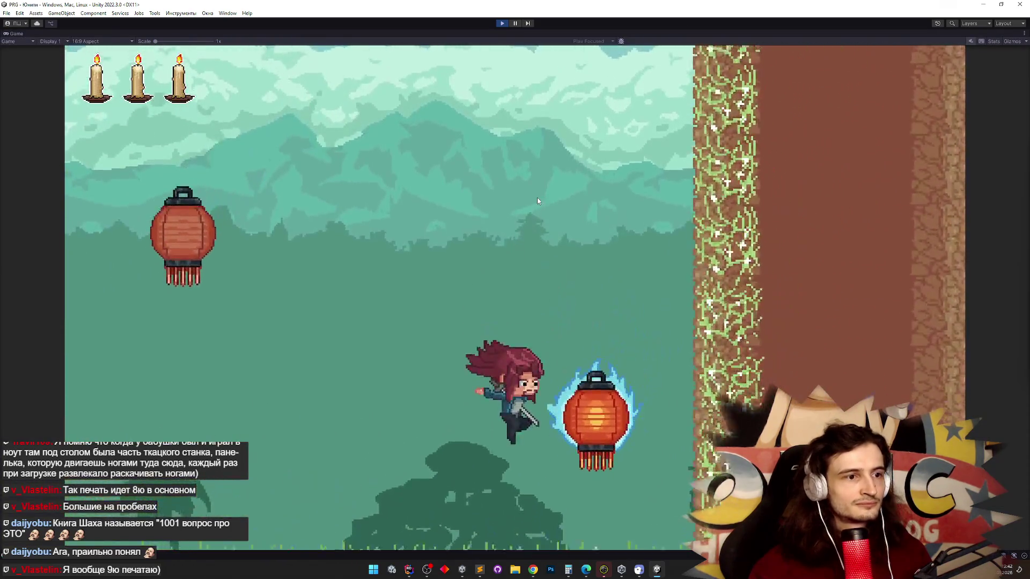
pyautogui.press('space')
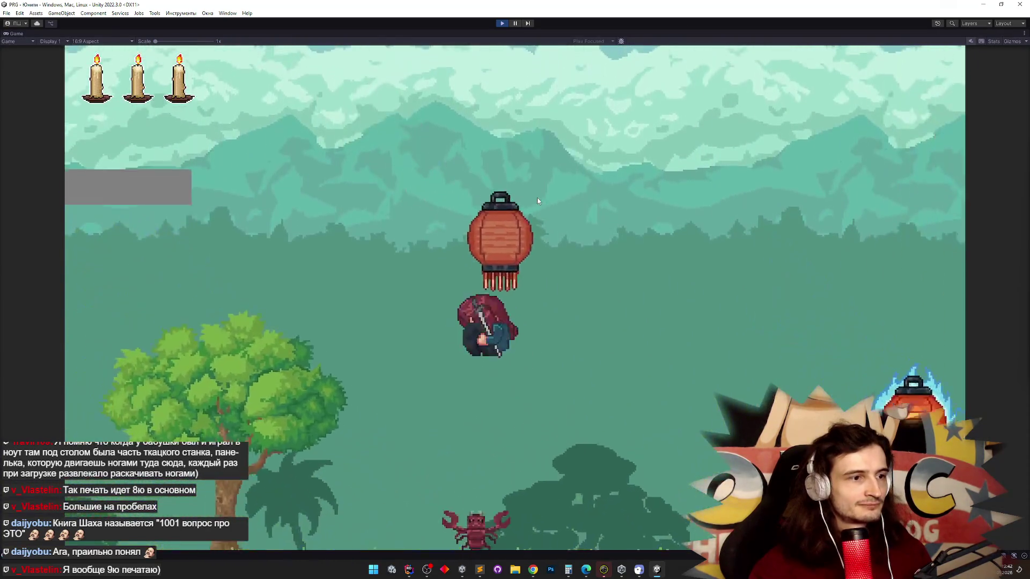
pyautogui.press('Right')
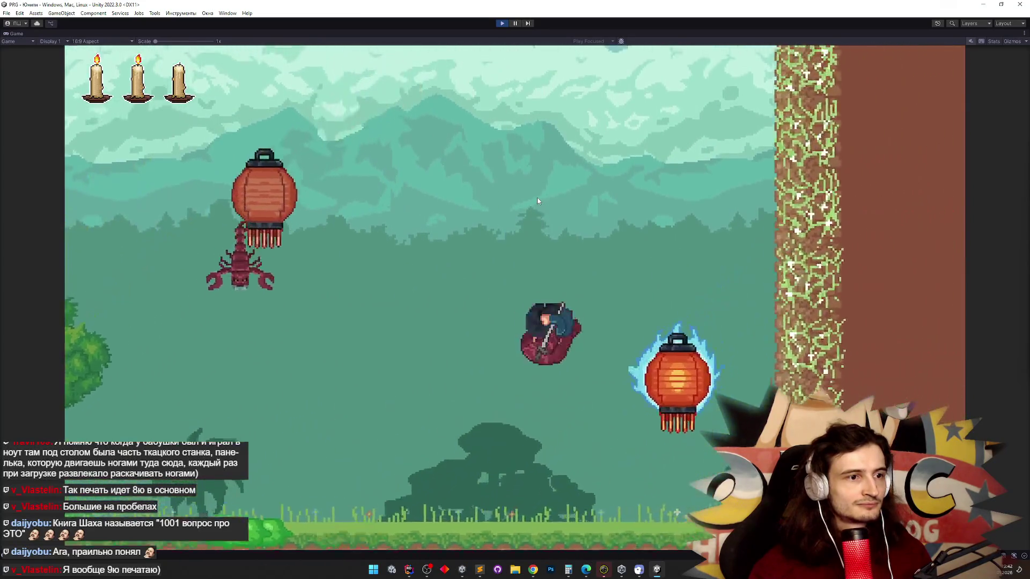
pyautogui.press('space')
pyautogui.press('space')
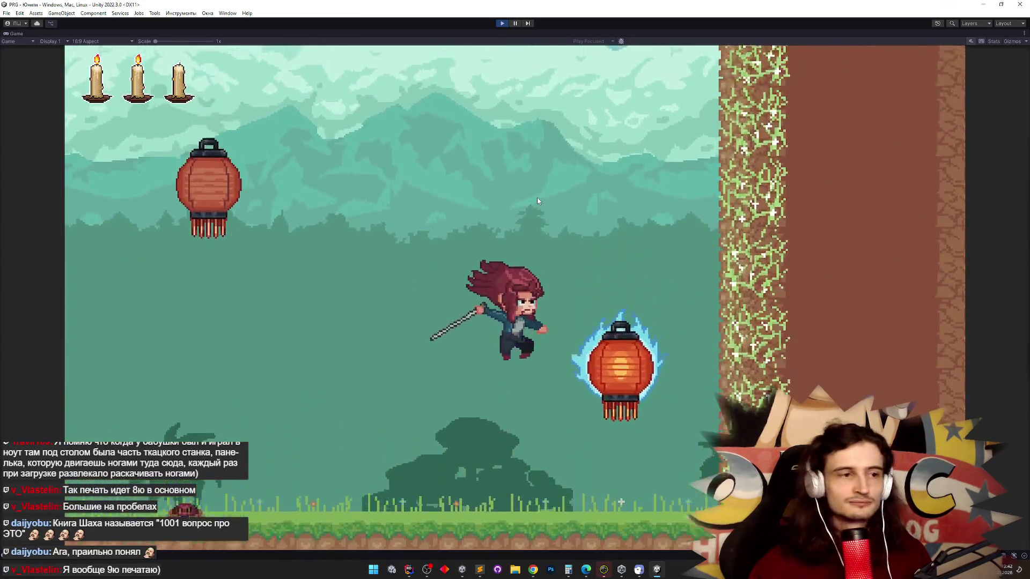
pyautogui.press('space')
pyautogui.press('space')
pyautogui.press('space')
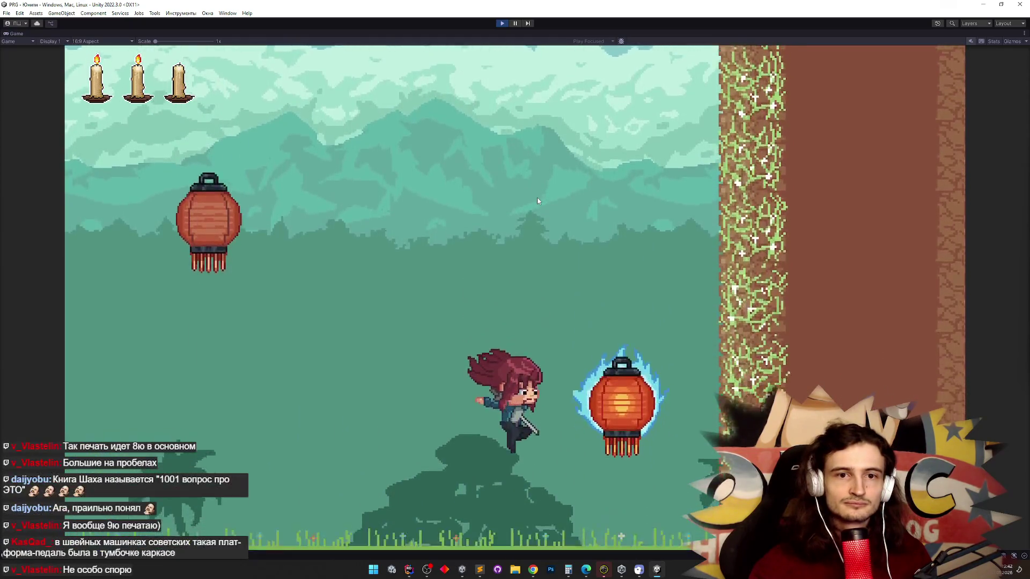
pyautogui.press('space')
pyautogui.press('space')
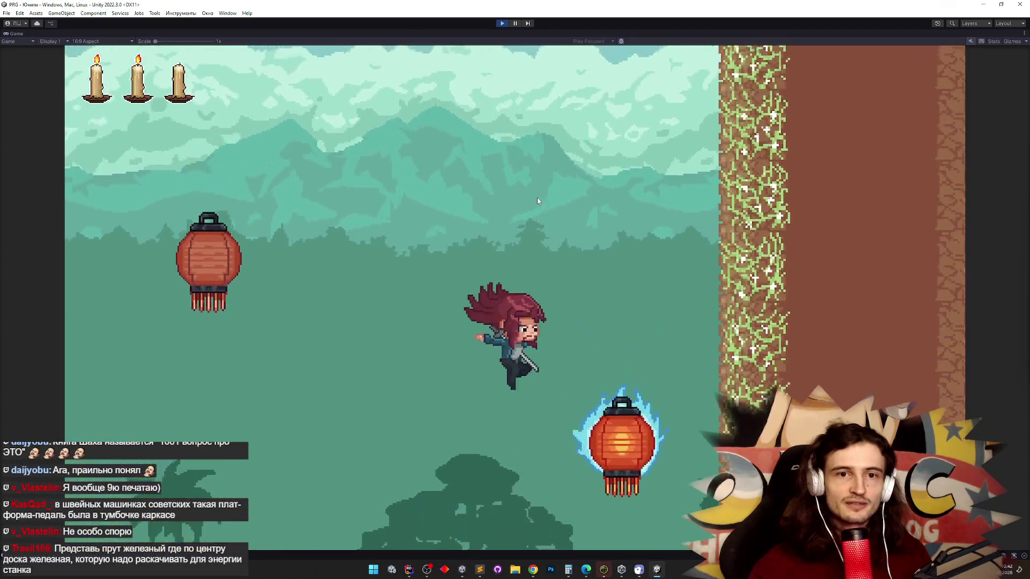
pyautogui.press('space')
pyautogui.press('space')
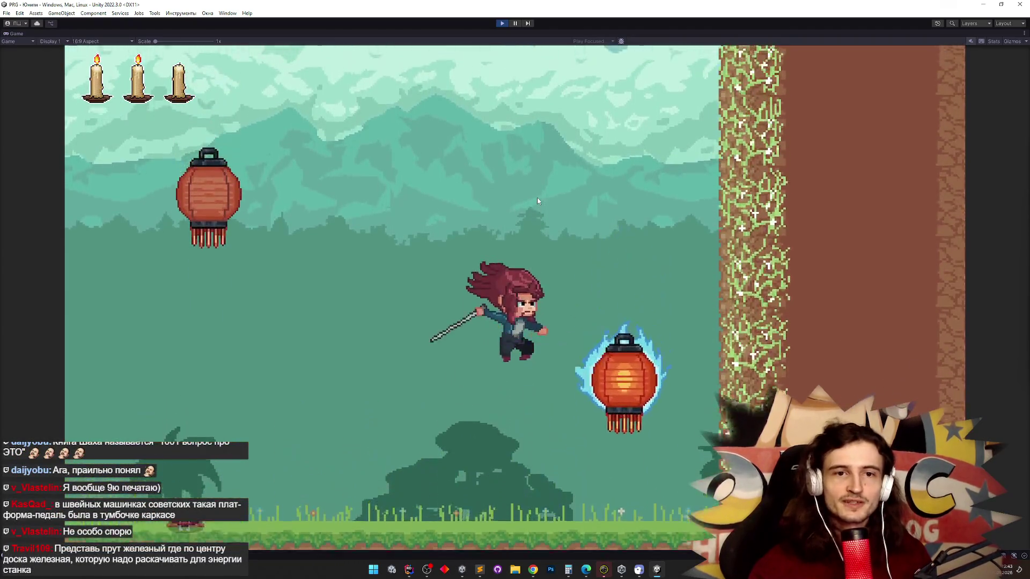
pyautogui.press('space')
pyautogui.press('space')
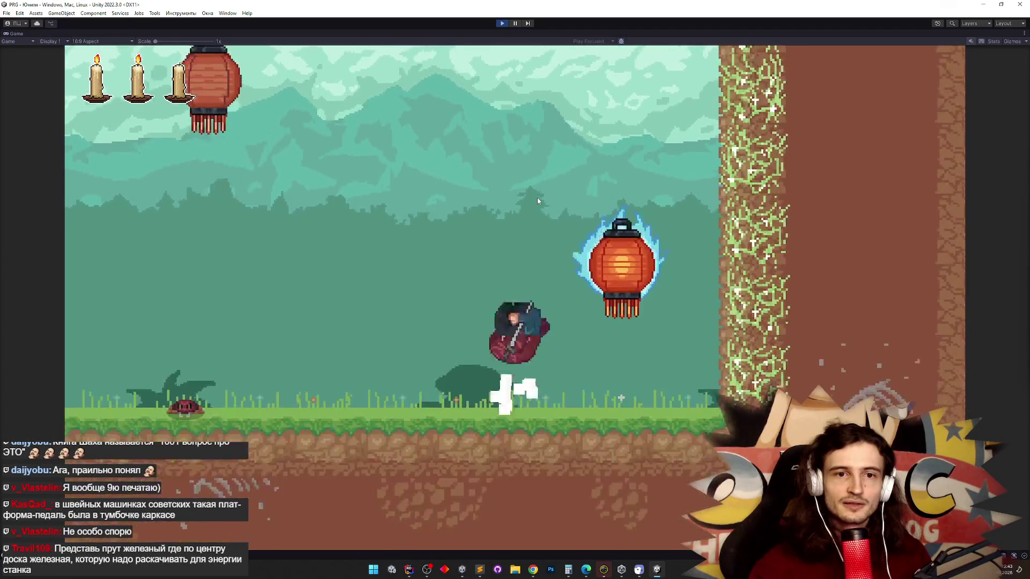
pyautogui.press('space')
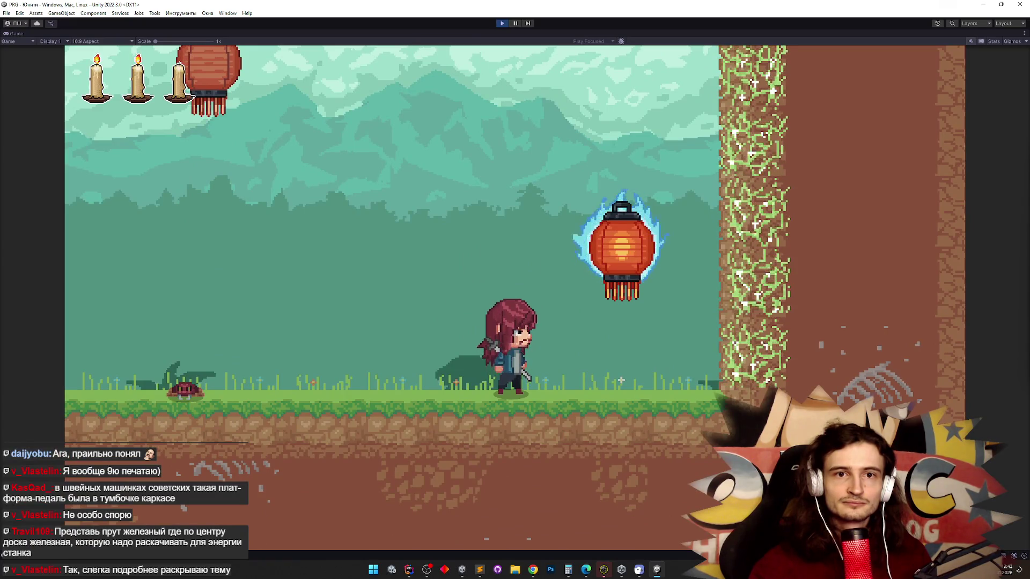
pyautogui.press('shift')
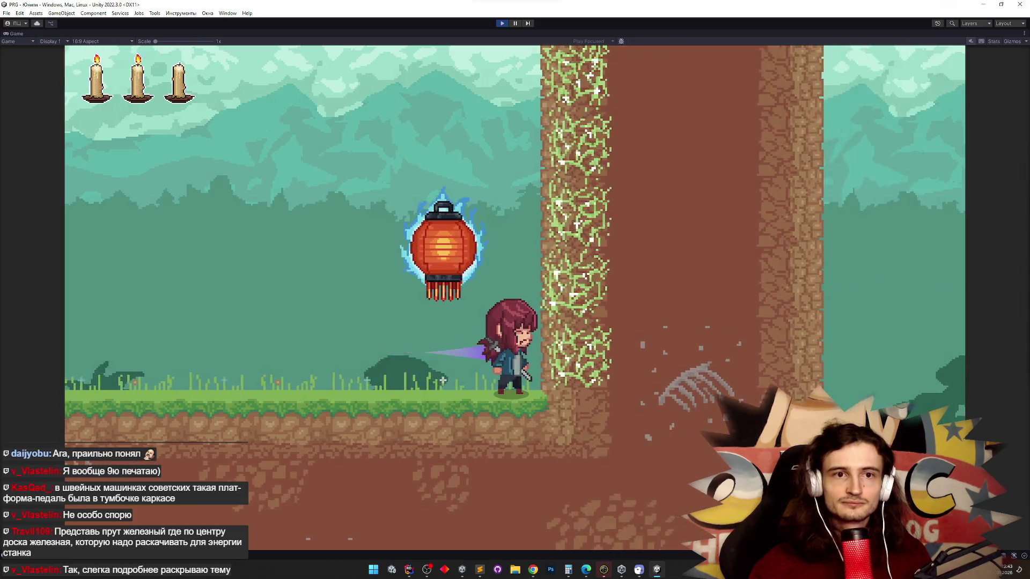
# Start and cancel a screen capture of the game, then bring the todo list back.
pyautogui.press('super+shift+s')
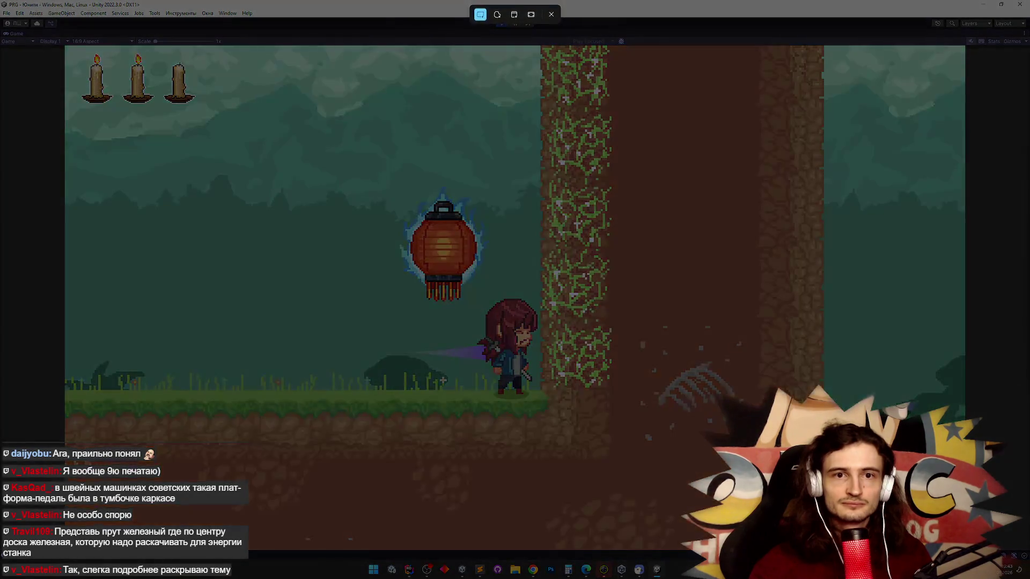
pyautogui.press('Escape')
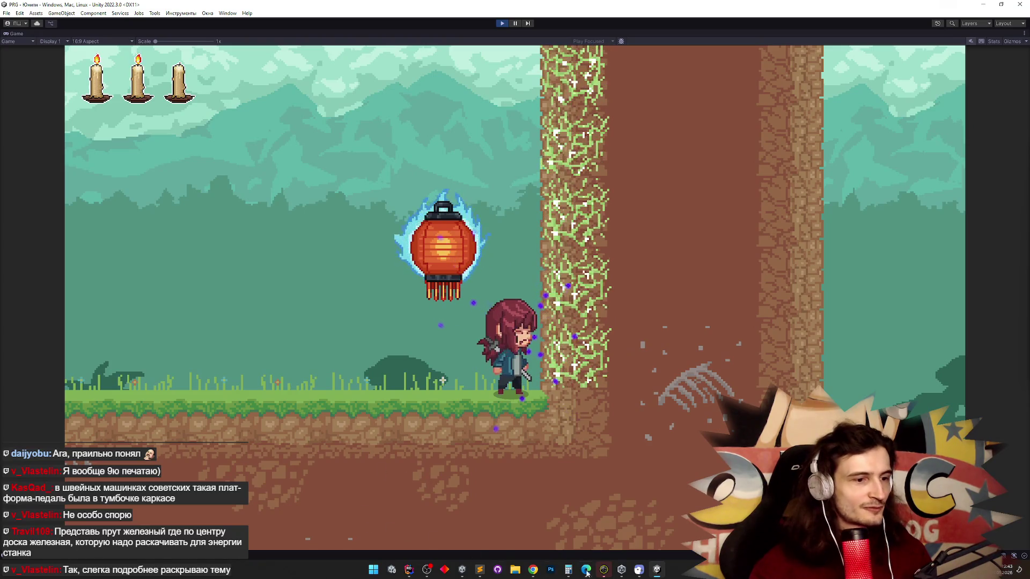
pyautogui.click(475, 571)
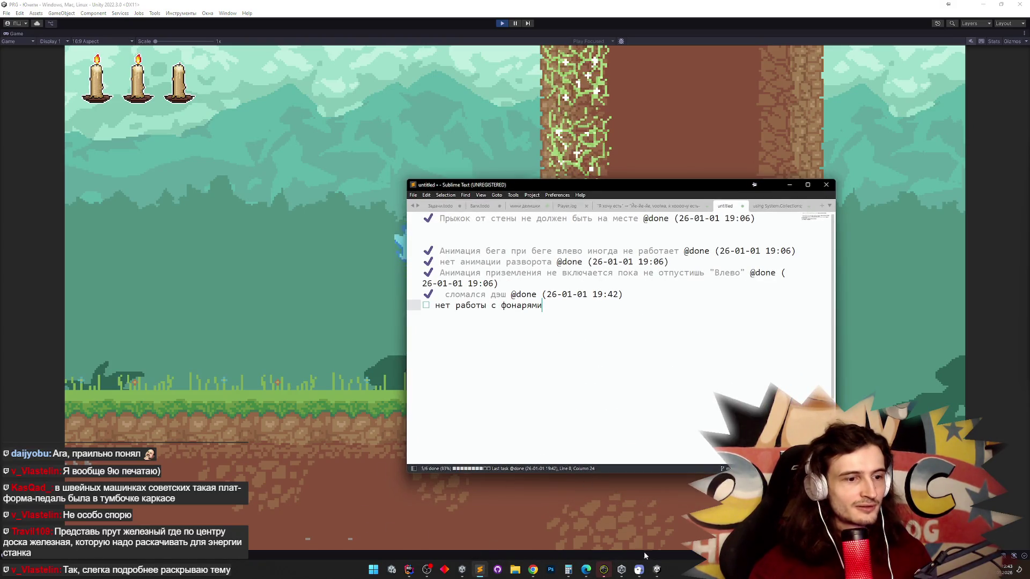
# Launch Paint and paste the chat screenshot, moving and enlarging it on the canvas.
pyautogui.click(374, 570)
pyautogui.write('pain')
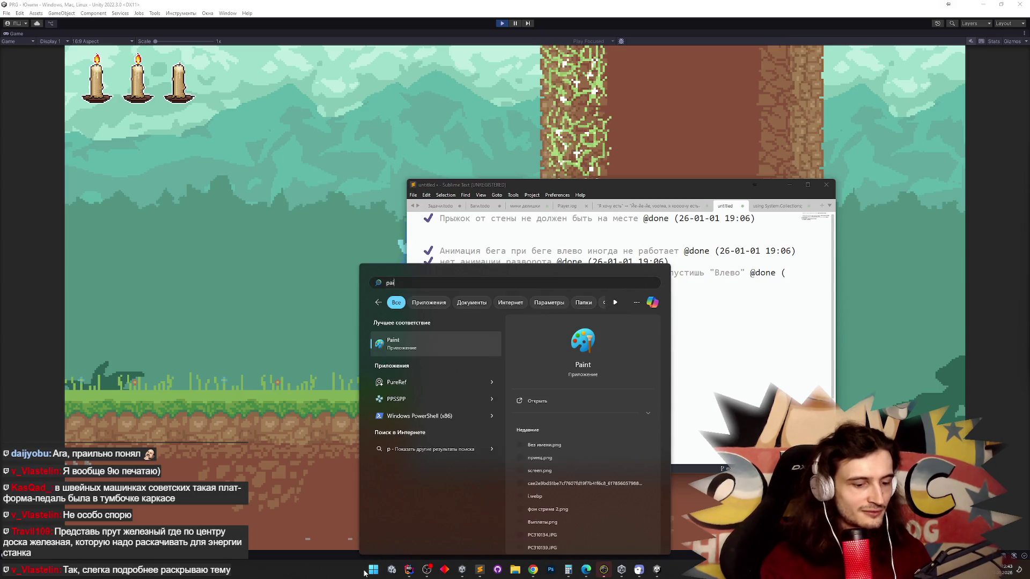
pyautogui.click(421, 345)
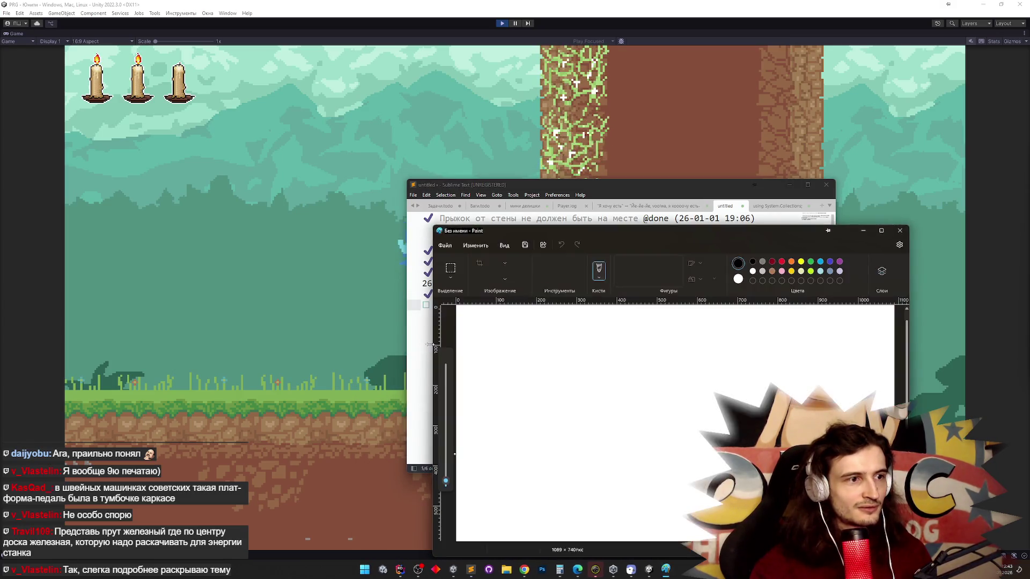
pyautogui.hotkey('ctrl', 'v')
pyautogui.moveTo(528, 232); pyautogui.dragTo(436, 181)
pyautogui.moveTo(441, 267)
pyautogui.mouseDown()
pyautogui.moveTo(473, 293)
pyautogui.moveTo(692, 365)
pyautogui.mouseUp()
pyautogui.click(725, 369)
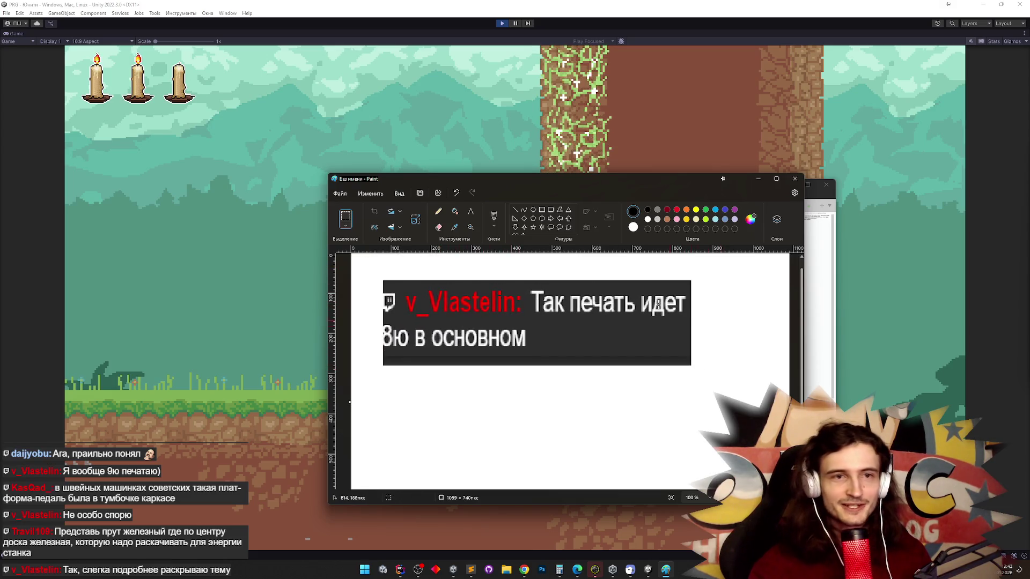
# Underline with the red brush, then select all and delete to leave a blank canvas.
pyautogui.click(494, 217)
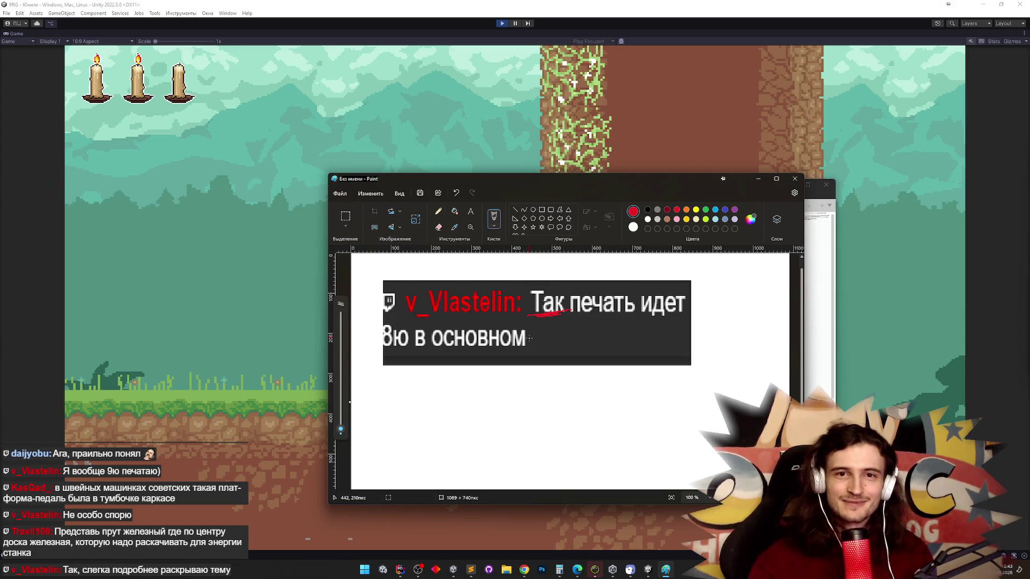
pyautogui.moveTo(384, 352); pyautogui.dragTo(742, 349)
pyautogui.press('Escape')
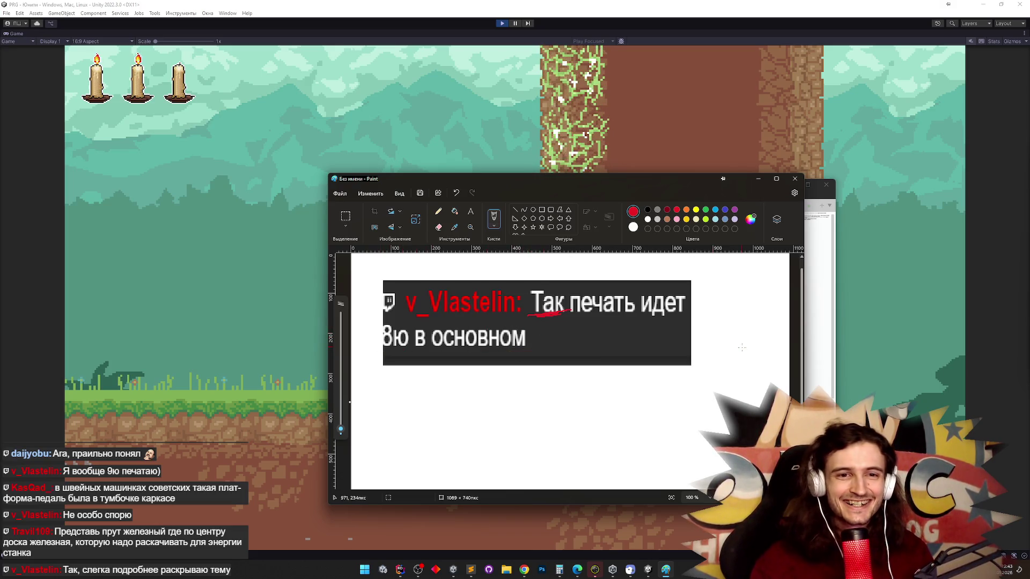
pyautogui.click(758, 178)
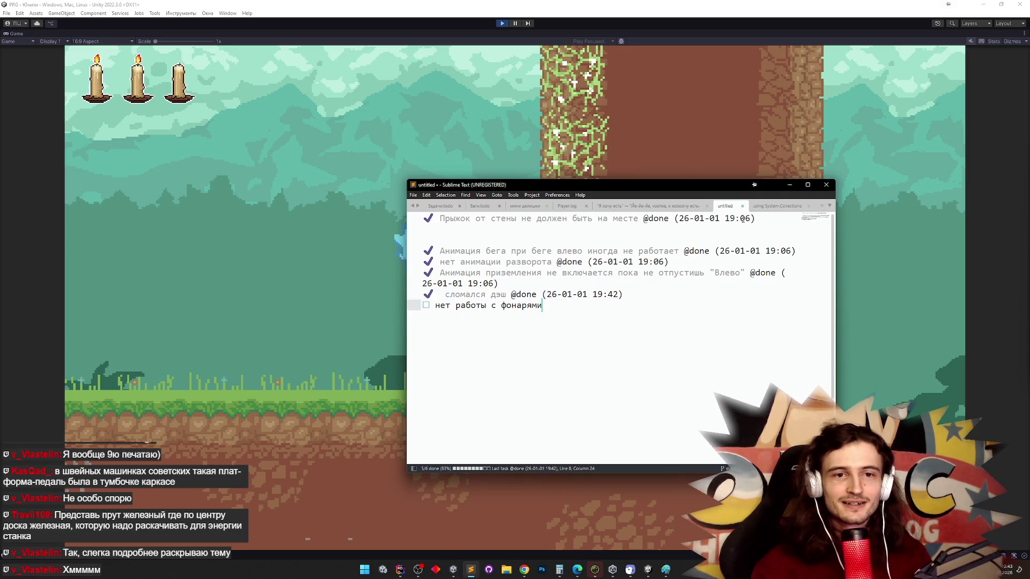
pyautogui.click(665, 572)
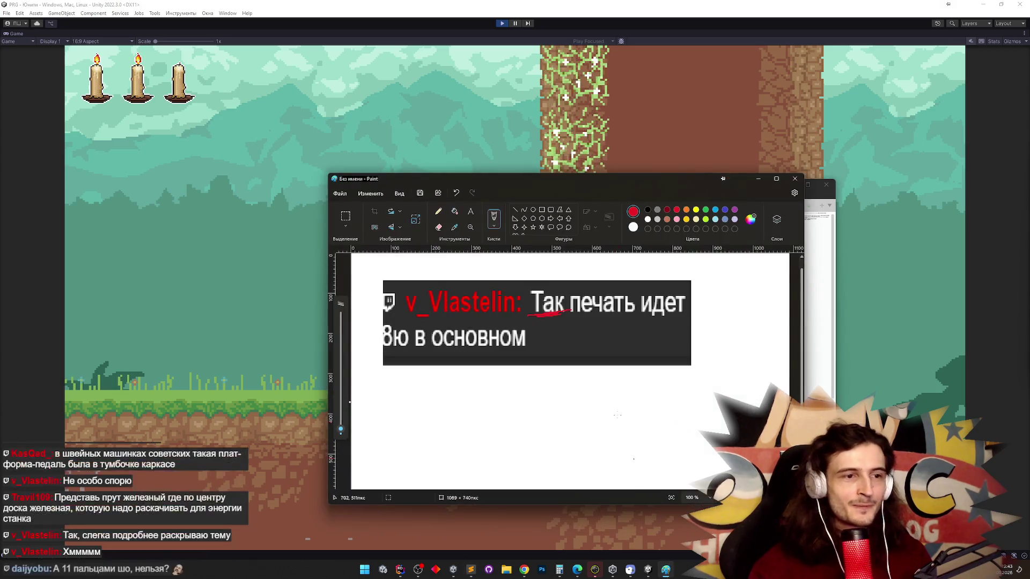
pyautogui.hotkey('ctrl', 'a')
pyautogui.press('Delete')
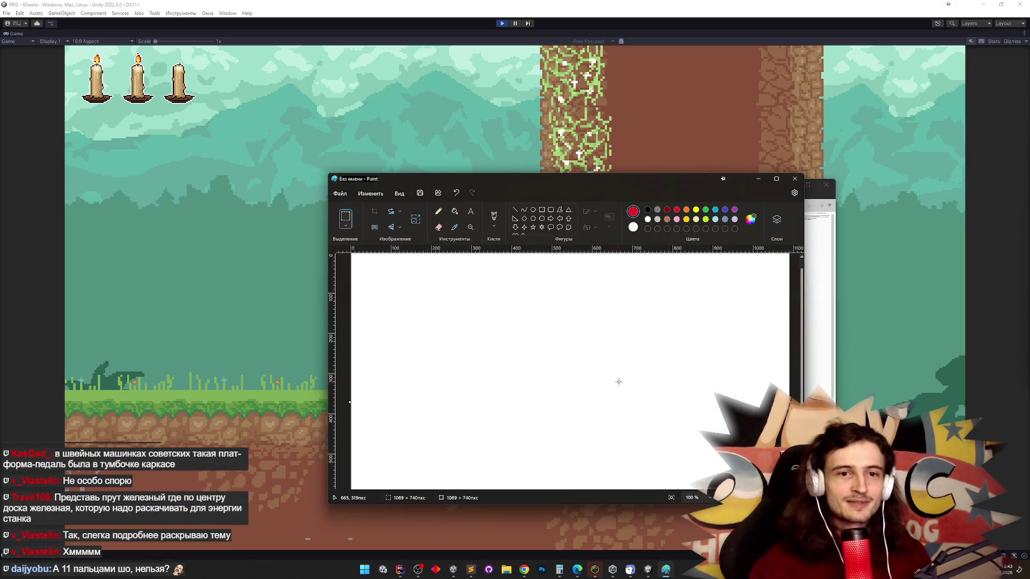
# Enlarge the Paint window and sketch red freehand strokes, undoing the misplaced ones.
pyautogui.moveTo(326, 174); pyautogui.dragTo(242, 109)
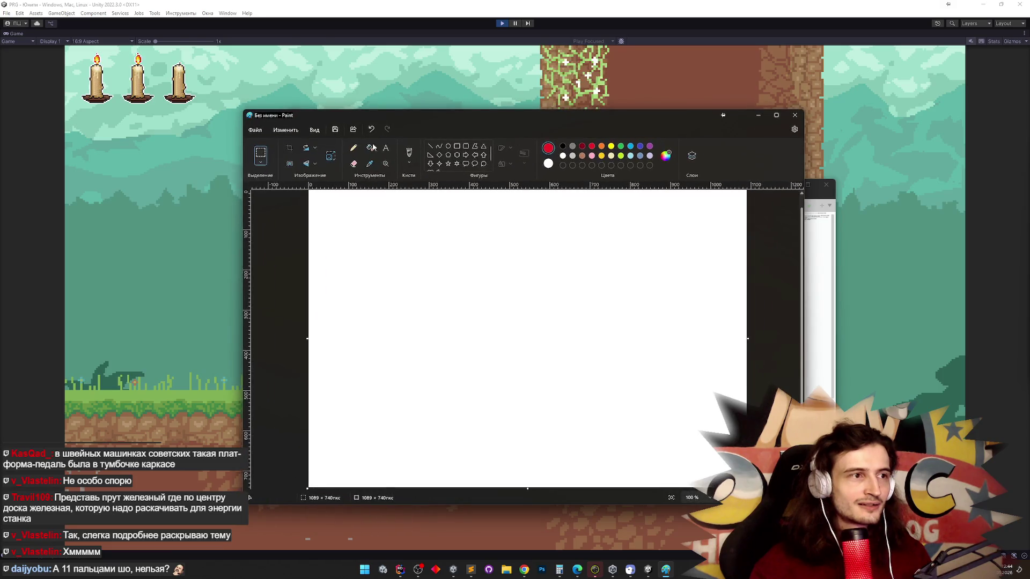
pyautogui.click(407, 153)
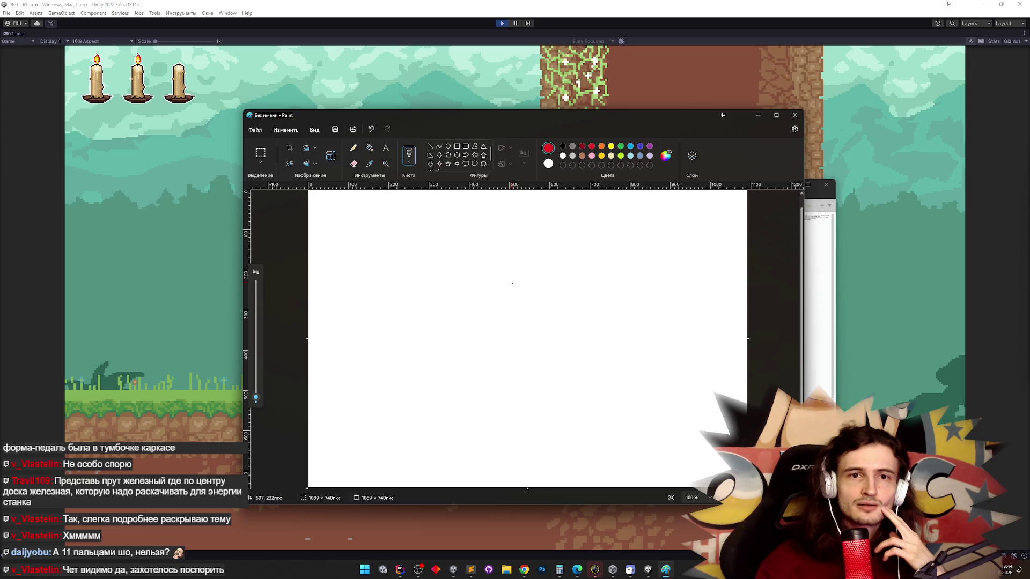
pyautogui.moveTo(581, 341); pyautogui.dragTo(574, 278)
pyautogui.hotkey('ctrl', 'z')
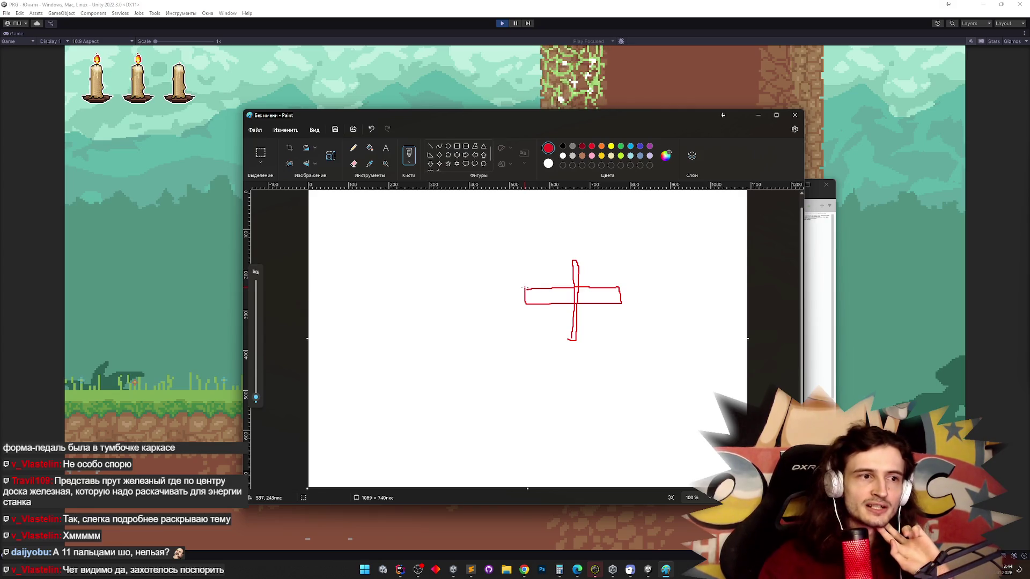
pyautogui.hotkey('ctrl', 'z')
pyautogui.moveTo(442, 273)
pyautogui.mouseDown()
pyautogui.moveTo(457, 335)
pyautogui.moveTo(491, 284)
pyautogui.mouseUp()
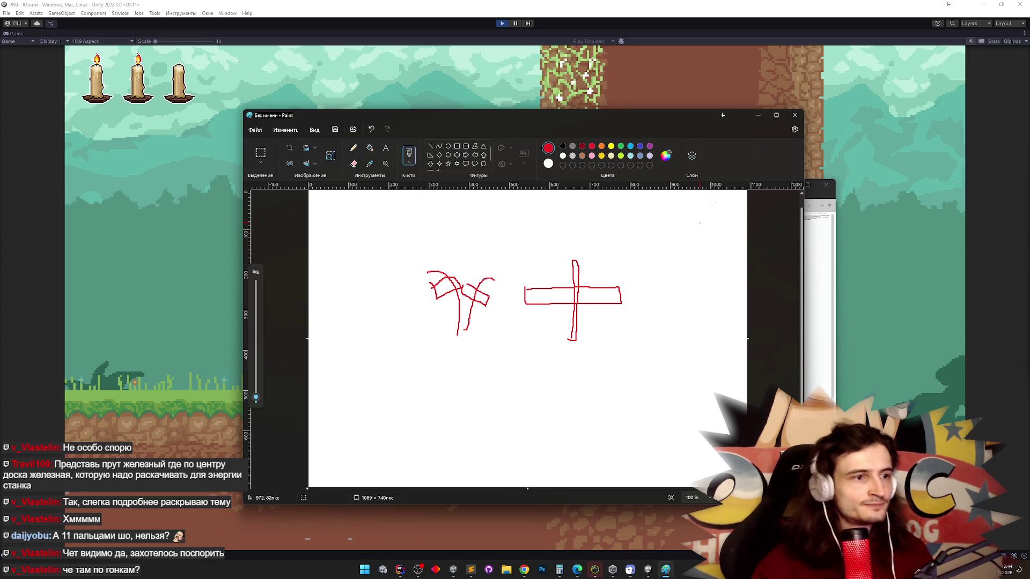
# Close Paint without saving the sketch and hide the task list to show the game.
pyautogui.click(795, 115)
pyautogui.click(534, 332)
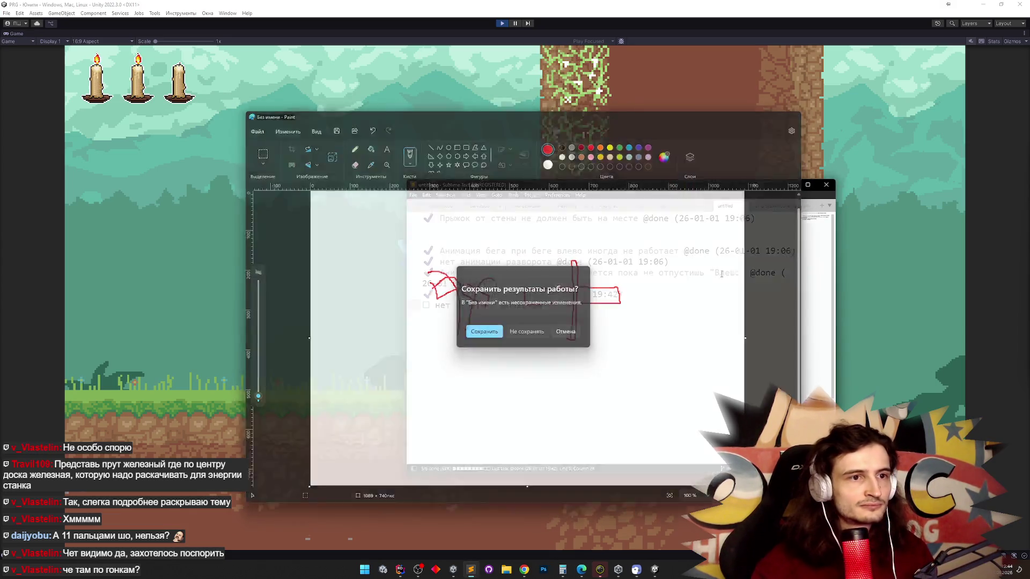
pyautogui.click(790, 184)
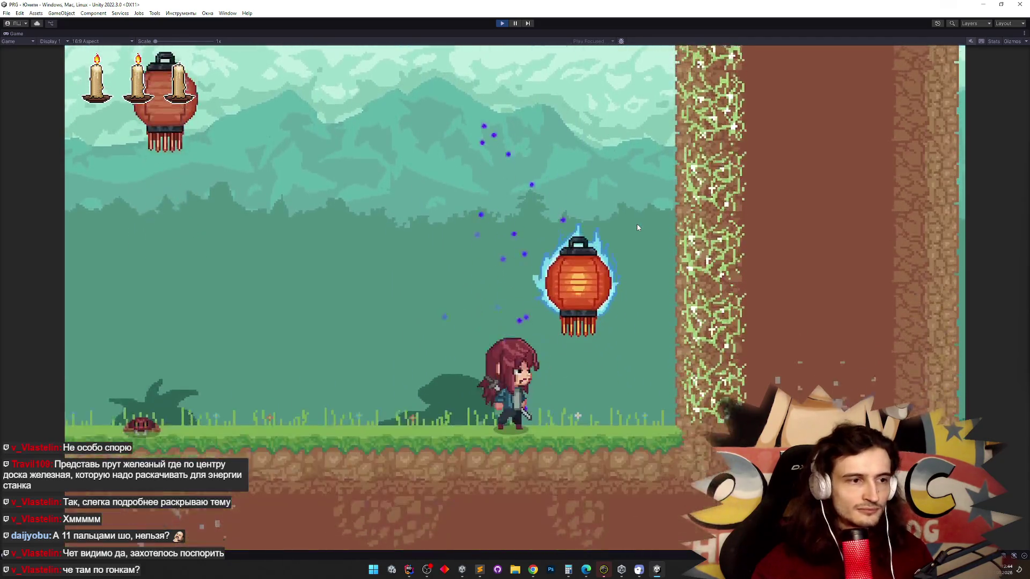
# Stop play mode with Ctrl+P and bring the Rider code editor forward.
pyautogui.hotkey('ctrl', 'p')
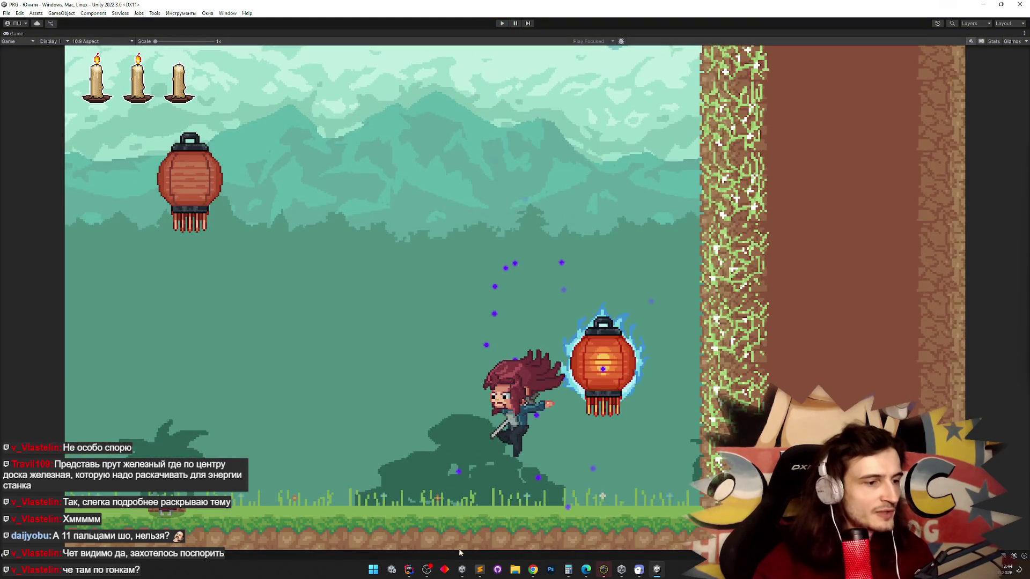
pyautogui.click(410, 569)
pyautogui.click(411, 570)
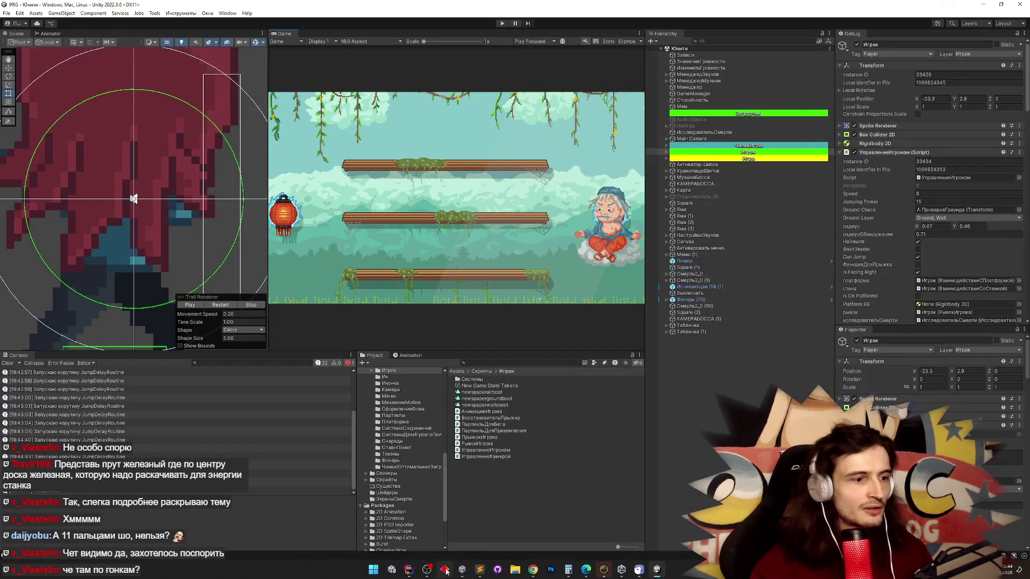
pyautogui.click(410, 570)
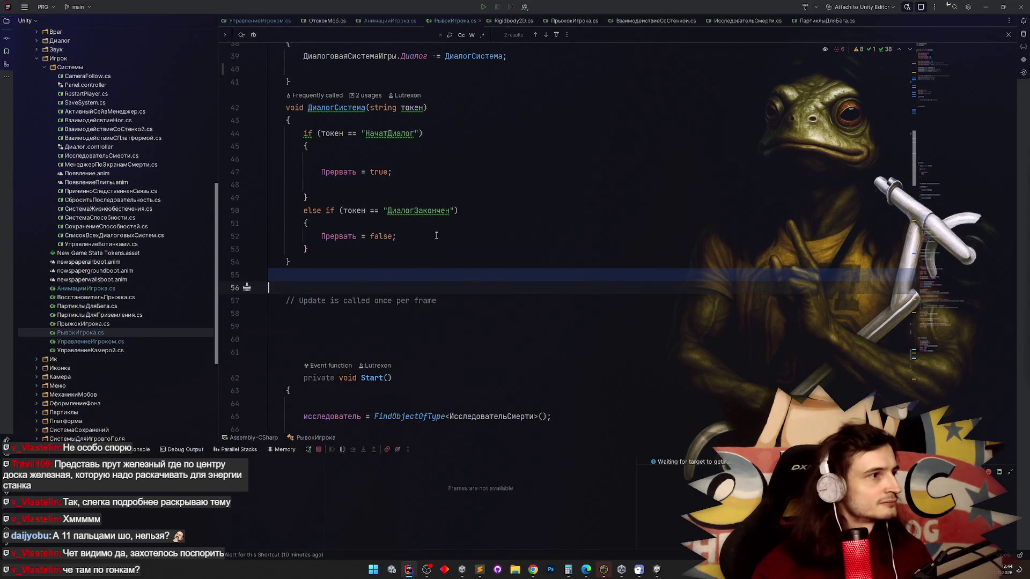
# Find 'фонар' across the project and open the match in УдарКоллайдер.cs.
pyautogui.hotkey('ctrl', 'shift', 'f')
pyautogui.write('ф')
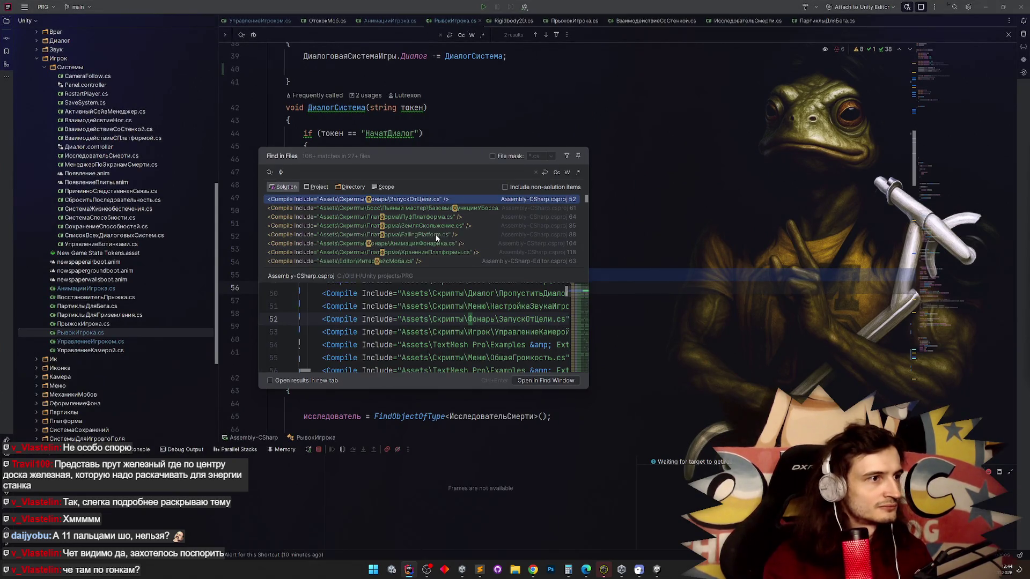
pyautogui.write('онар')
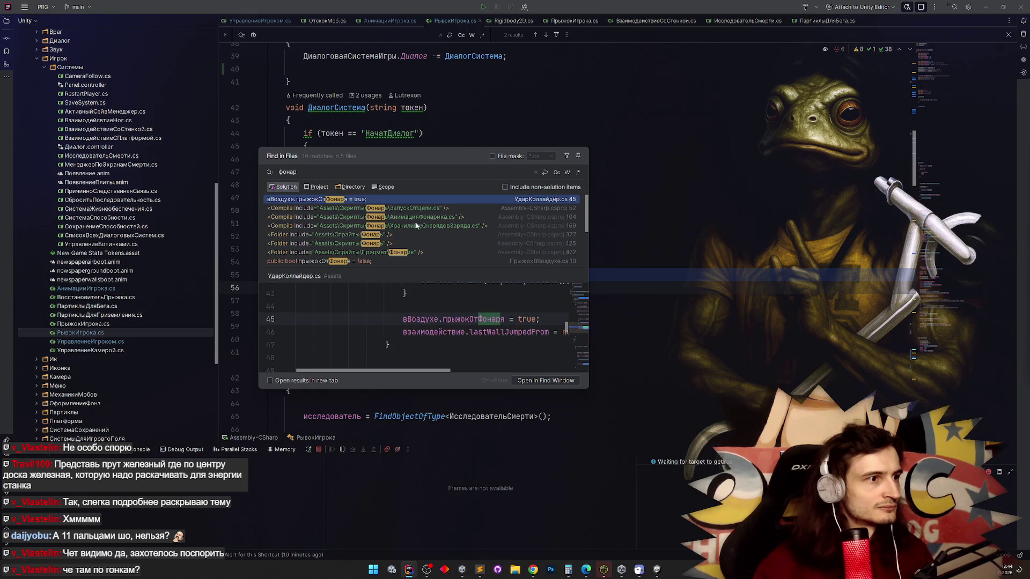
pyautogui.doubleClick(373, 198)
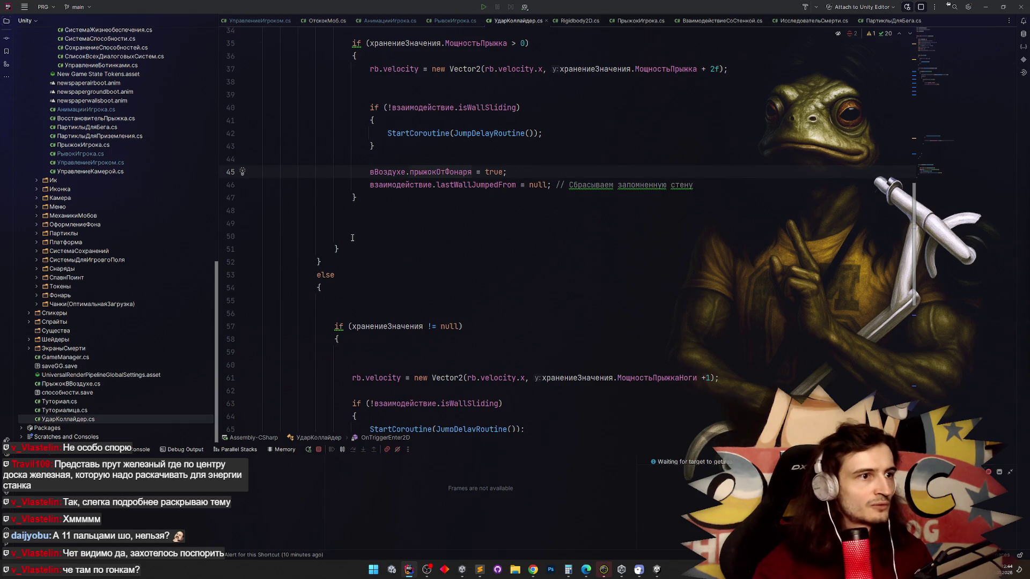
pyautogui.scroll(1, 353, 238)
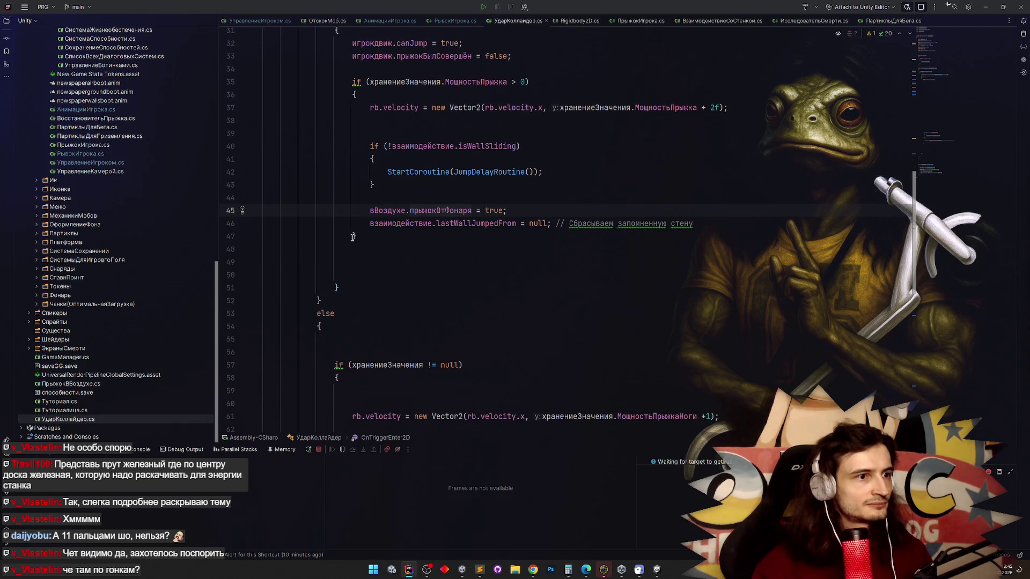
pyautogui.scroll(3, 352, 238)
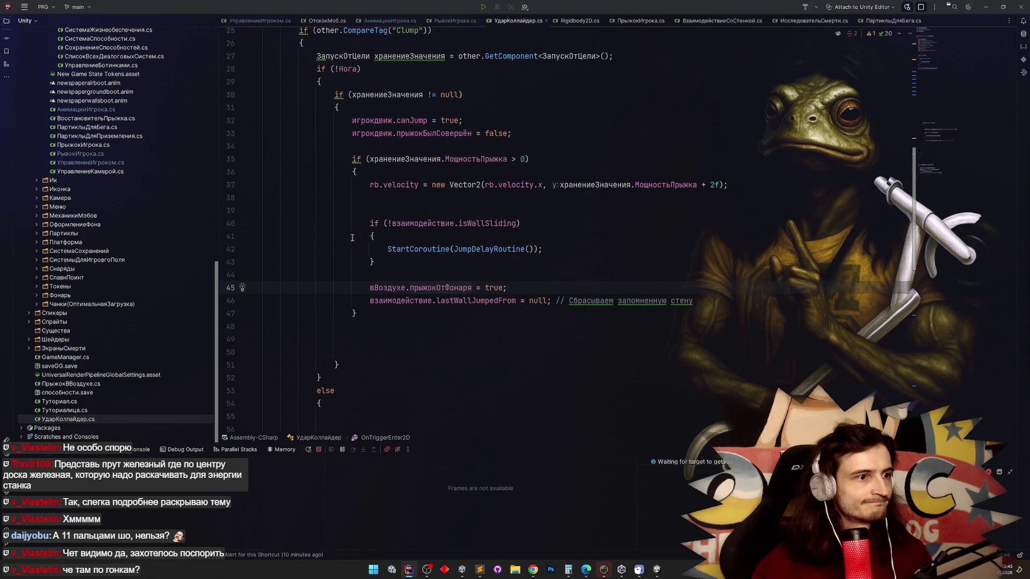
pyautogui.scroll(2, 353, 238)
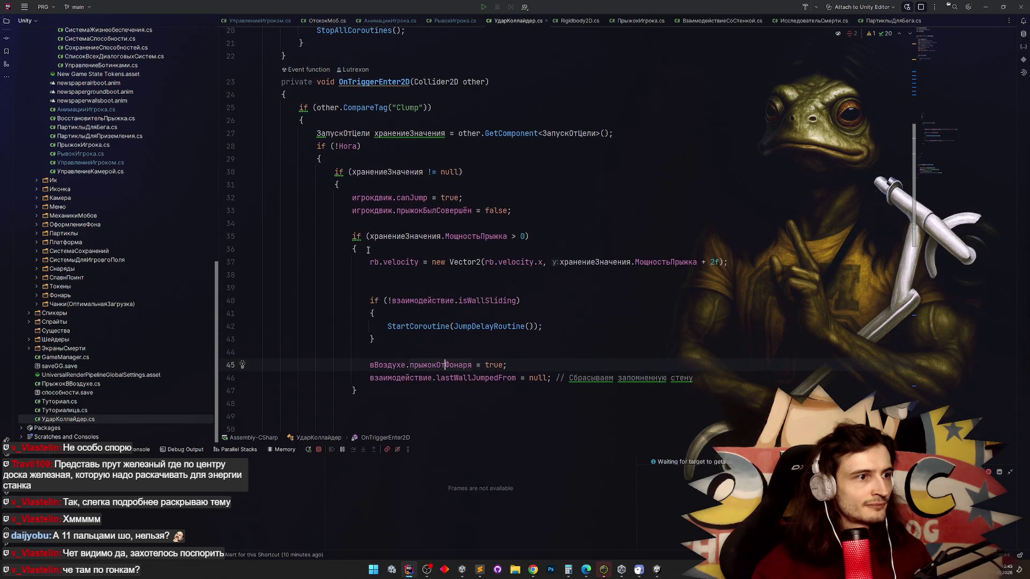
# Locate the Rigidbody2D rb declaration on line 7 and delete that line.
pyautogui.doubleClick(374, 262)
pyautogui.hotkey('ctrl', 'f')
pyautogui.press('Return')
pyautogui.press('Return')
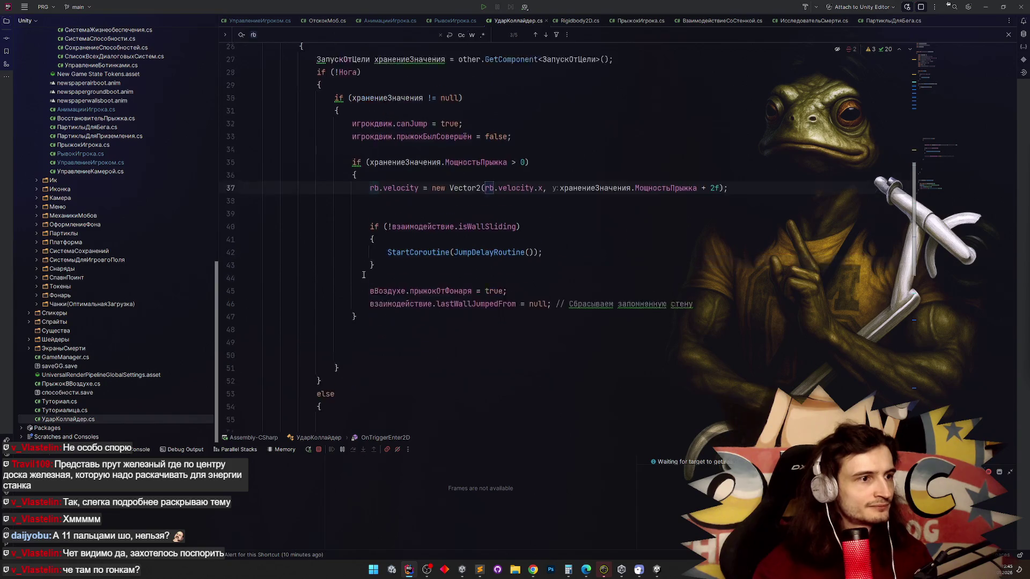
pyautogui.press('Return')
pyautogui.press('Return')
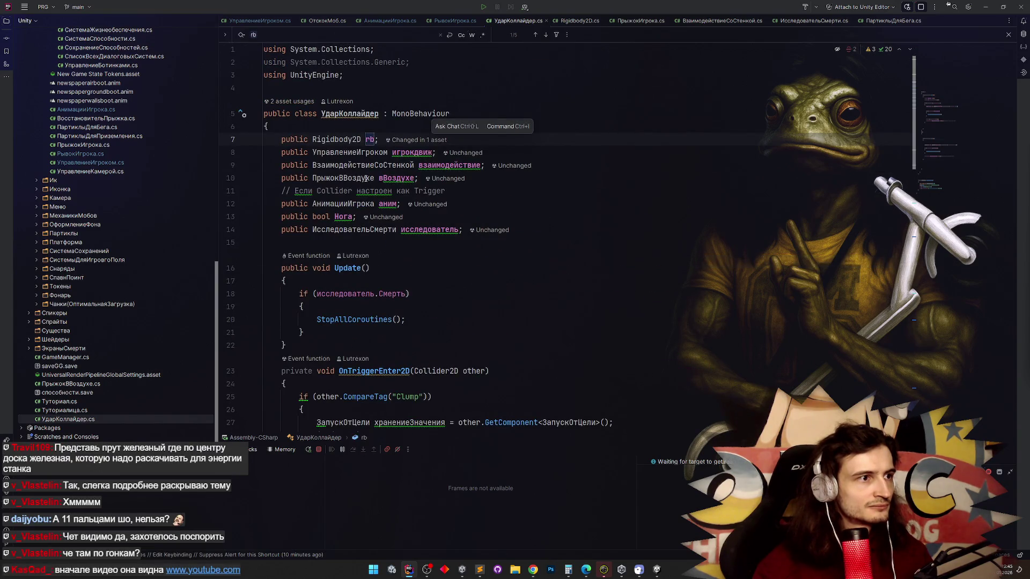
pyautogui.tripleClick(375, 140)
pyautogui.press('BackSpace')
pyautogui.click(525, 185)
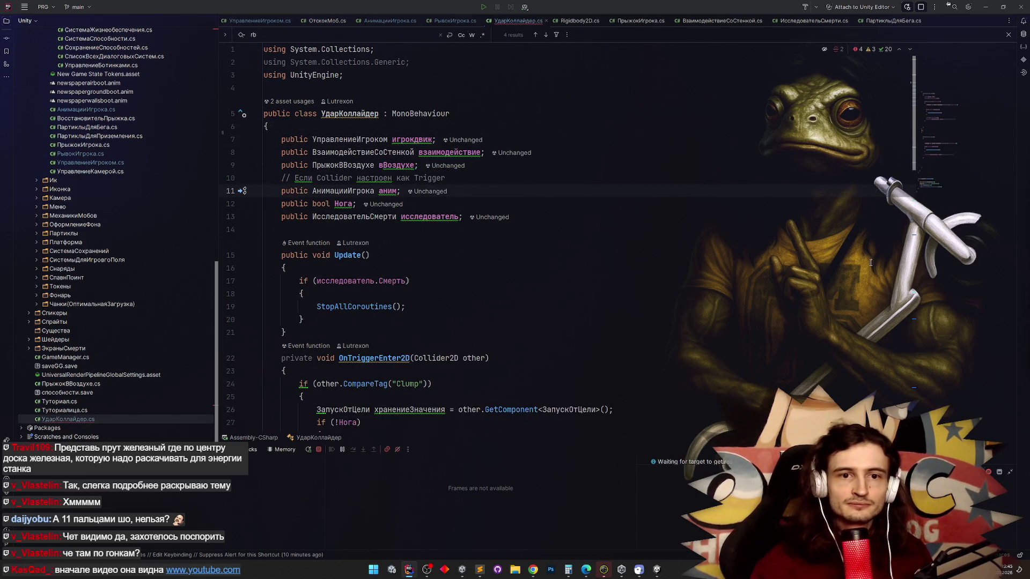
pyautogui.hotkey('alt', 'Tab')
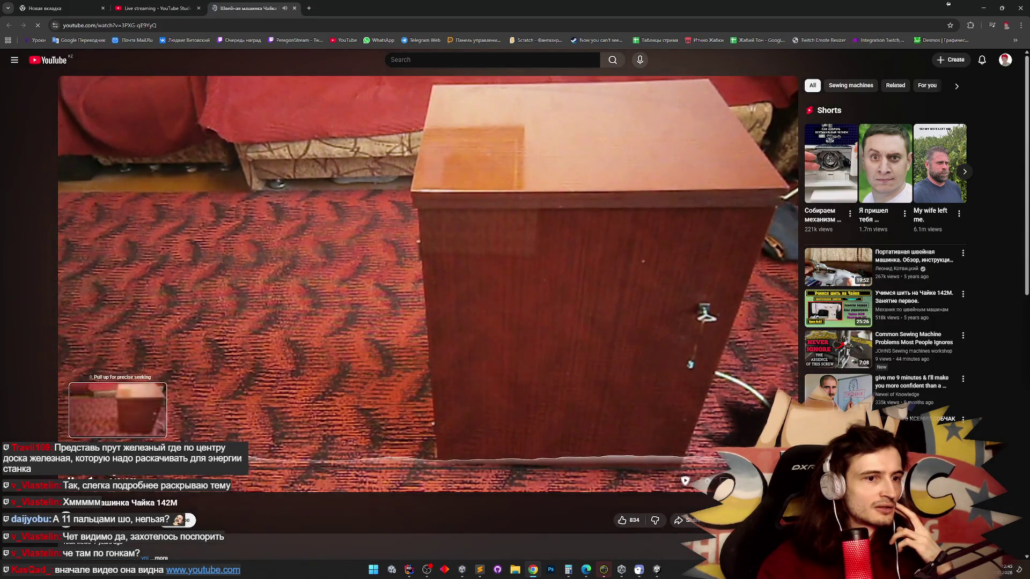
# Scrub through the sewing machine video, pausing and resuming on the open cabinet.
pyautogui.moveTo(112, 467); pyautogui.dragTo(176, 468)
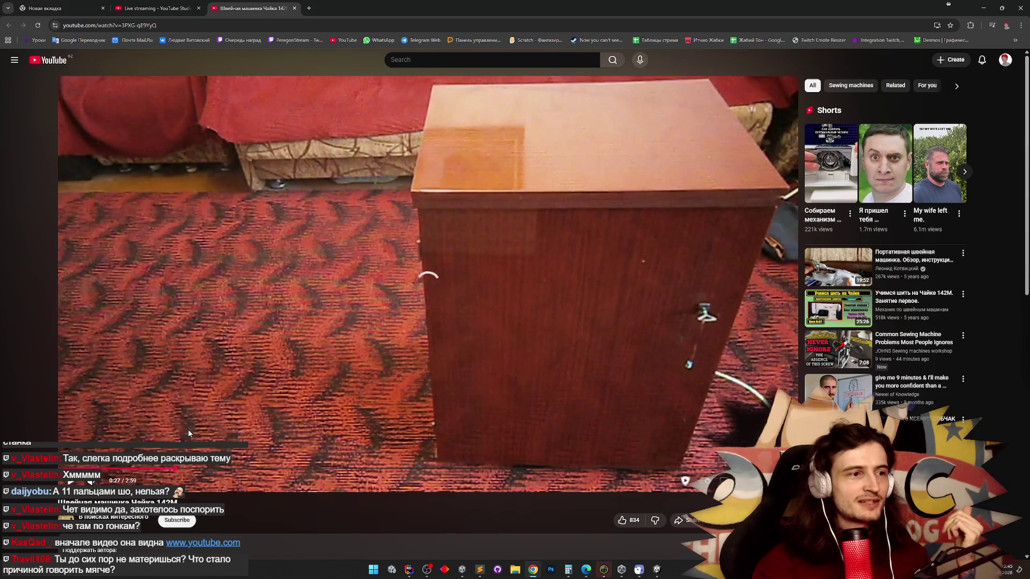
pyautogui.moveTo(176, 470); pyautogui.dragTo(176, 471)
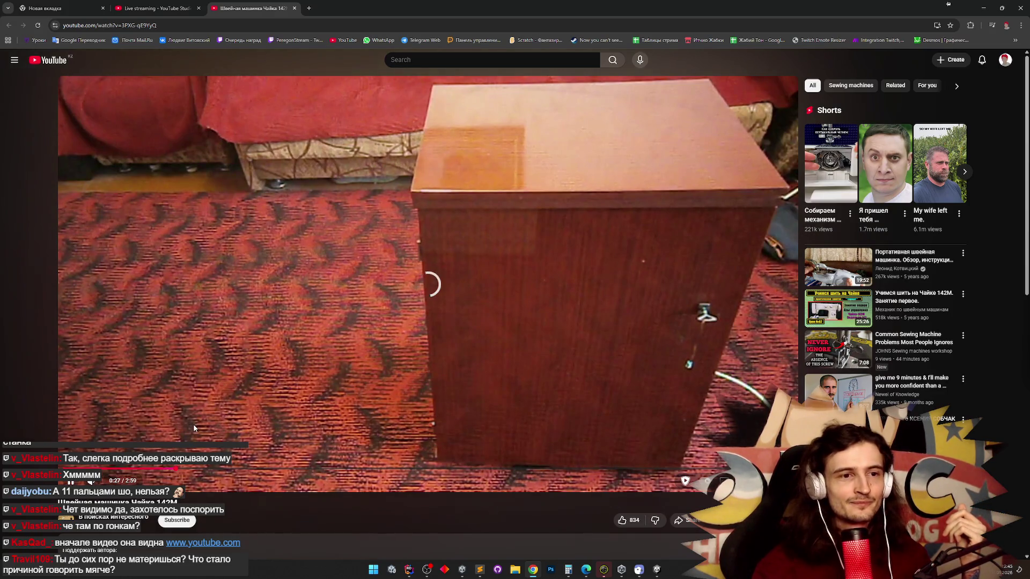
pyautogui.click(200, 397)
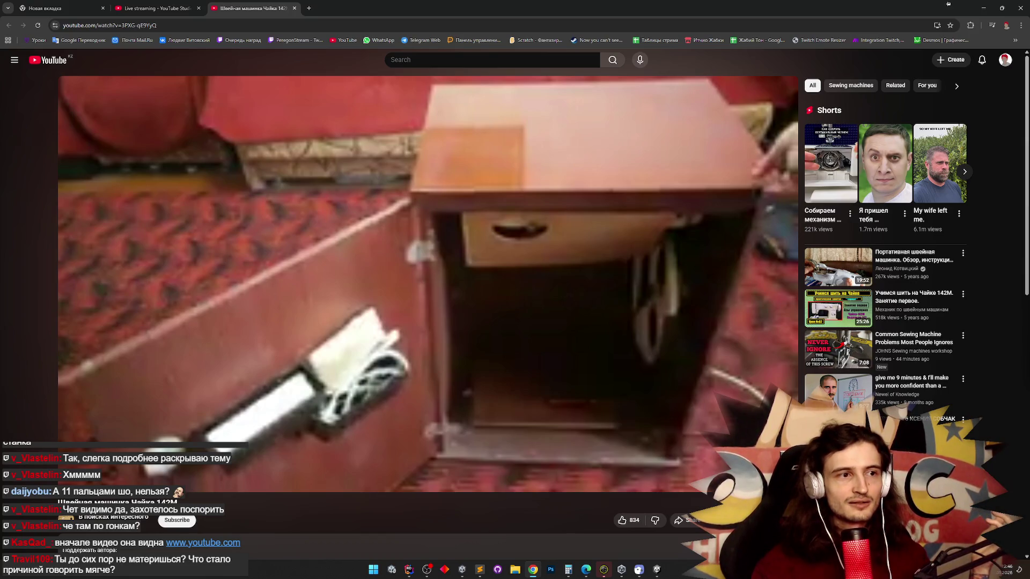
pyautogui.click(204, 385)
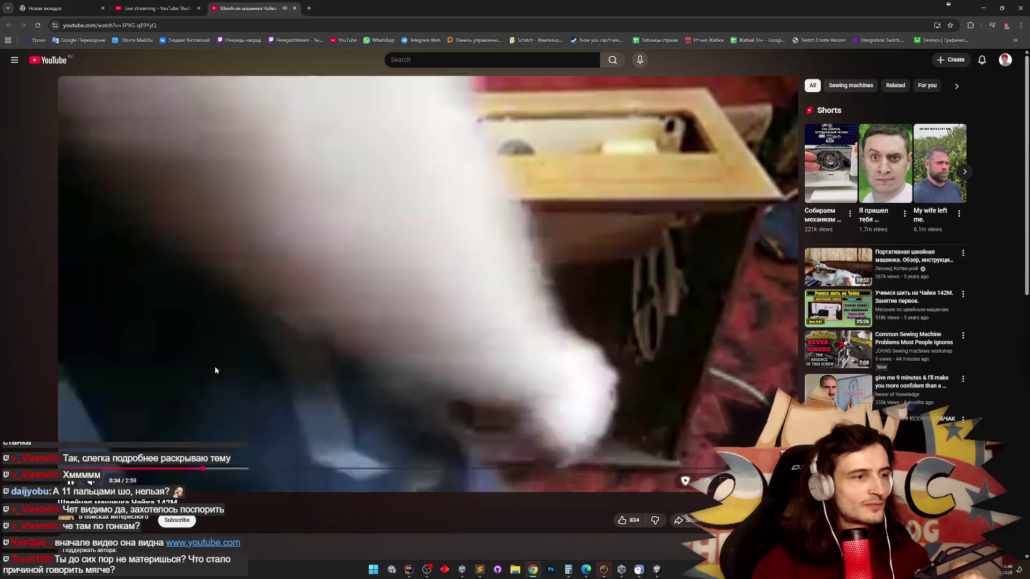
pyautogui.click(217, 357)
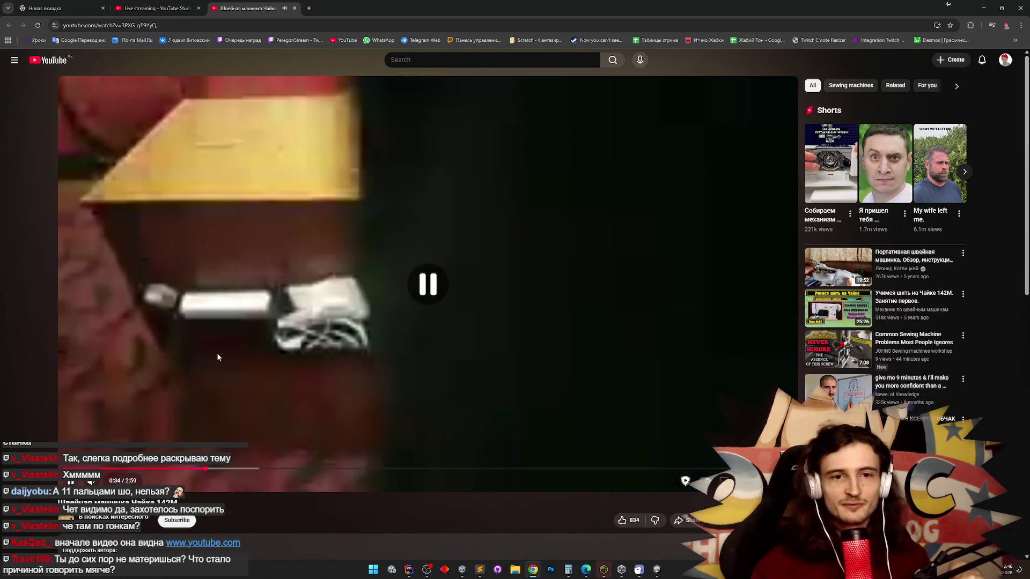
pyautogui.click(218, 351)
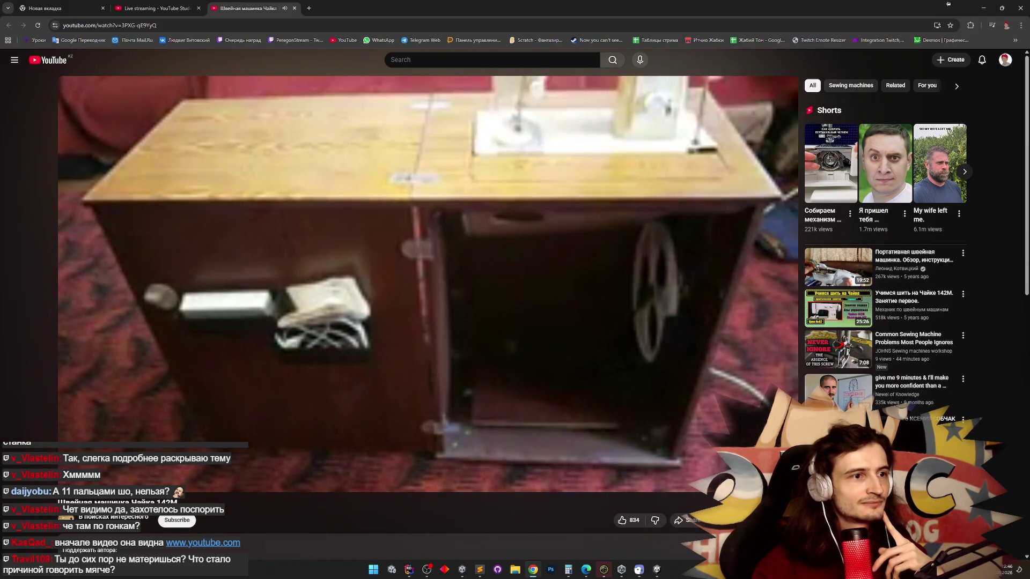
# Skip ahead to the machine on its table, then close the video tab and minimize Chrome.
pyautogui.moveTo(156, 467); pyautogui.dragTo(304, 469)
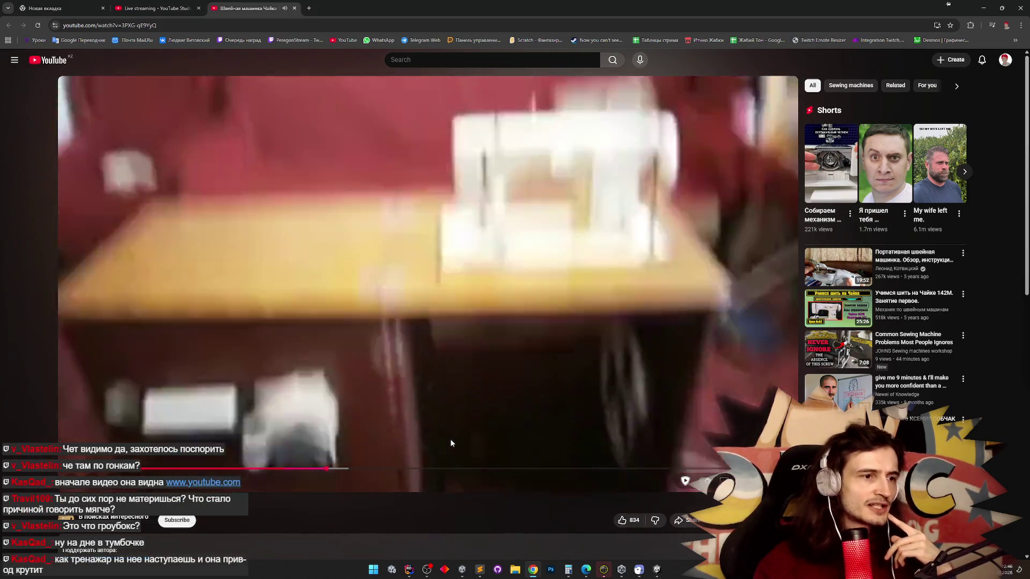
pyautogui.click(344, 469)
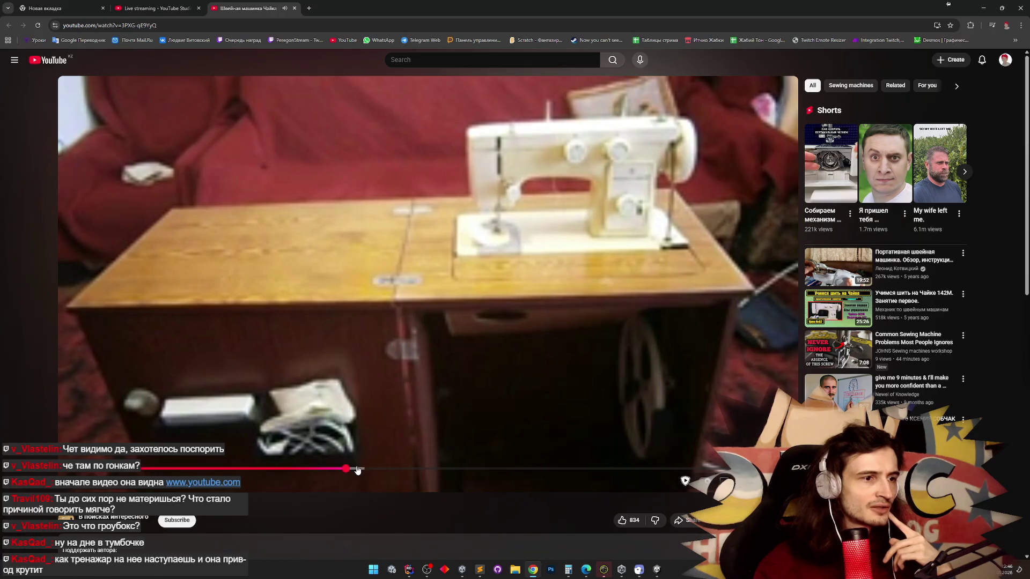
pyautogui.click(411, 391)
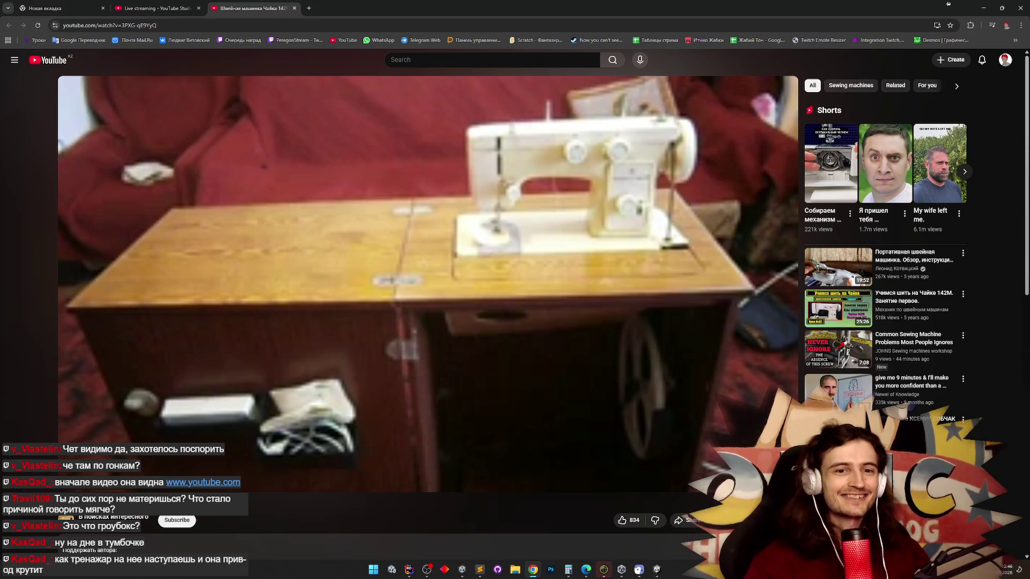
pyautogui.scroll(-2, 545, 424)
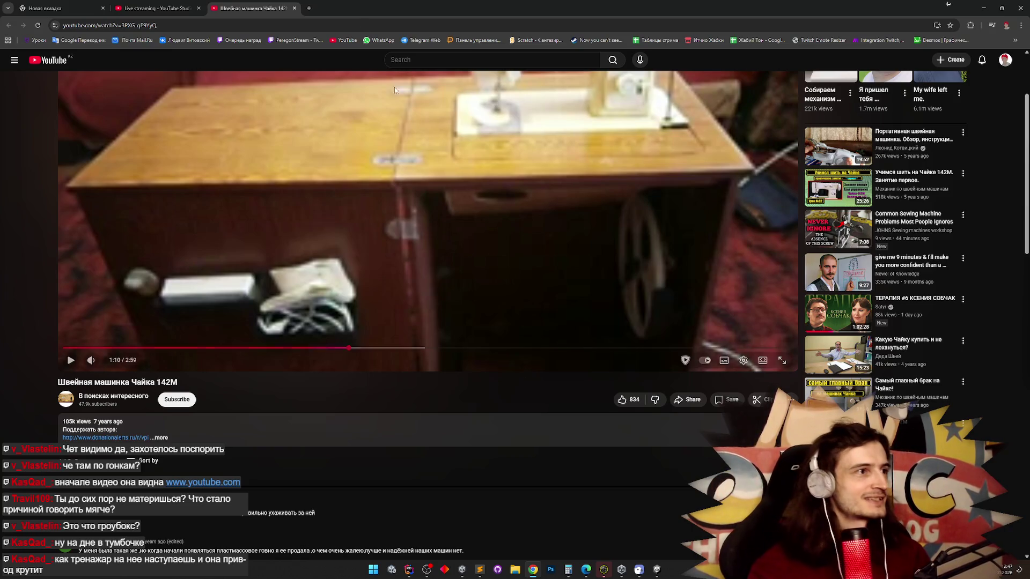
pyautogui.click(294, 8)
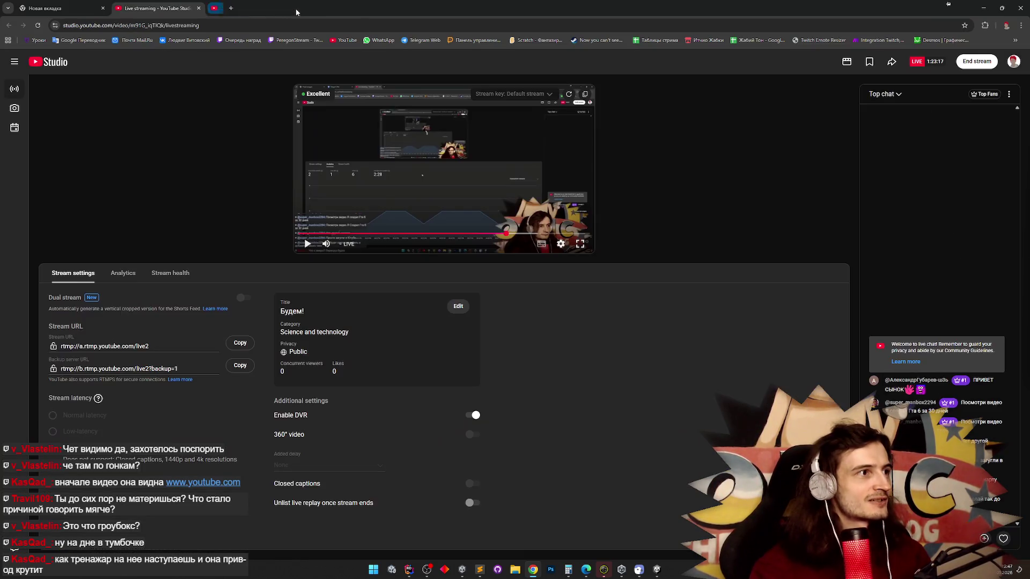
pyautogui.click(985, 11)
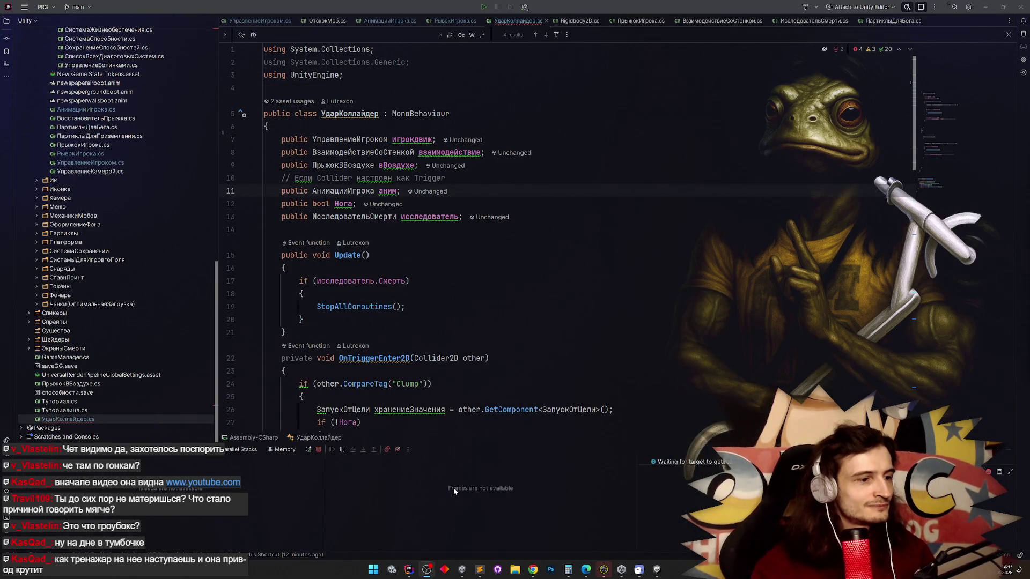
# Clear Unity's console warnings and open the first 'rb' compile error in УдарКоллайдер.cs.
pyautogui.click(658, 570)
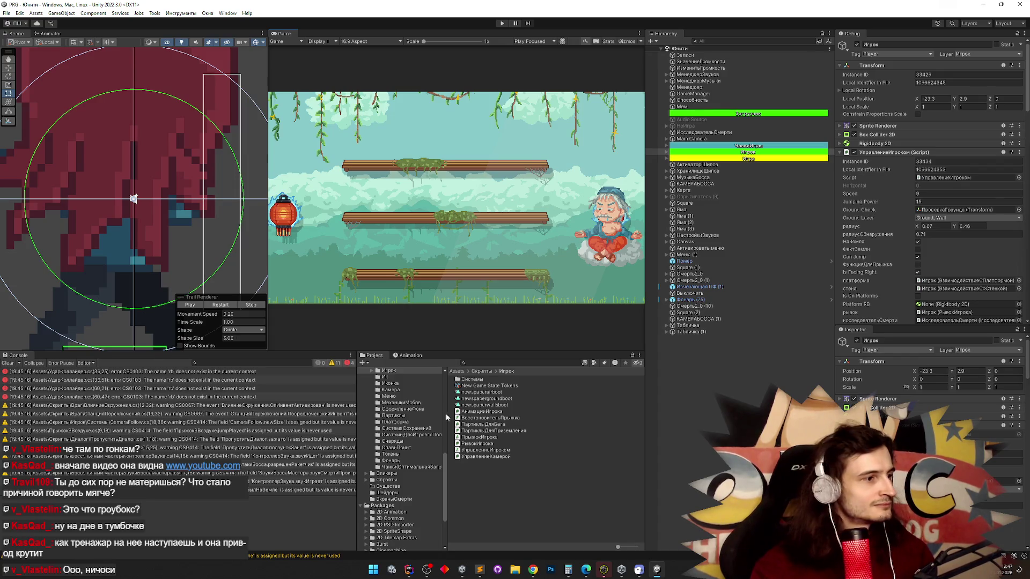
pyautogui.click(9, 364)
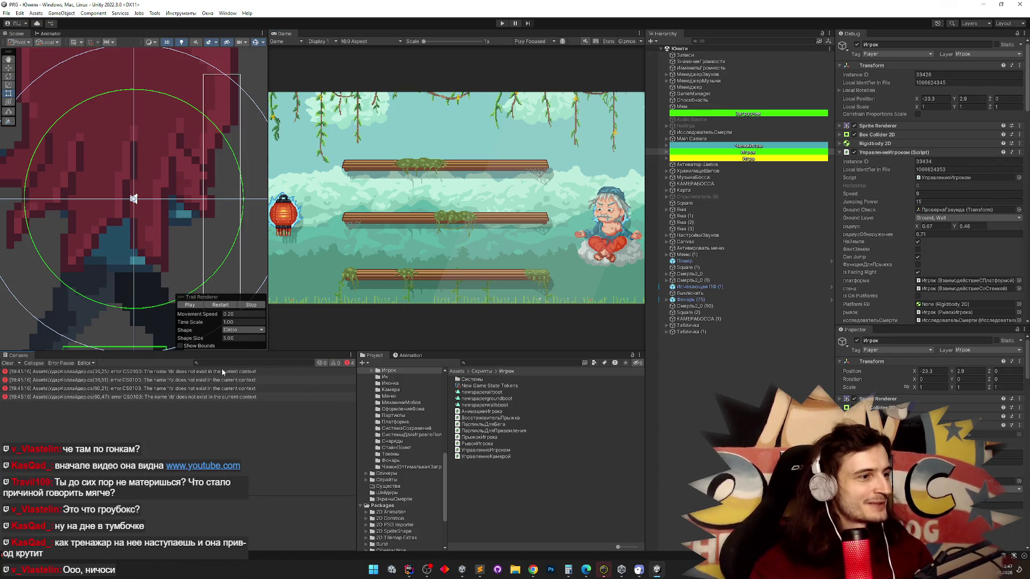
pyautogui.doubleClick(222, 372)
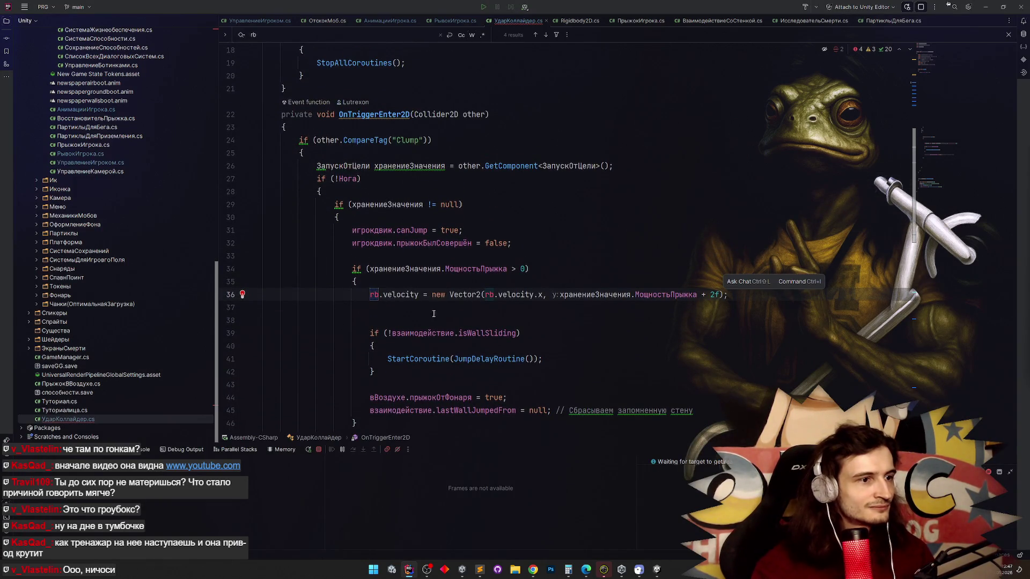
# Split the velocity assignment and start an игрокдвиж.SetVelocityX call on line 36 via autocomplete.
pyautogui.write('взаимодействие')
pyautogui.hotkey('ctrl', 'Right')
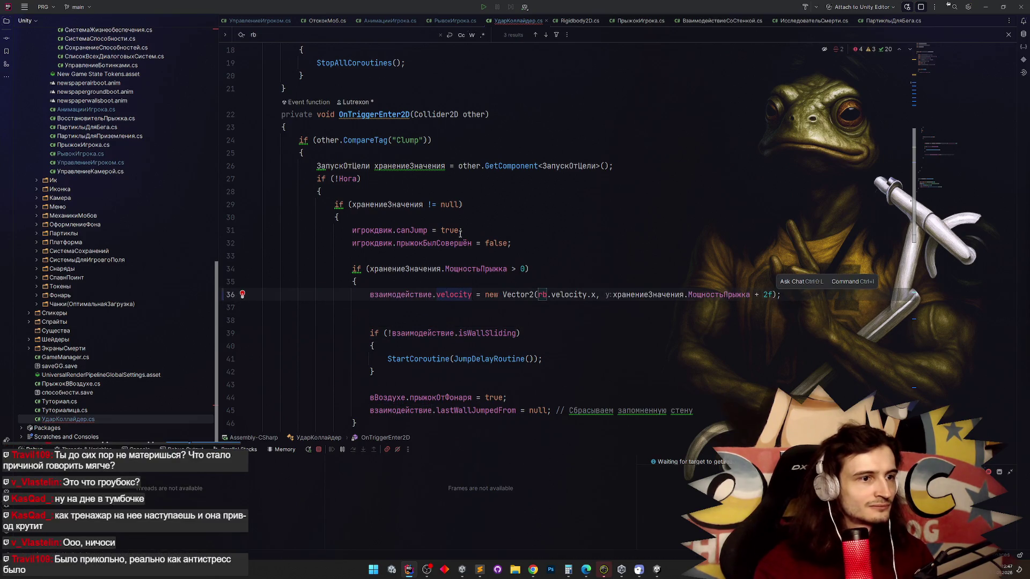
pyautogui.click(436, 296)
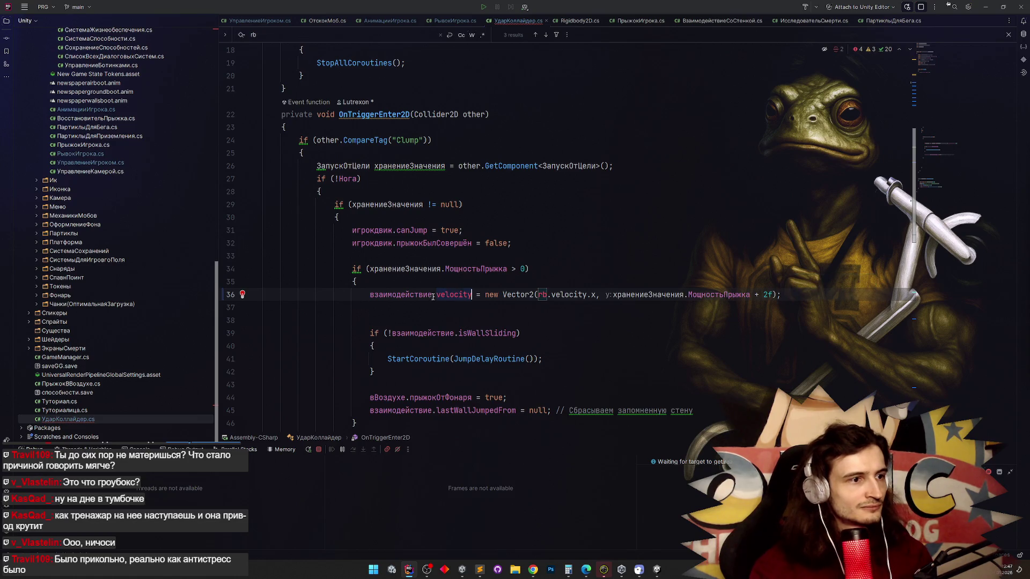
pyautogui.press('Return')
pyautogui.write('SetV')
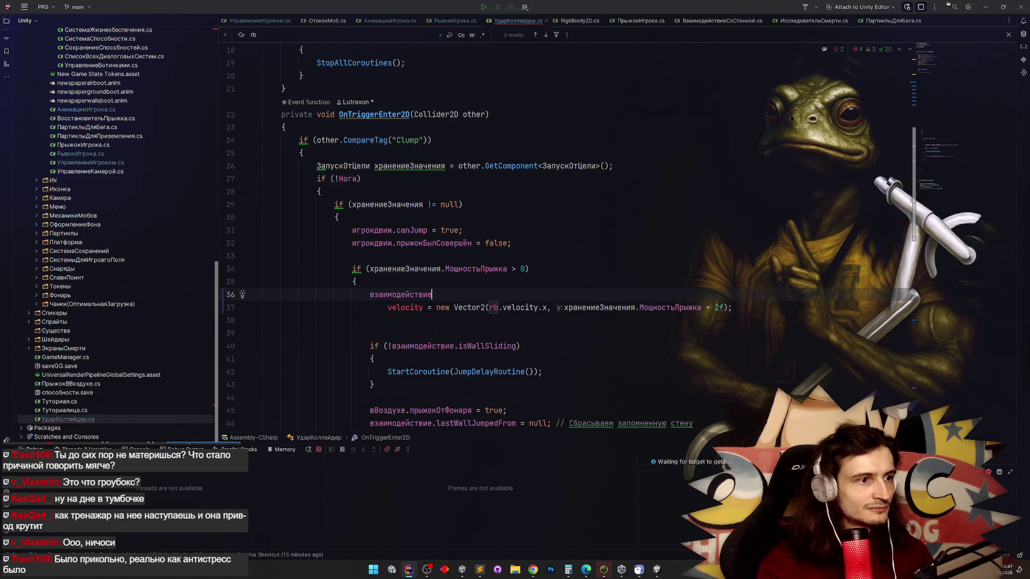
pyautogui.write('.Set')
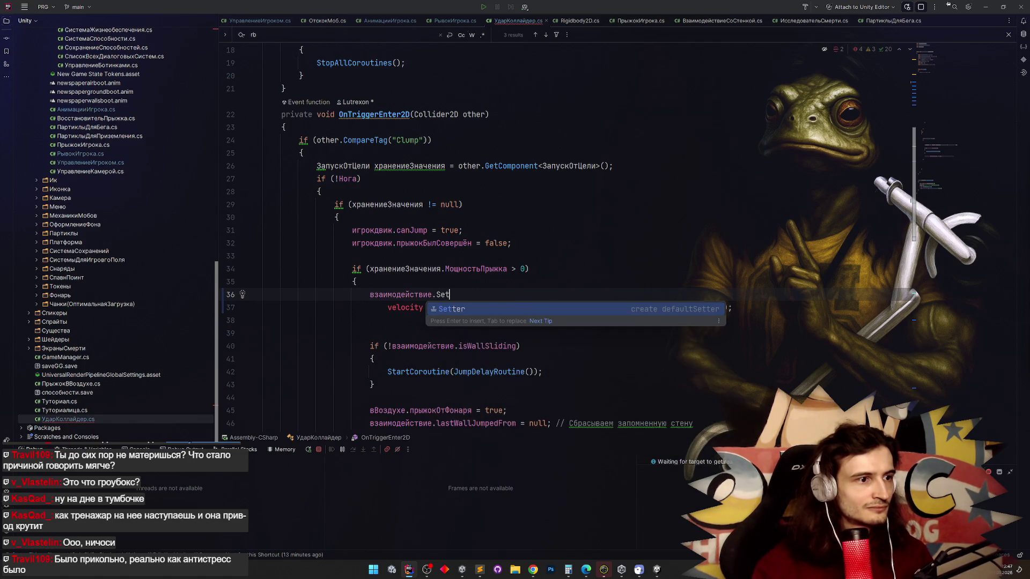
pyautogui.doubleClick(403, 294)
pyautogui.write('игрокдвиж')
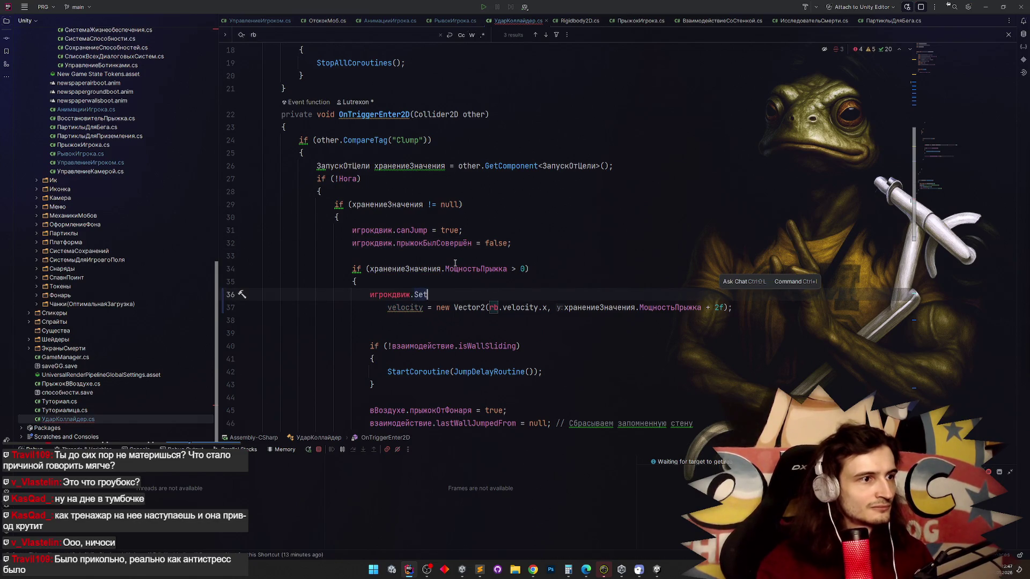
pyautogui.hotkey('ctrl', 'space')
pyautogui.press('Escape')
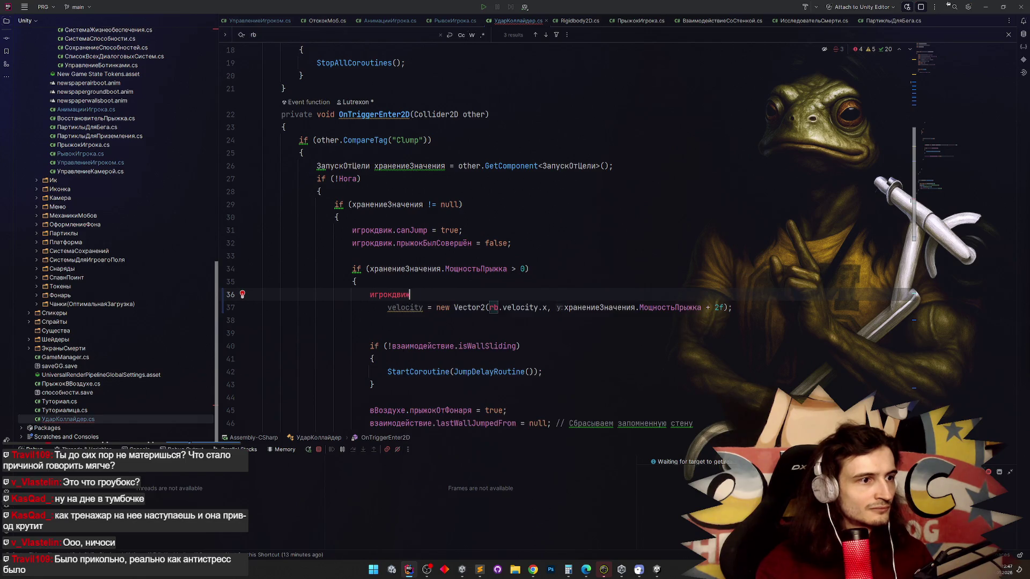
pyautogui.press('BackSpace')
pyautogui.write('t')
pyautogui.press('Down')
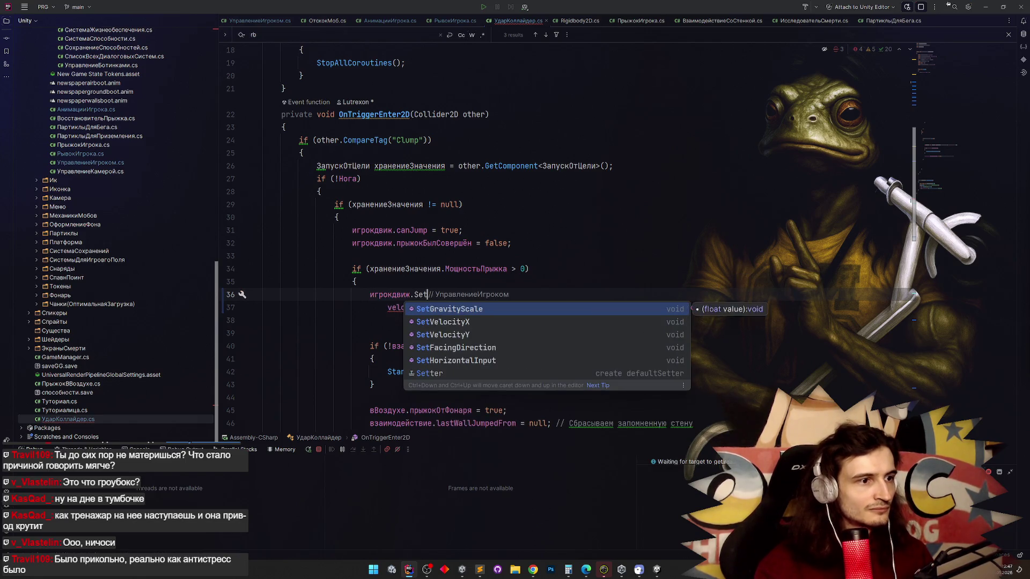
pyautogui.press('Return')
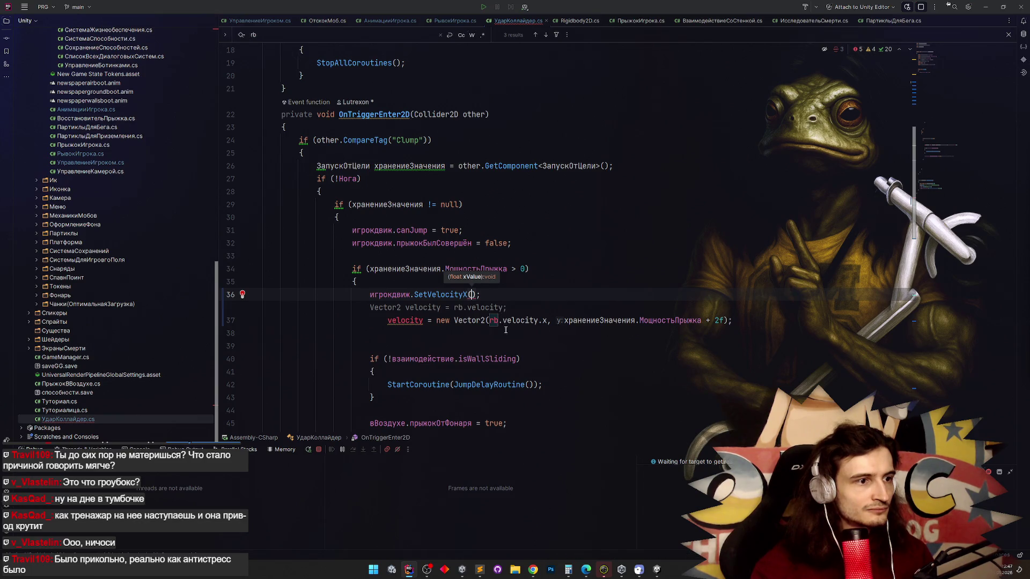
# Pass игрокдвиж.velocity.x as the SetVelocityX argument, discarding an accidental duplicate line.
pyautogui.click(506, 330)
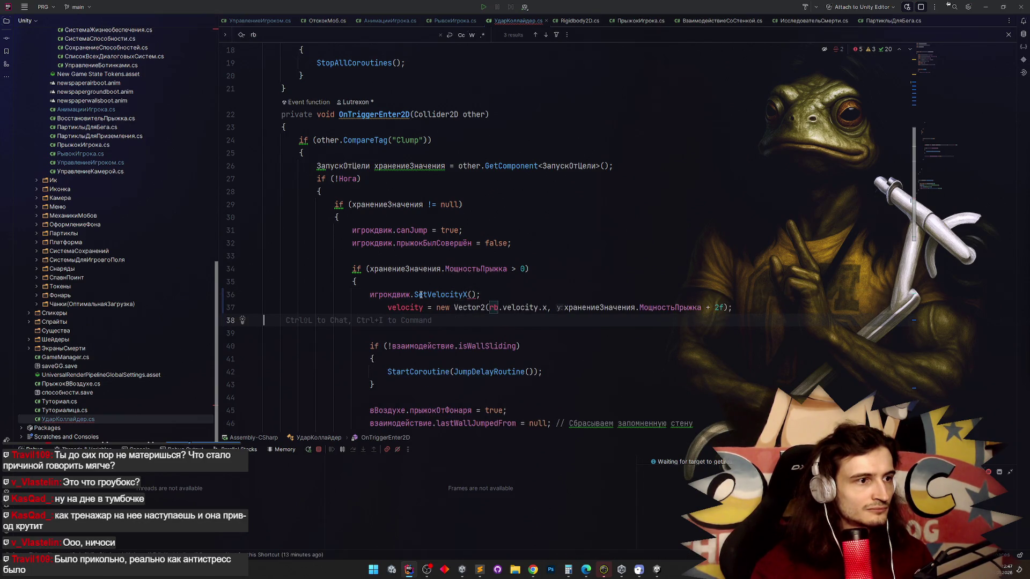
pyautogui.click(472, 295)
pyautogui.write('игрокдвиж.velocity.x')
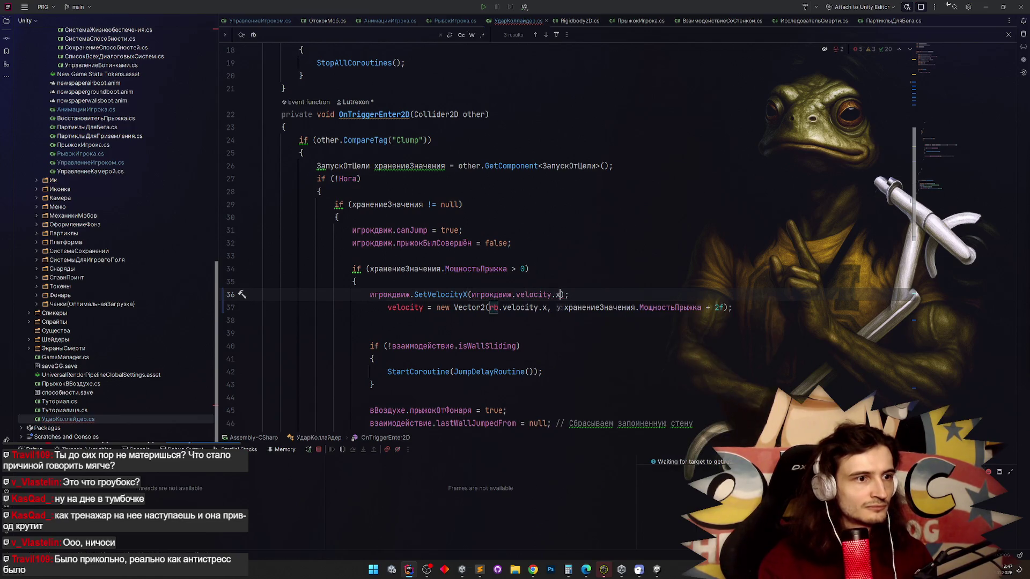
pyautogui.hotkey('ctrl', 'd')
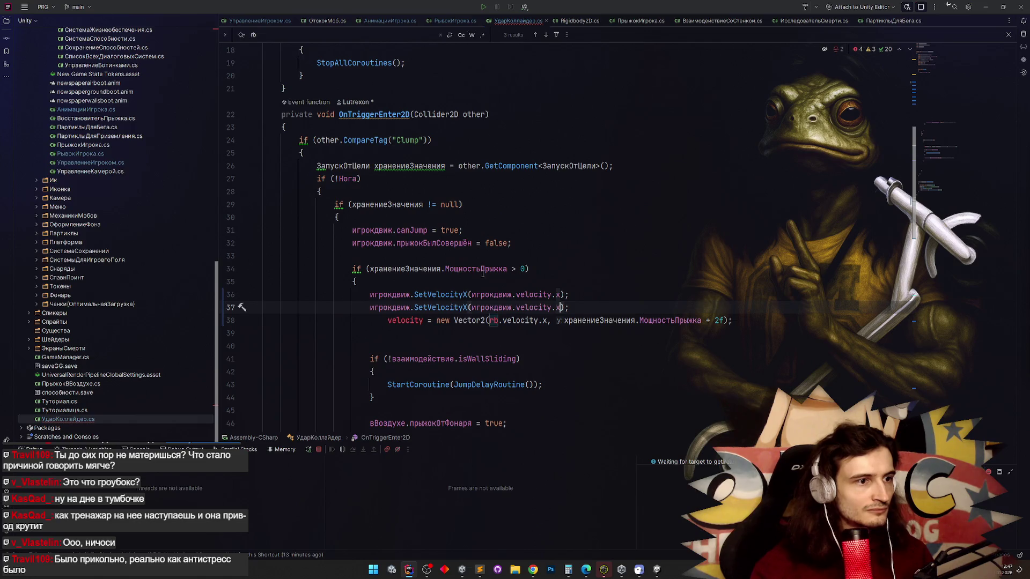
pyautogui.click(589, 303)
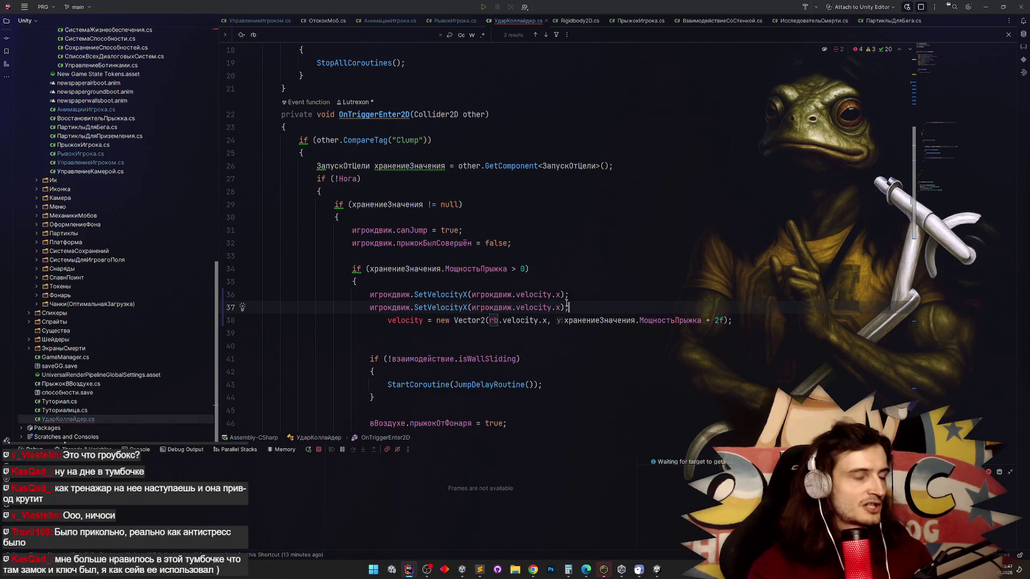
pyautogui.hotkey('shift', 'Home')
pyautogui.hotkey('shift', 'Home')
pyautogui.press('BackSpace')
pyautogui.press('BackSpace')
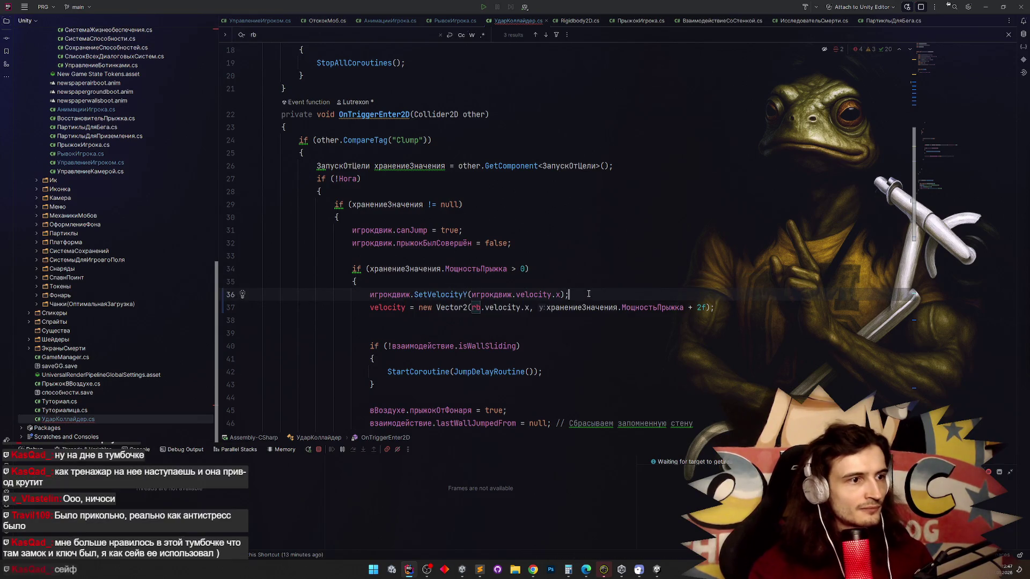
# Copy the call to a new line and give SetVelocityY the МощностьПрыжка + 2f argument.
pyautogui.press('Return')
pyautogui.press('Up')
pyautogui.hotkey('shift', 'Home')
pyautogui.hotkey('ctrl', 'c')
pyautogui.press('Down')
pyautogui.hotkey('ctrl', 'v')
pyautogui.moveTo(603, 321); pyautogui.dragTo(704, 320)
pyautogui.hotkey('ctrl', 'x')
pyautogui.moveTo(471, 307)
pyautogui.mouseDown()
pyautogui.moveTo(560, 309)
pyautogui.moveTo(262, 322)
pyautogui.mouseUp()
pyautogui.hotkey('ctrl', 'v')
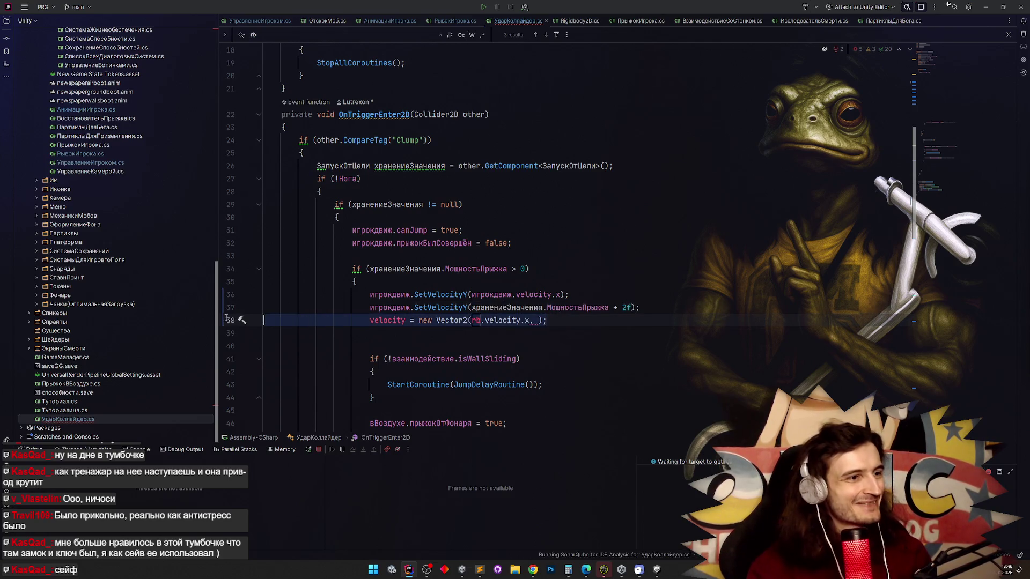
# Delete the unfinished velocity line and old velocity.x line, then jump to the next rb match.
pyautogui.press('BackSpace')
pyautogui.press('BackSpace')
pyautogui.click(421, 294)
pyautogui.hotkey('ctrl', 'x')
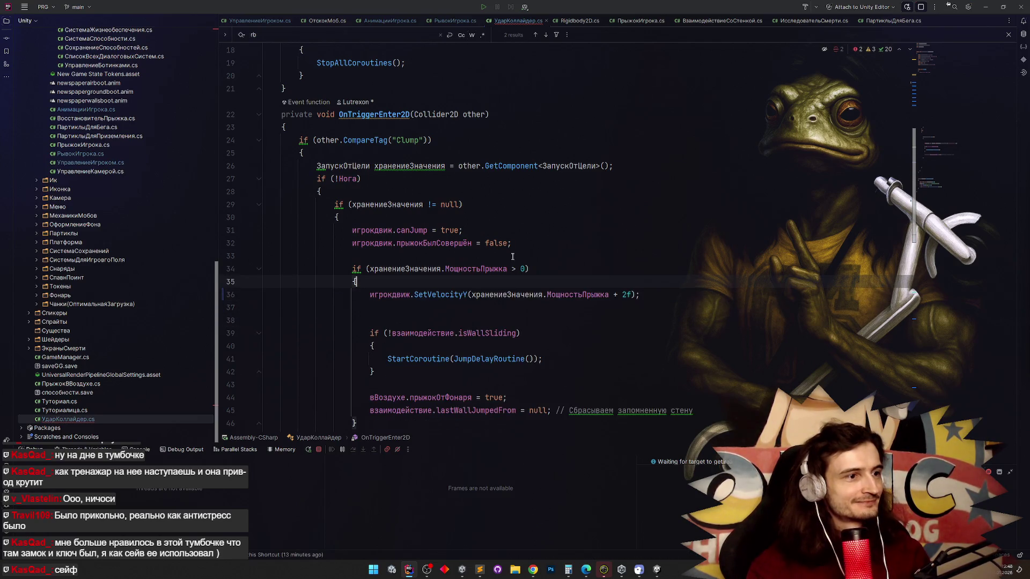
pyautogui.press('Delete')
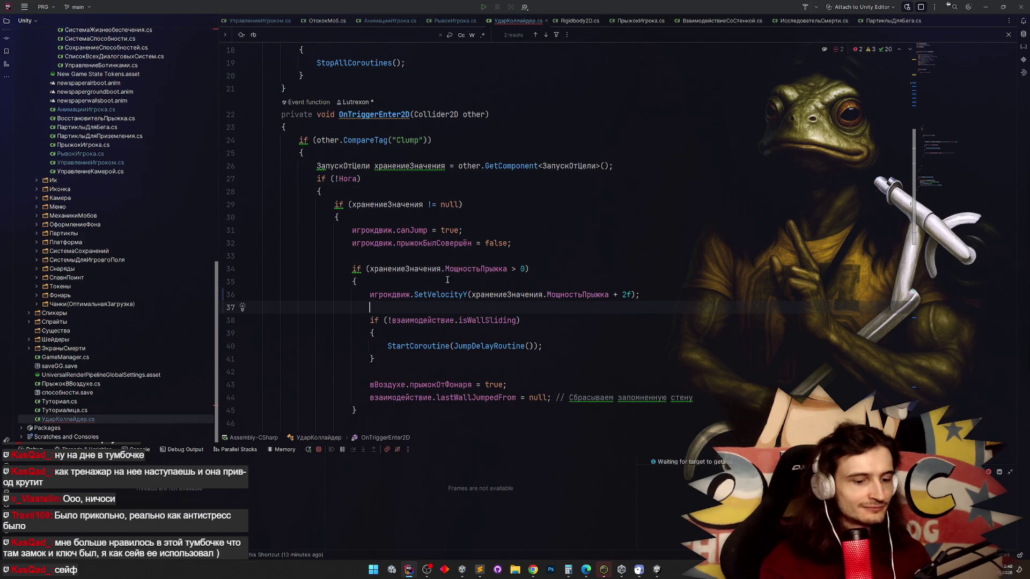
pyautogui.press('F3')
# Replace rb.velocity on line 59 with an игрокдвиж.SetVelocityY call.
pyautogui.scroll(3, 447, 279)
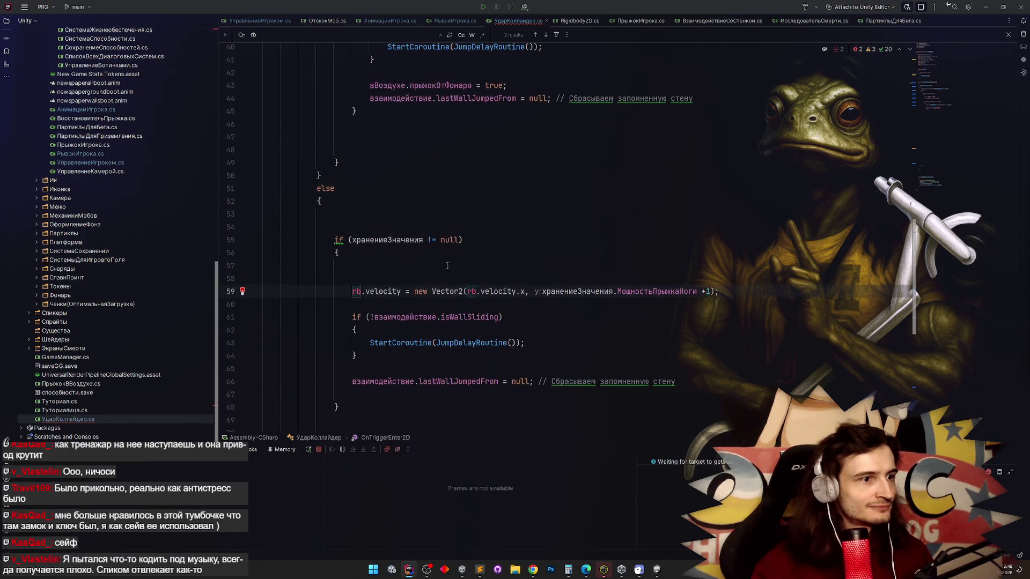
pyautogui.doubleClick(355, 291)
pyautogui.write('игрокдвиж')
pyautogui.doubleClick(413, 291)
pyautogui.write('SetV')
pyautogui.press('Down')
pyautogui.press('Return')
# Copy МощностьПрыжкаНоги +1 into SetVelocityY and delete the leftover Vector2 assignment.
pyautogui.moveTo(604, 292); pyautogui.dragTo(773, 291)
pyautogui.hotkey('ctrl', 'c')
pyautogui.click(453, 291)
pyautogui.hotkey('ctrl', 'v')
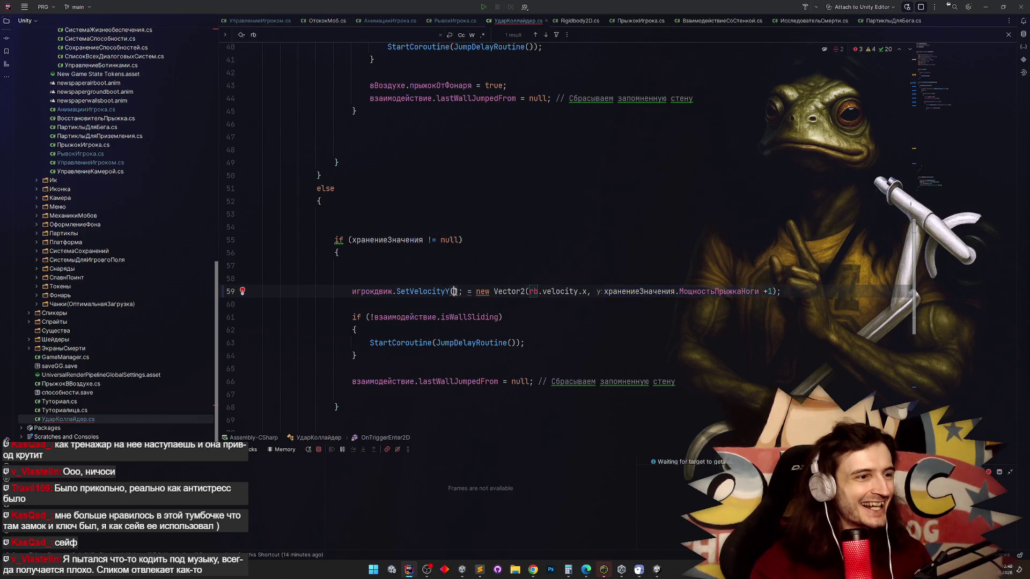
pyautogui.click(454, 269)
pyautogui.moveTo(631, 292); pyautogui.dragTo(902, 292)
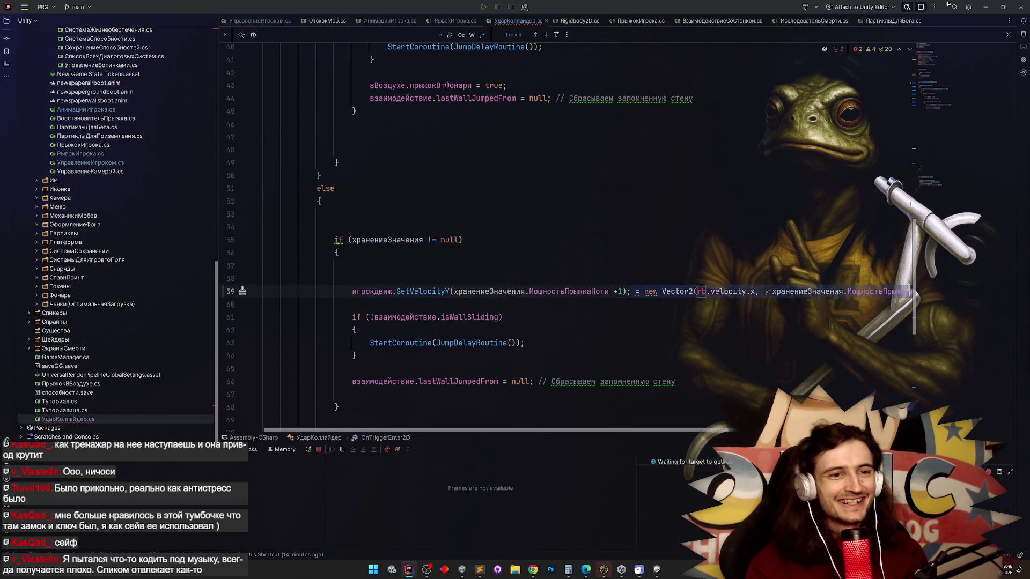
pyautogui.press('BackSpace')
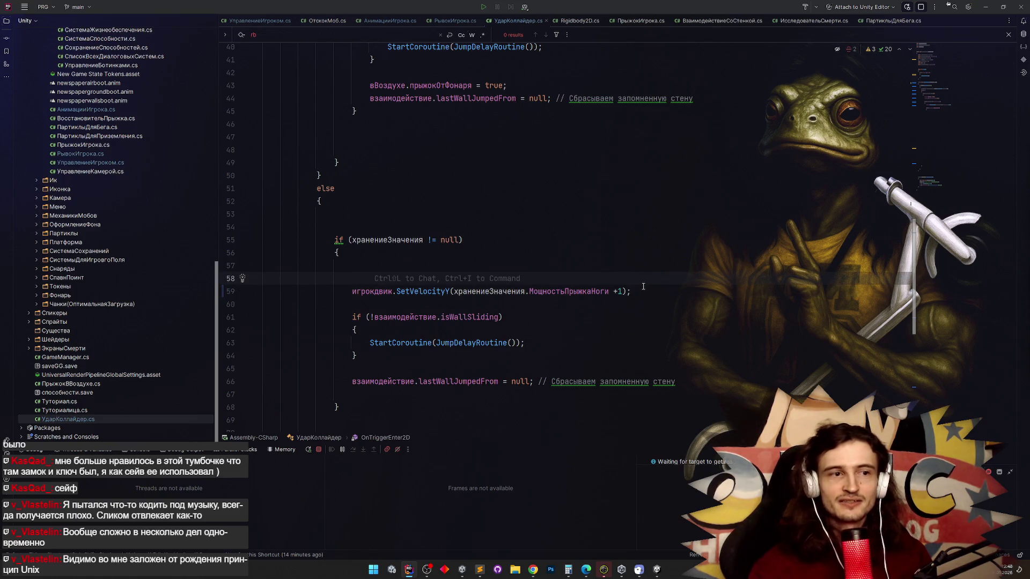
pyautogui.click(643, 280)
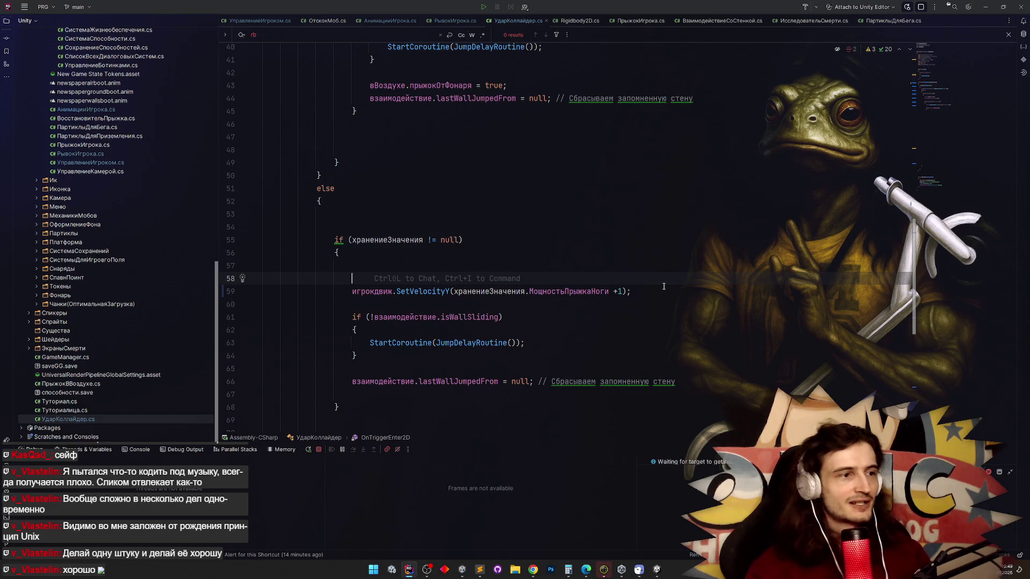
# Remove the blank lines above the SetVelocityY call and minimize Rider to return to Unity.
pyautogui.press('Delete')
pyautogui.click(666, 280)
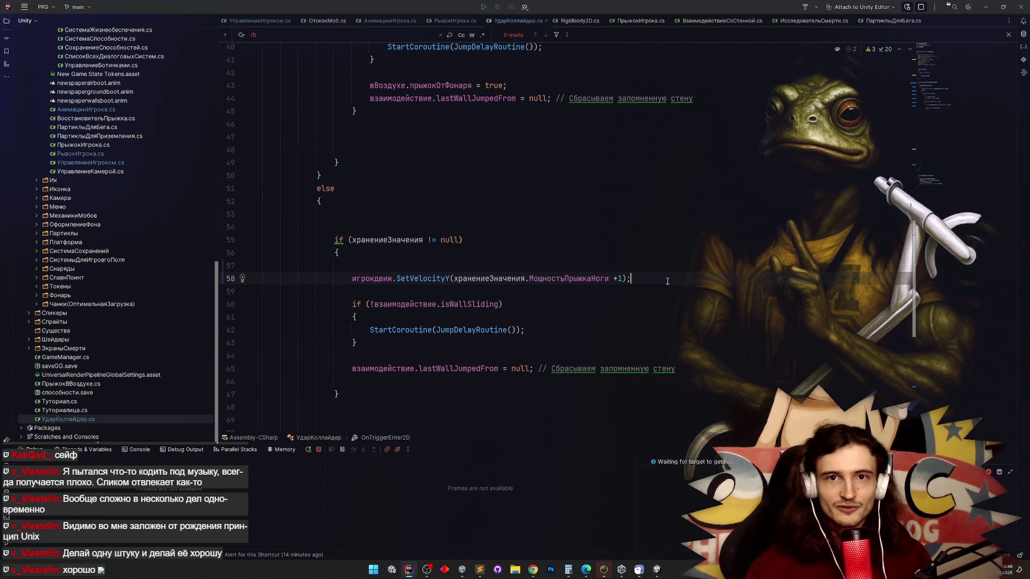
pyautogui.press('Up')
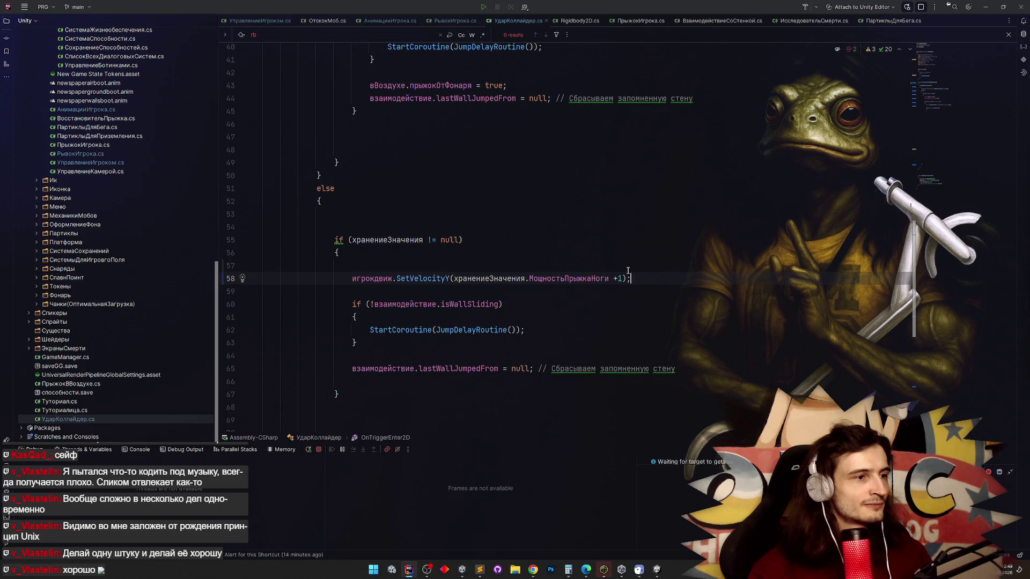
pyautogui.press('BackSpace')
pyautogui.click(644, 260)
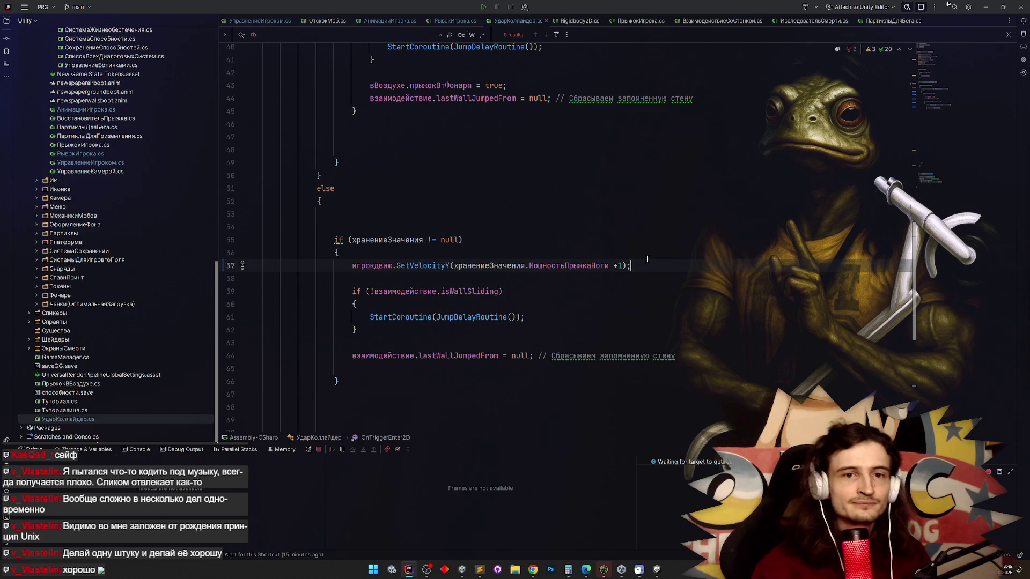
pyautogui.click(653, 266)
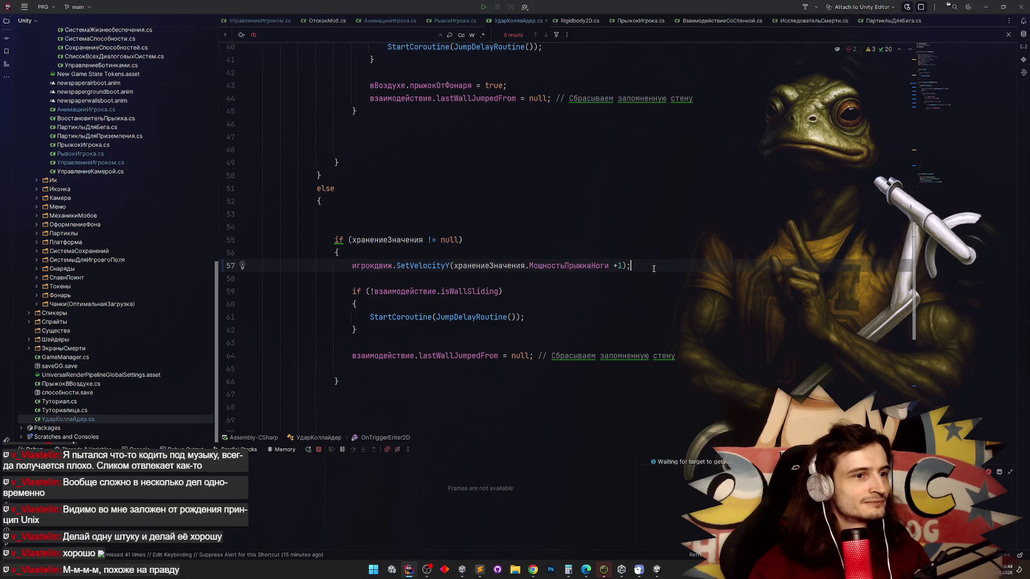
pyautogui.click(986, 6)
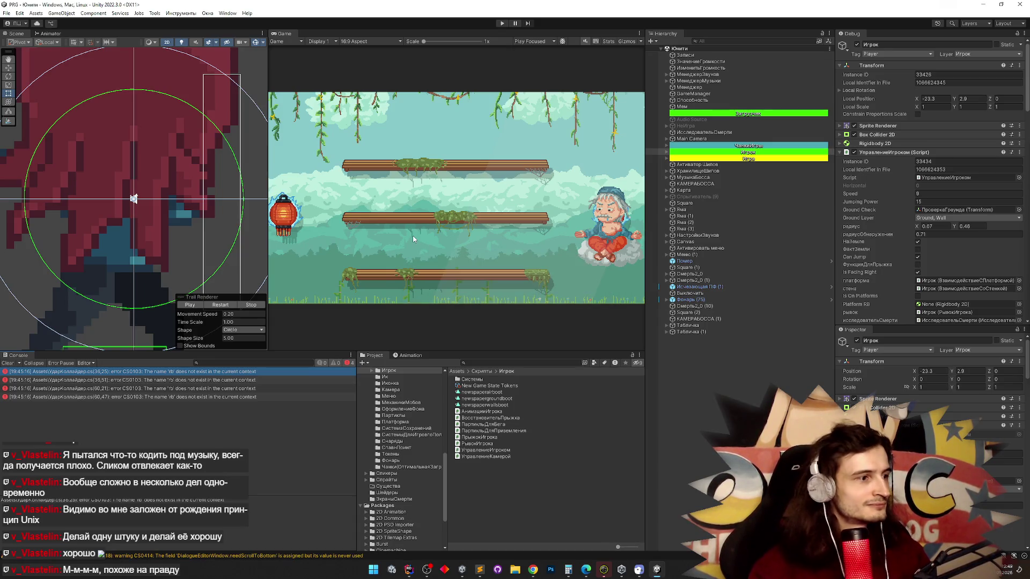
# Clear the Console and enter Play mode with the Game view maximized.
pyautogui.click(7, 363)
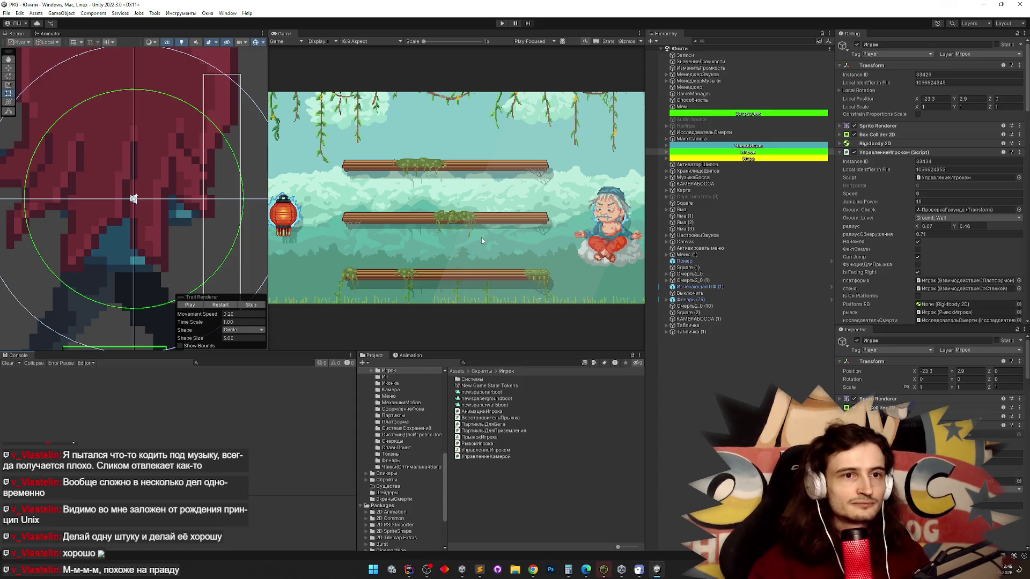
pyautogui.hotkey('ctrl', 'p')
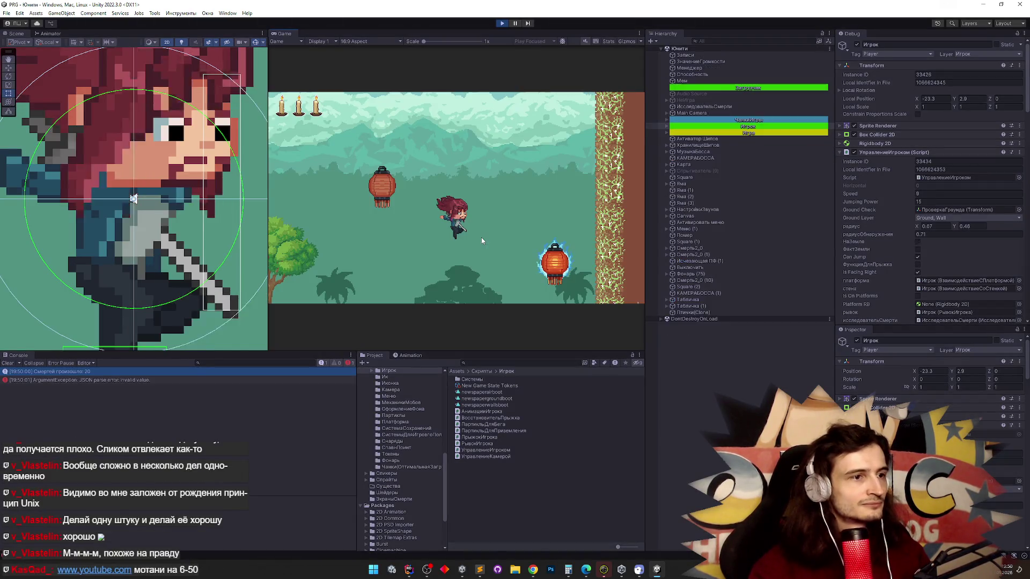
pyautogui.hotkey('shift', 'space')
# Jump and repeatedly slash the glowing lantern to bounce upward, then switch to Chrome.
pyautogui.press('space')
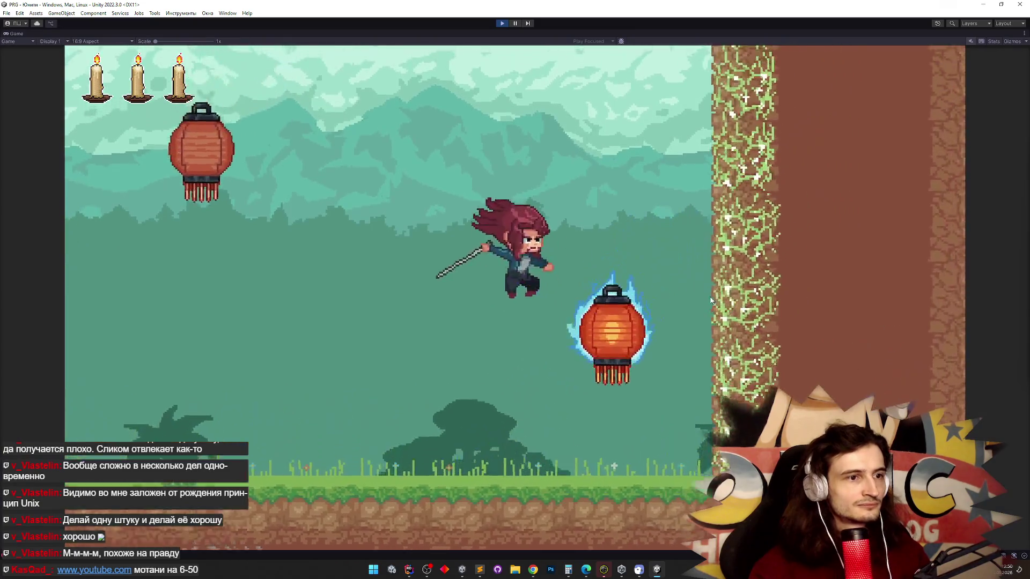
pyautogui.press('space')
pyautogui.click(710, 301)
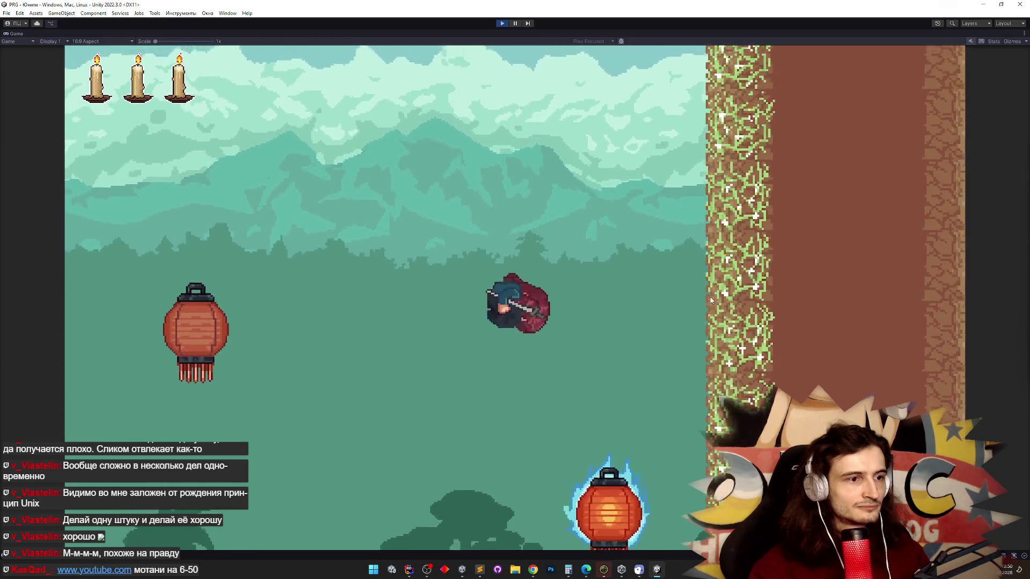
pyautogui.press('space')
pyautogui.click(711, 300)
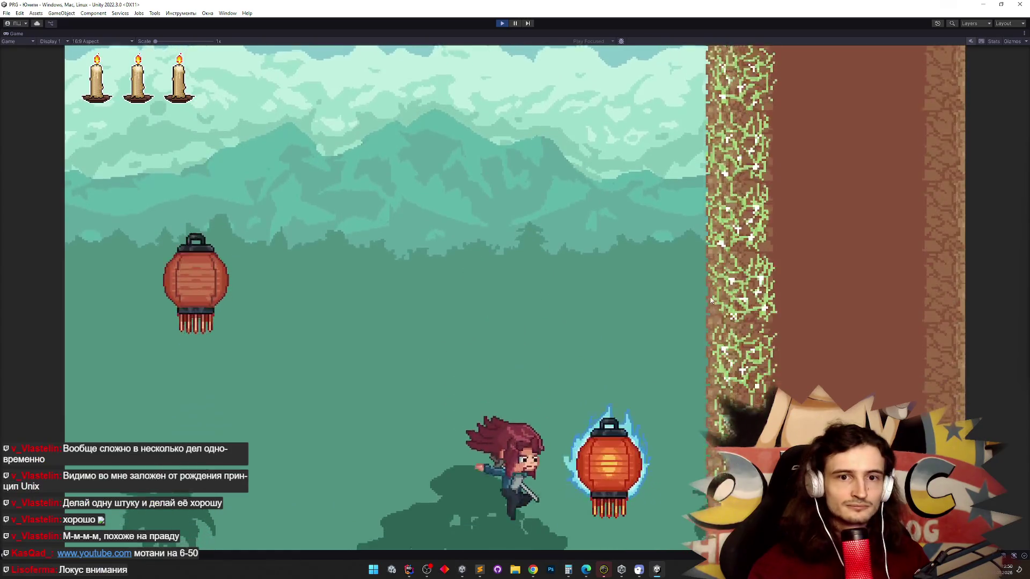
pyautogui.click(710, 300)
pyautogui.click(710, 300)
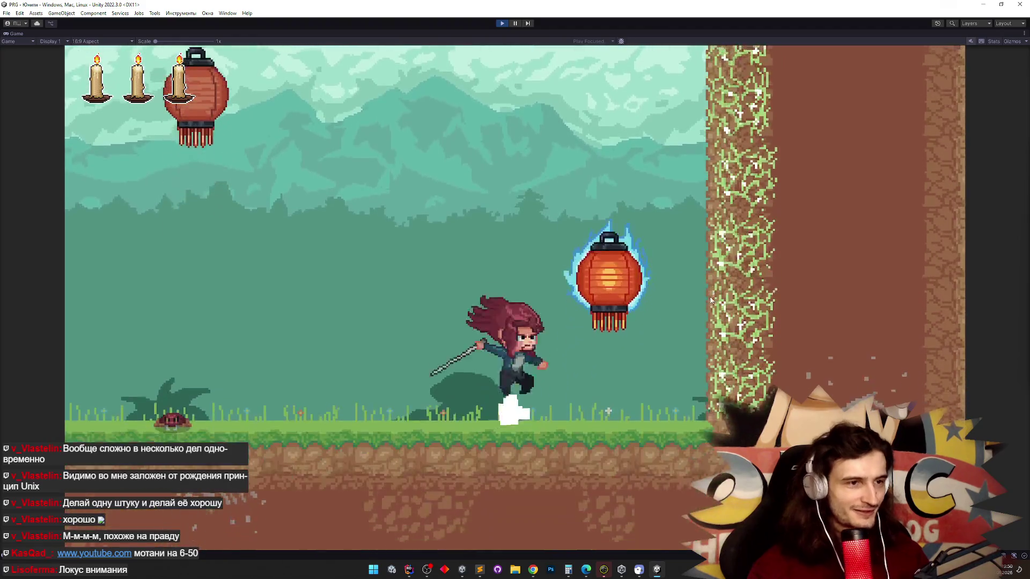
pyautogui.click(711, 300)
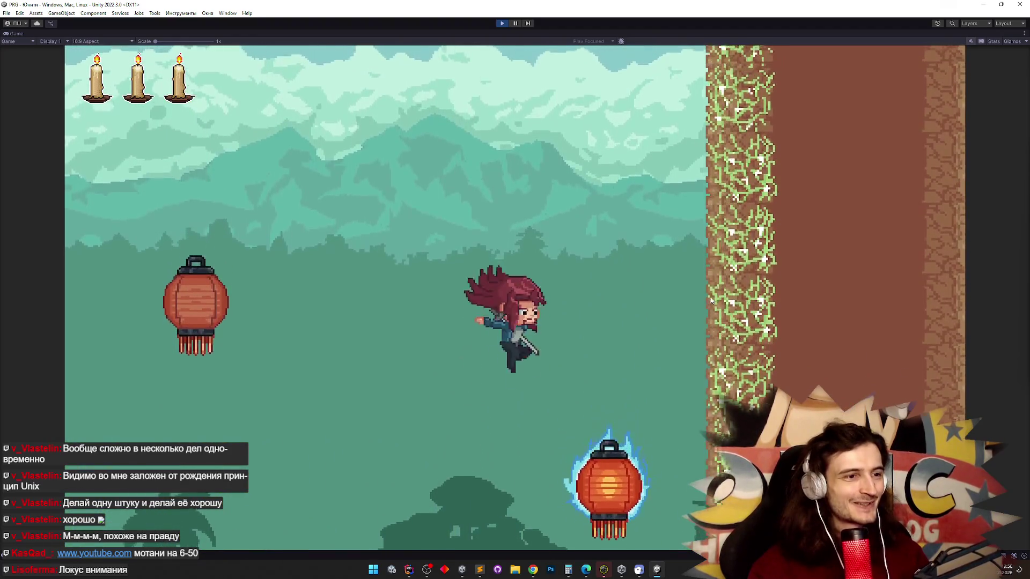
pyautogui.click(711, 300)
pyautogui.click(711, 301)
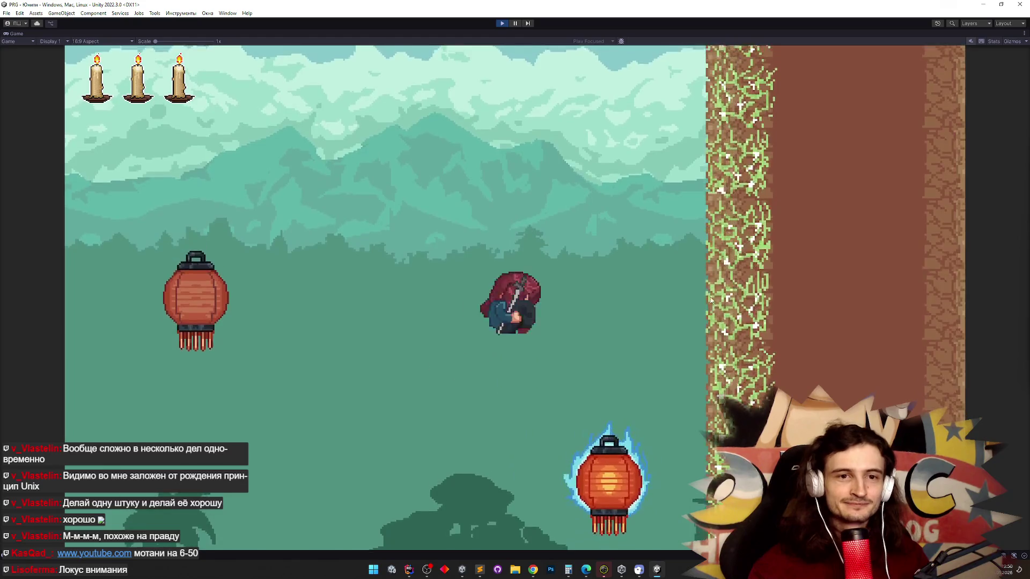
pyautogui.click(711, 300)
pyautogui.click(711, 300)
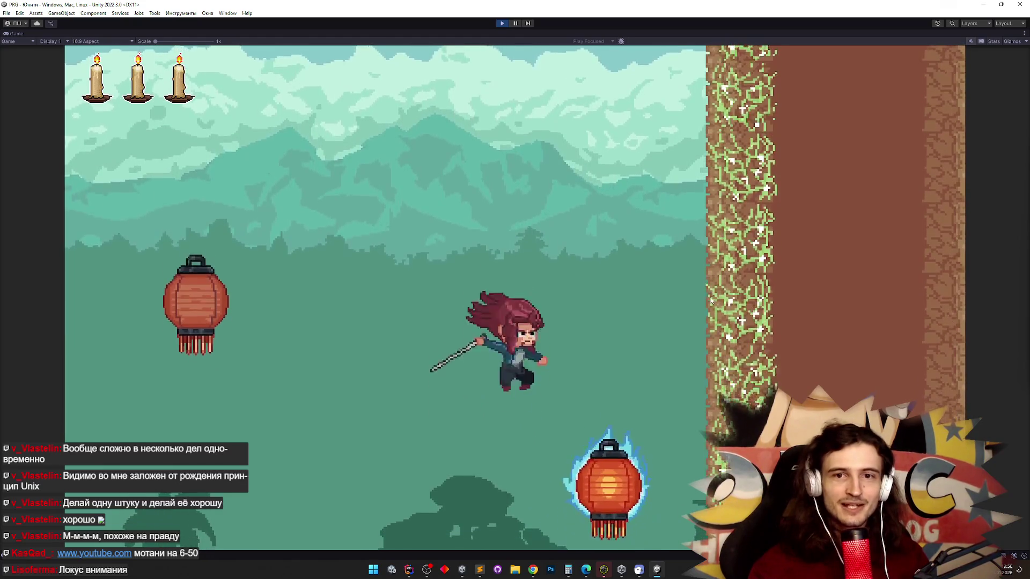
pyautogui.click(711, 300)
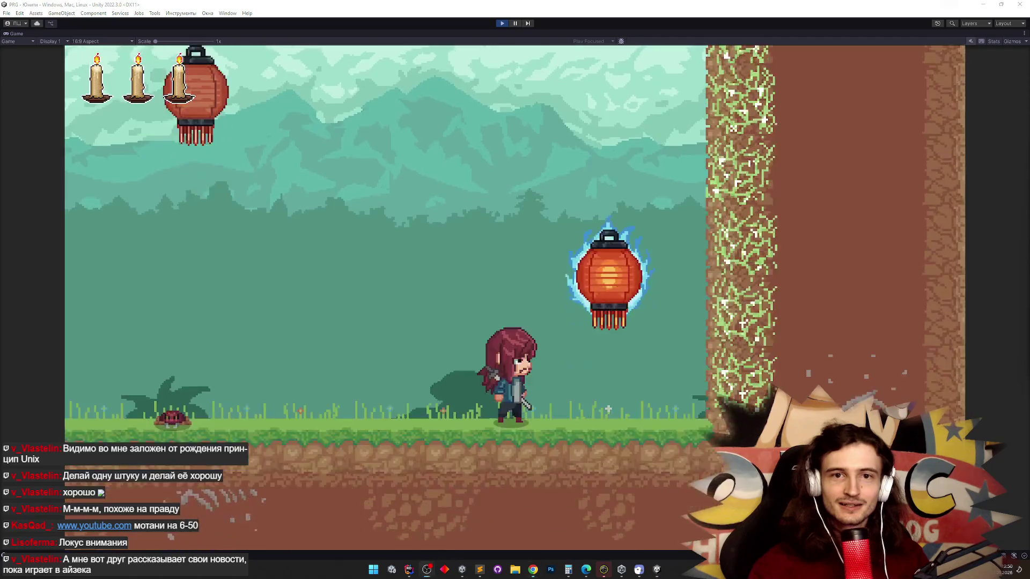
pyautogui.hotkey('alt', 'Tab')
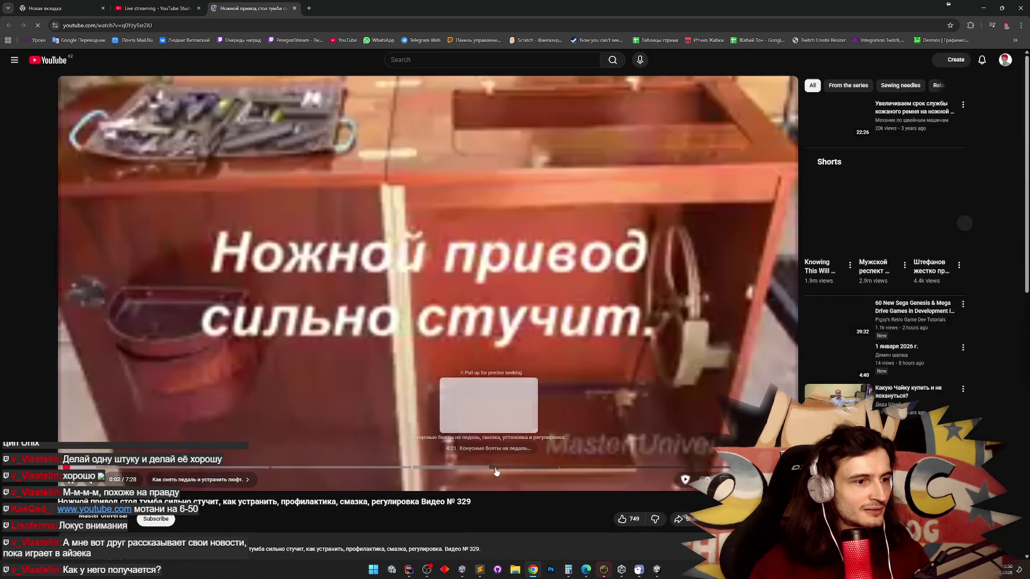
# Skip the sewing-machine treadle video toward its end, pause it, and close its tab.
pyautogui.click(518, 470)
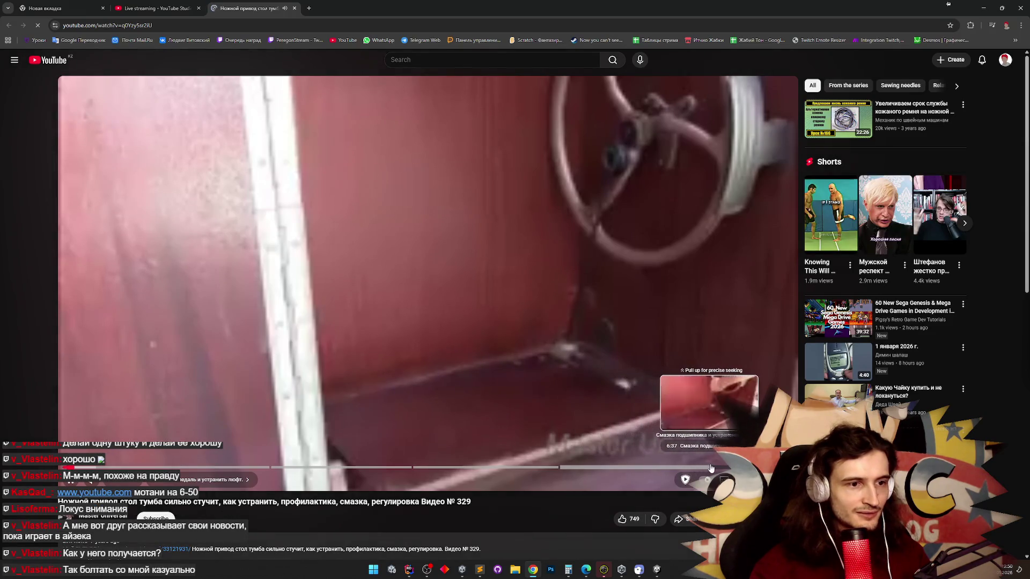
pyautogui.click(726, 469)
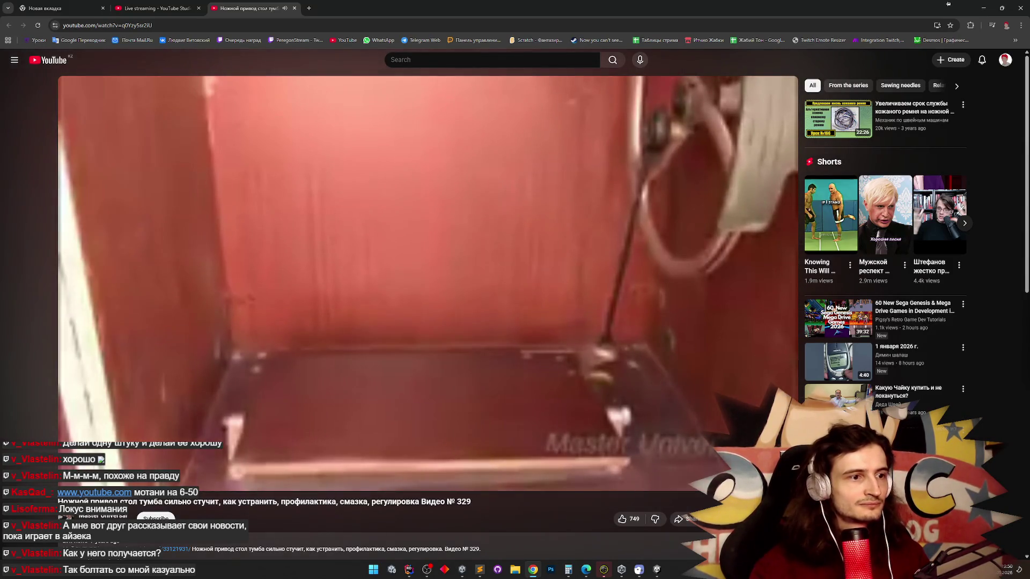
pyautogui.moveTo(715, 417)
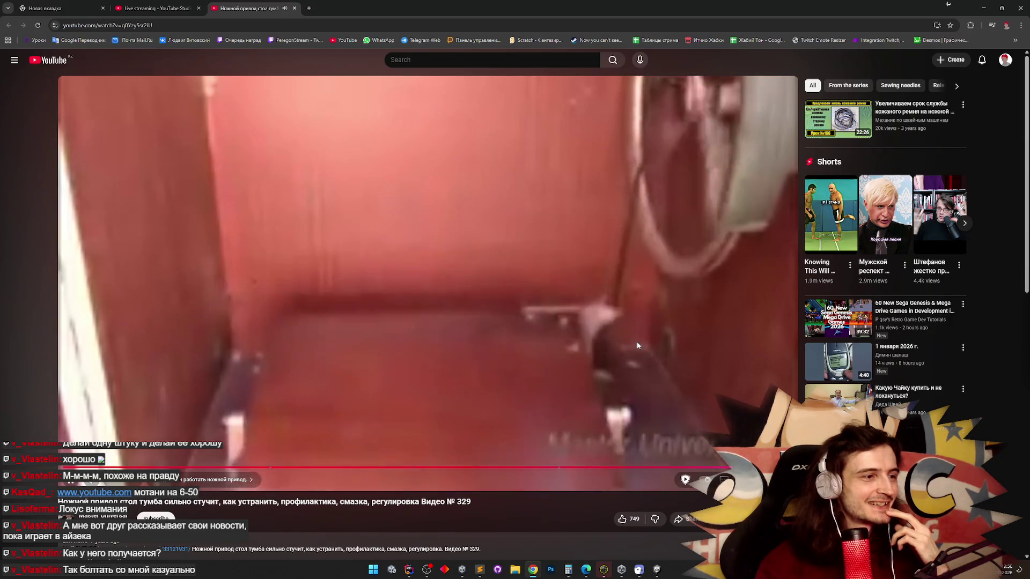
pyautogui.click(647, 321)
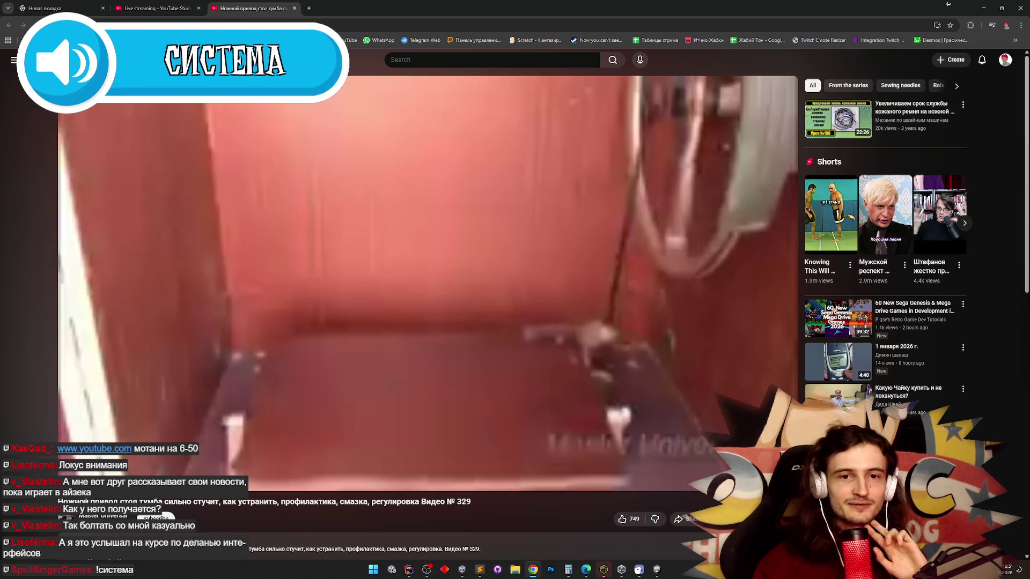
pyautogui.moveTo(650, 321)
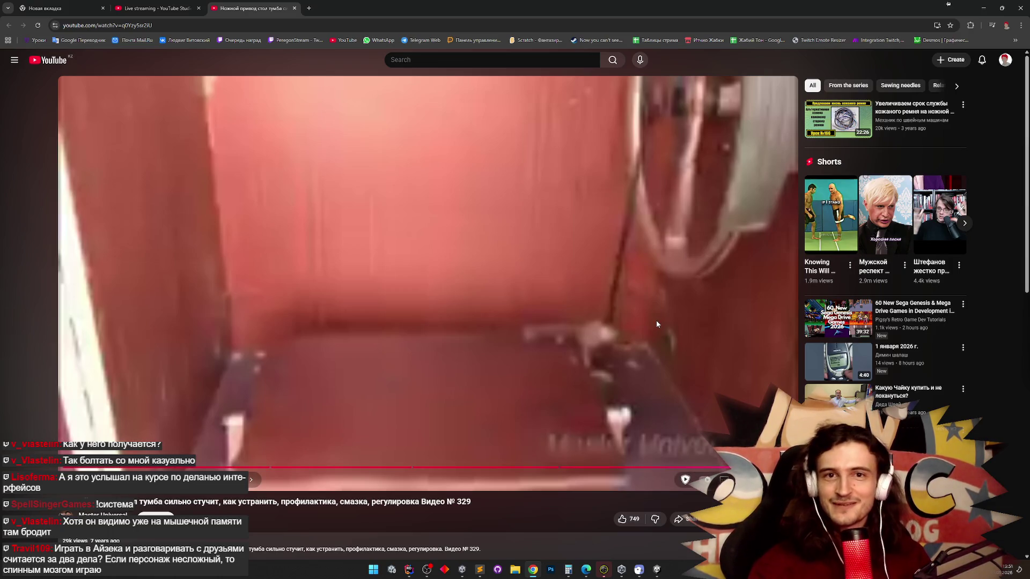
pyautogui.click(294, 8)
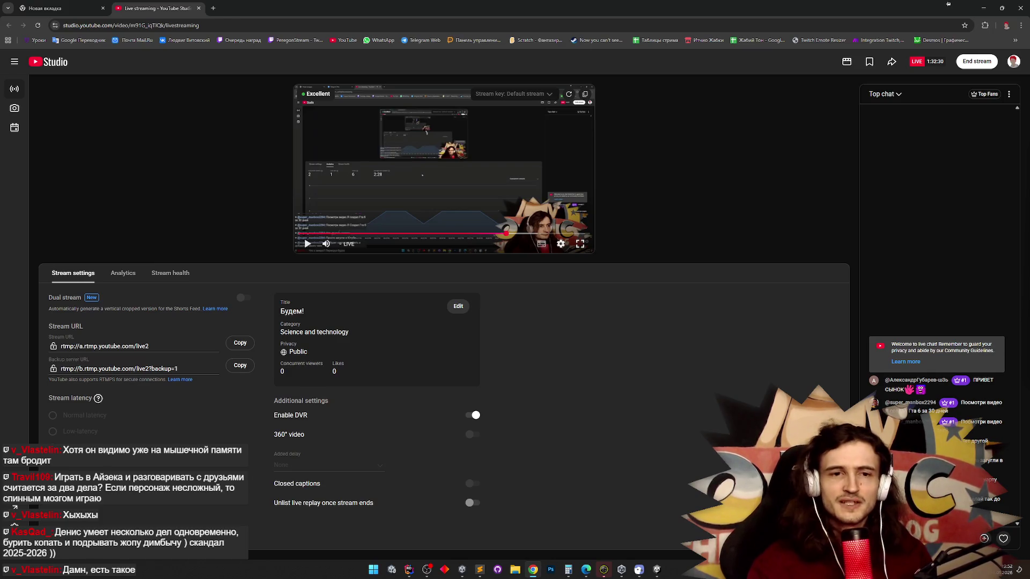
# Minimize Chrome to reveal the Unity game still running in play mode.
pyautogui.click(983, 9)
# Run the character left and right and make it jump high twice.
pyautogui.press('a')
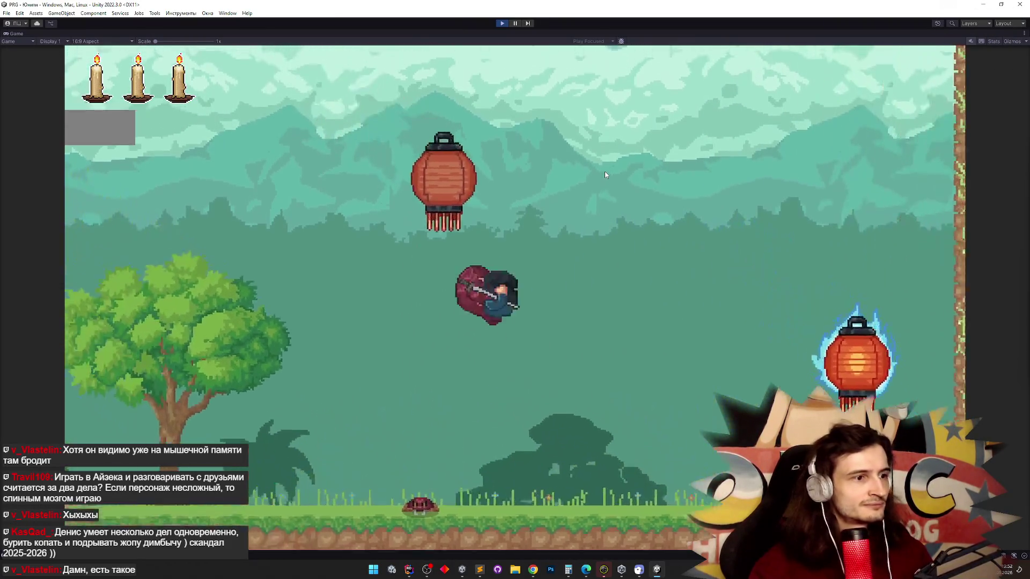
pyautogui.press('d')
pyautogui.press('a')
pyautogui.press('d')
pyautogui.press('a')
pyautogui.press('d')
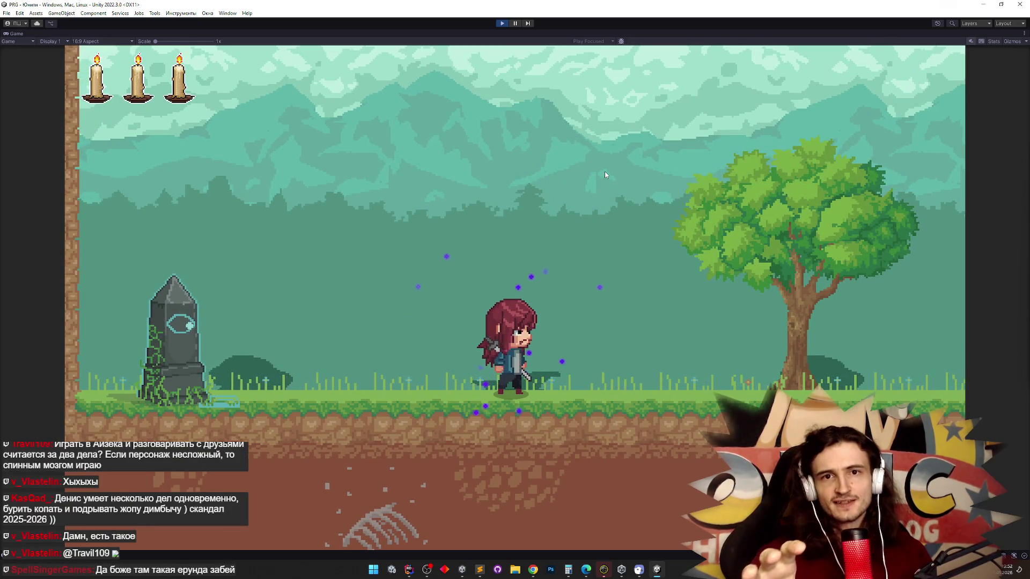
pyautogui.press('space')
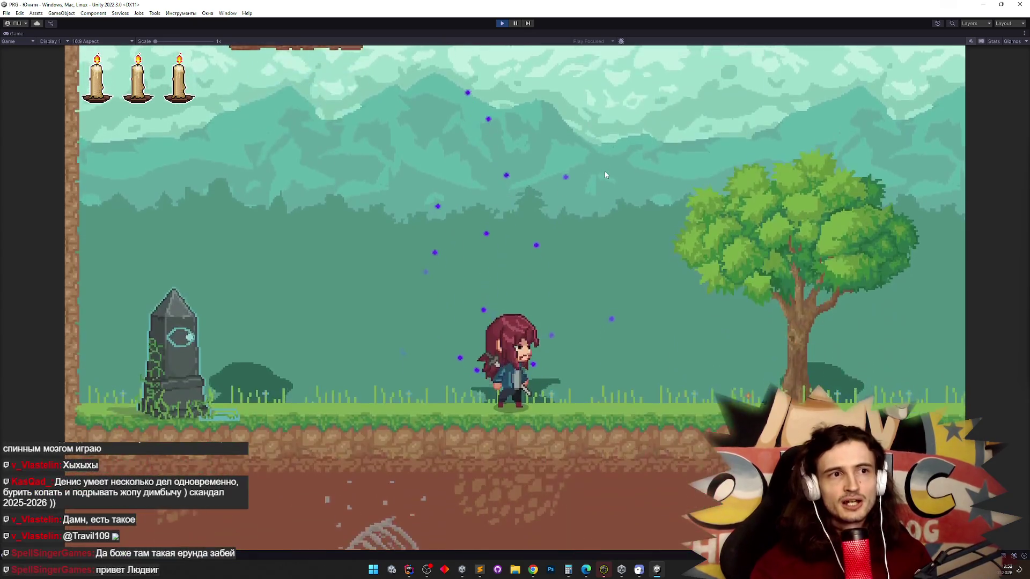
pyautogui.press('space')
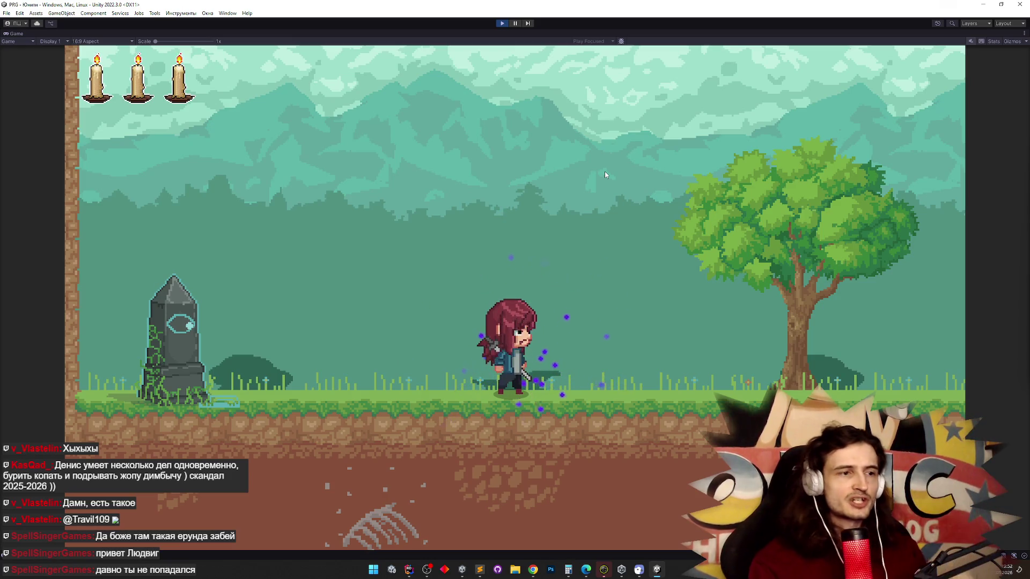
# Spin-jump and perform purple dashes left toward the obelisk.
pyautogui.press('space')
pyautogui.press('d')
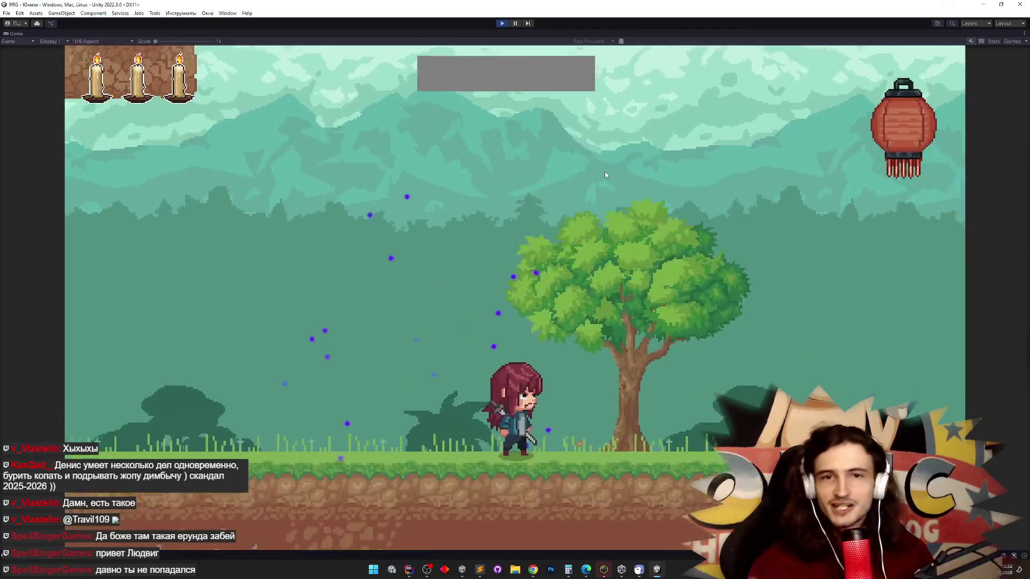
pyautogui.press('a')
pyautogui.press('space')
pyautogui.press('shift')
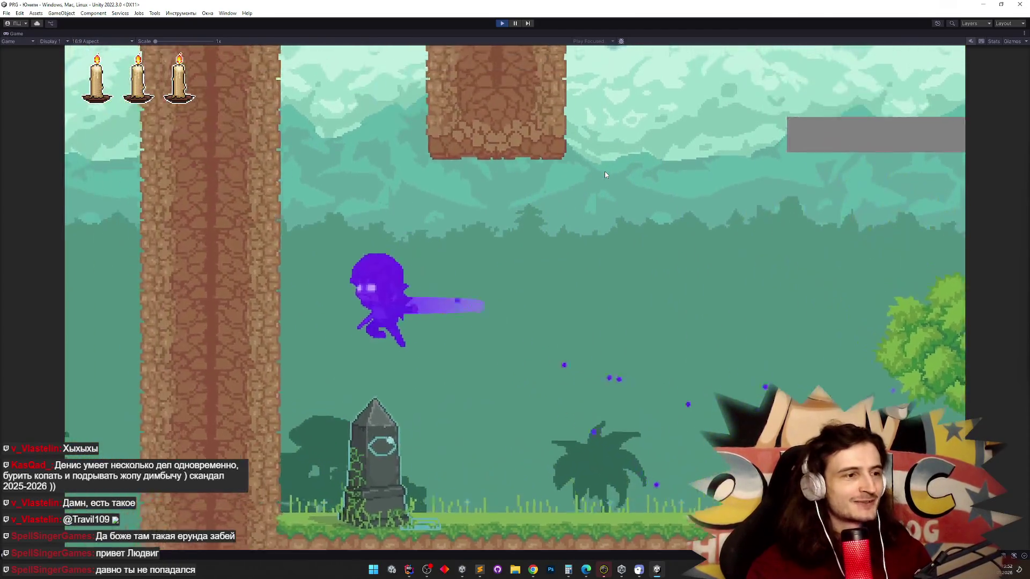
pyautogui.press('space')
pyautogui.press('d')
pyautogui.press('space')
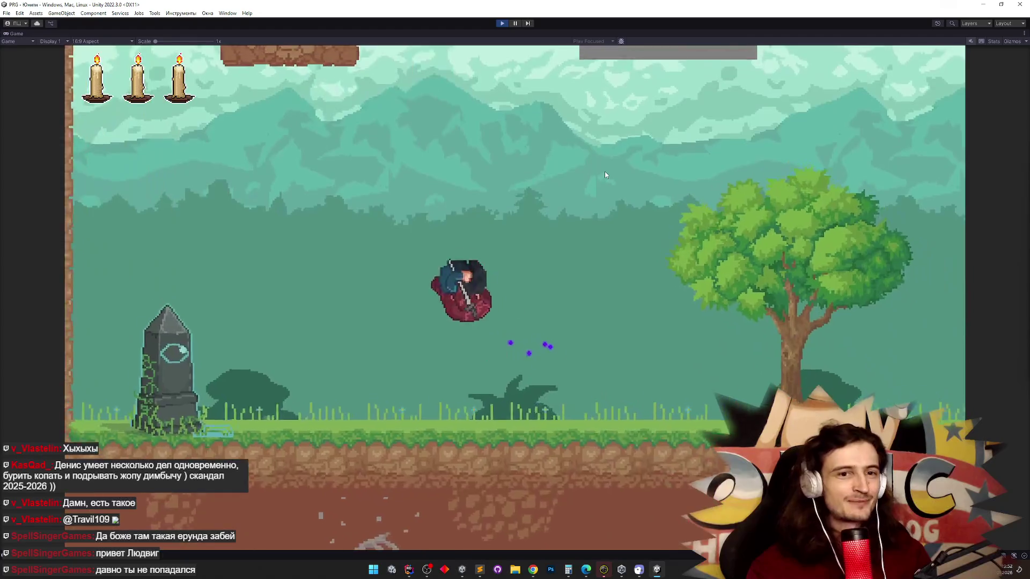
pyautogui.press('a')
pyautogui.press('shift')
pyautogui.press('space')
# Run right toward the tree, jump, then dash left and right in shadow form.
pyautogui.press('d')
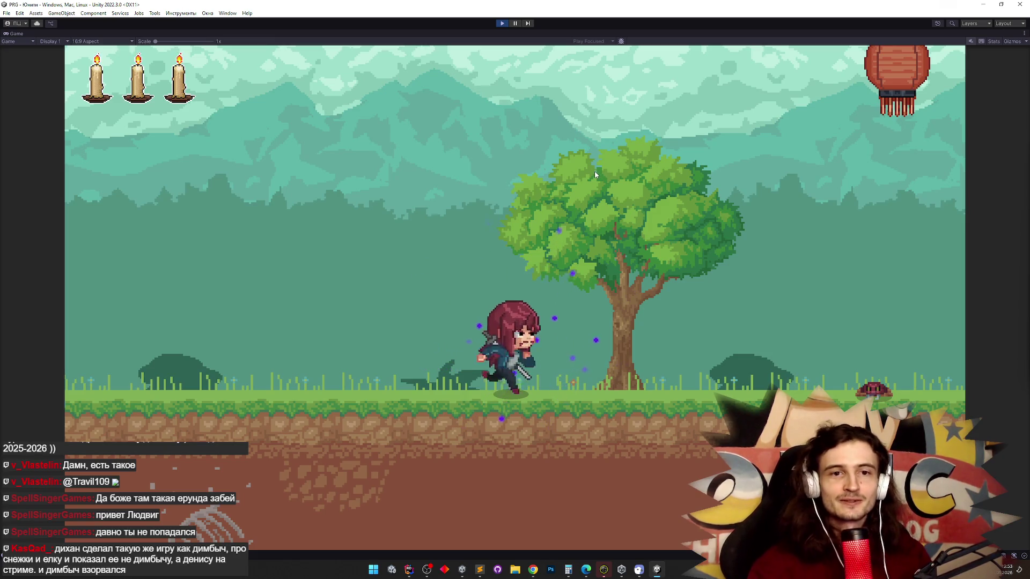
pyautogui.press('space')
pyautogui.press('a')
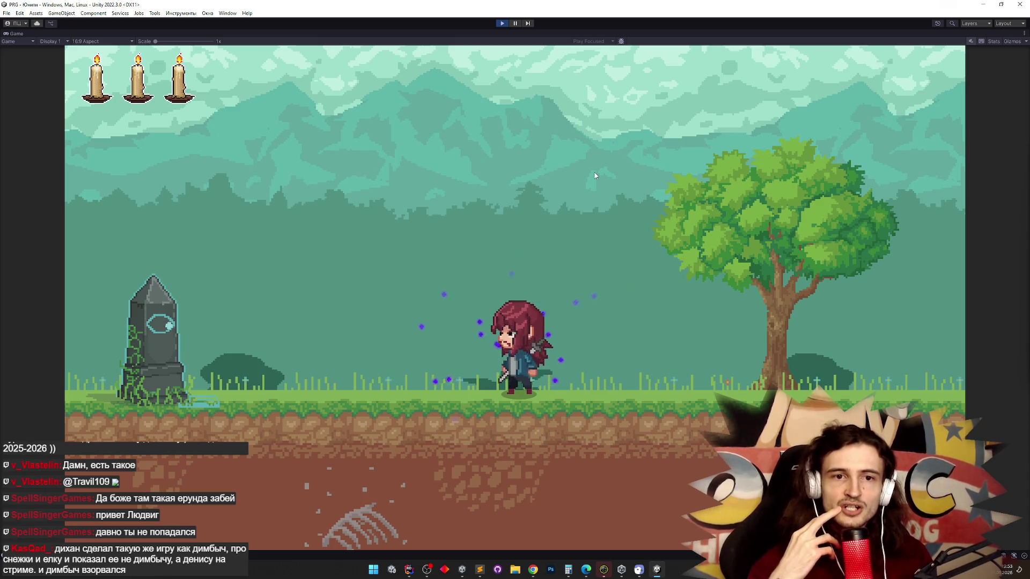
pyautogui.press('space')
pyautogui.press('a')
pyautogui.press('space')
pyautogui.press('shift')
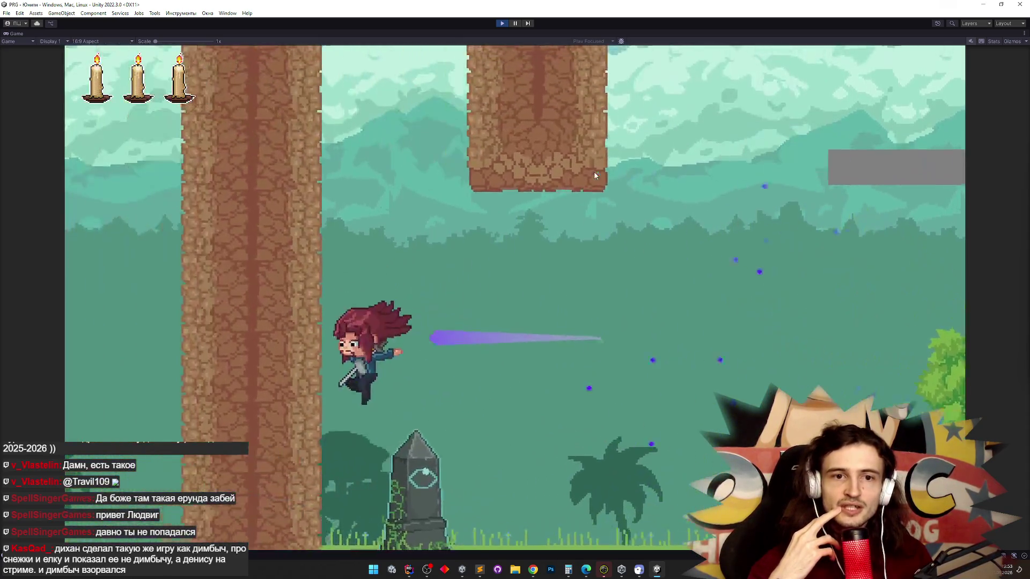
pyautogui.press('d')
pyautogui.press('space')
pyautogui.press('shift')
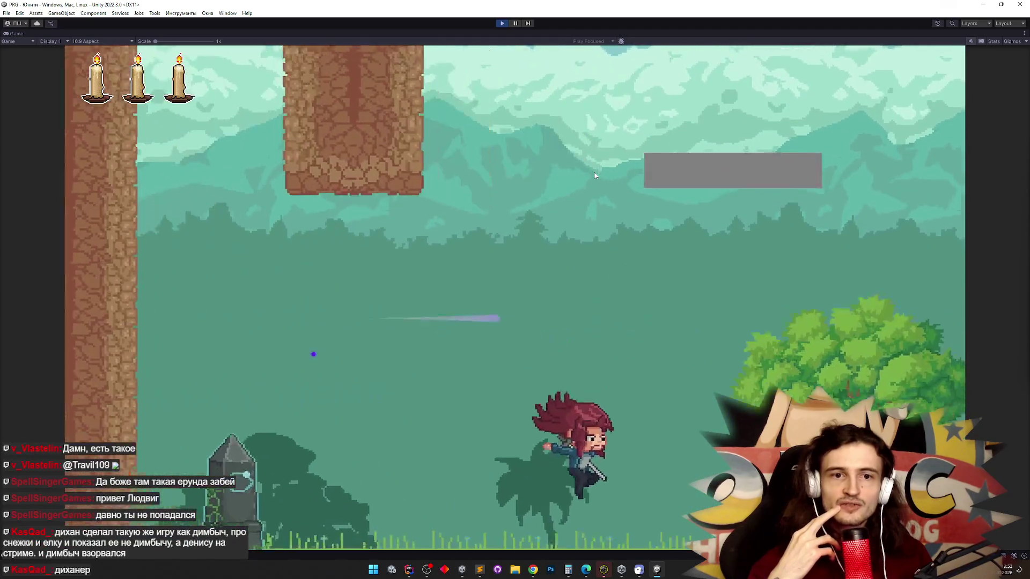
# Spin-jump and move past the obelisk, then open Windows search.
pyautogui.press('space')
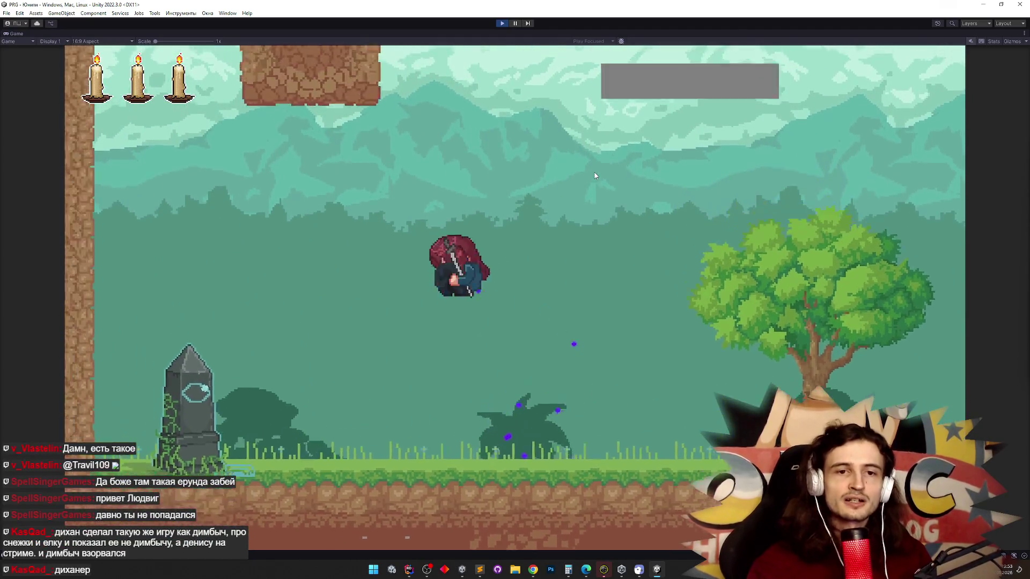
pyautogui.press('a')
pyautogui.press('space')
pyautogui.press('space')
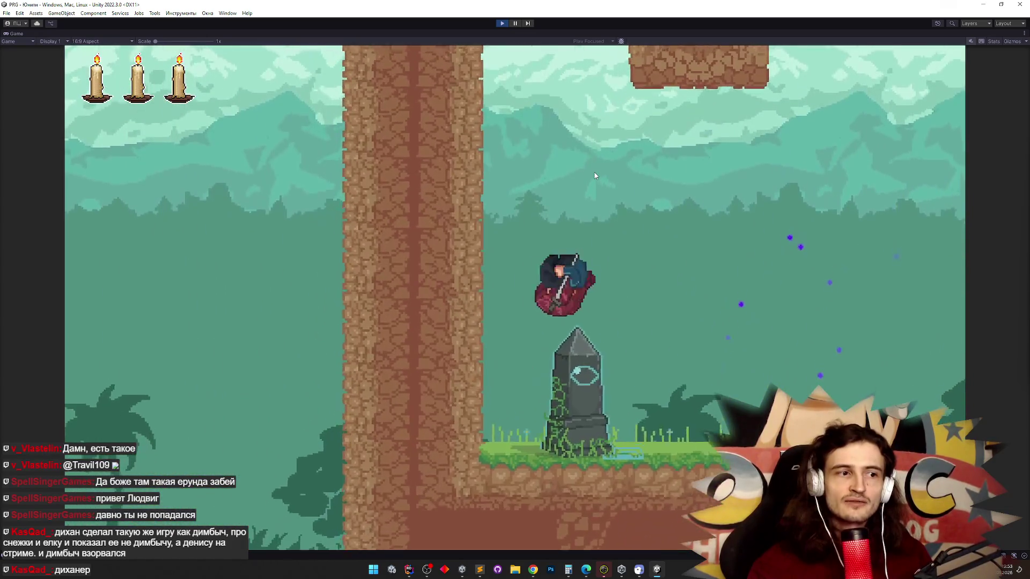
pyautogui.press('d')
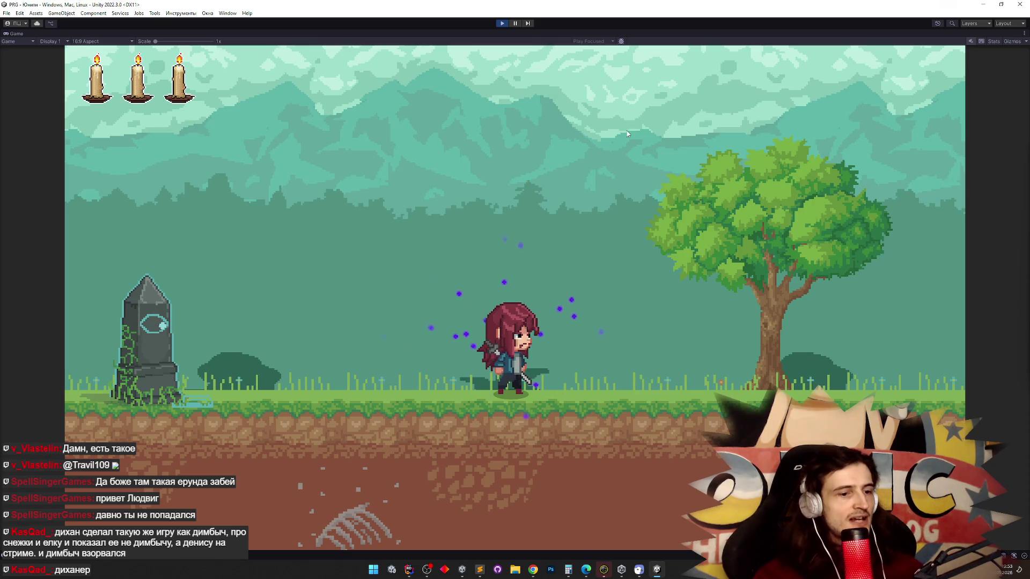
pyautogui.click(374, 569)
# Launch Paint from the 'pai' search, sketch a freehand box, then minimize Paint.
pyautogui.write('pai')
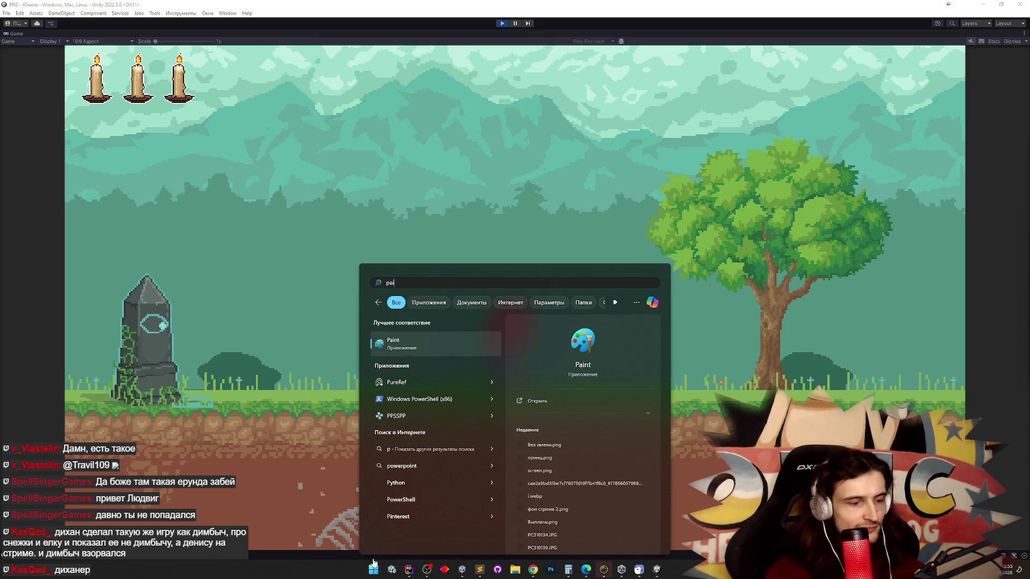
pyautogui.click(400, 343)
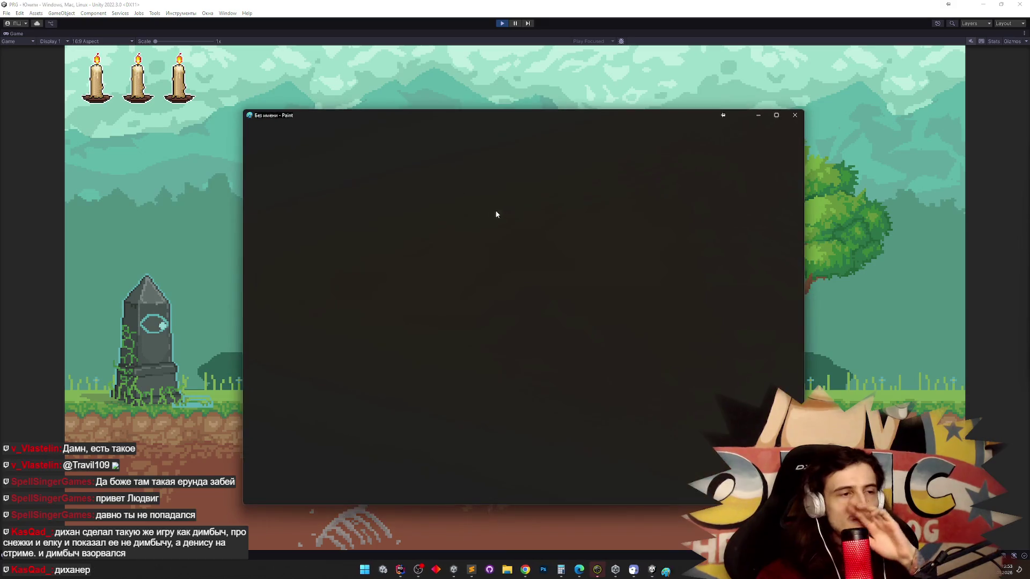
pyautogui.moveTo(489, 250)
pyautogui.mouseDown()
pyautogui.moveTo(610, 246)
pyautogui.moveTo(489, 382)
pyautogui.moveTo(486, 245)
pyautogui.mouseUp()
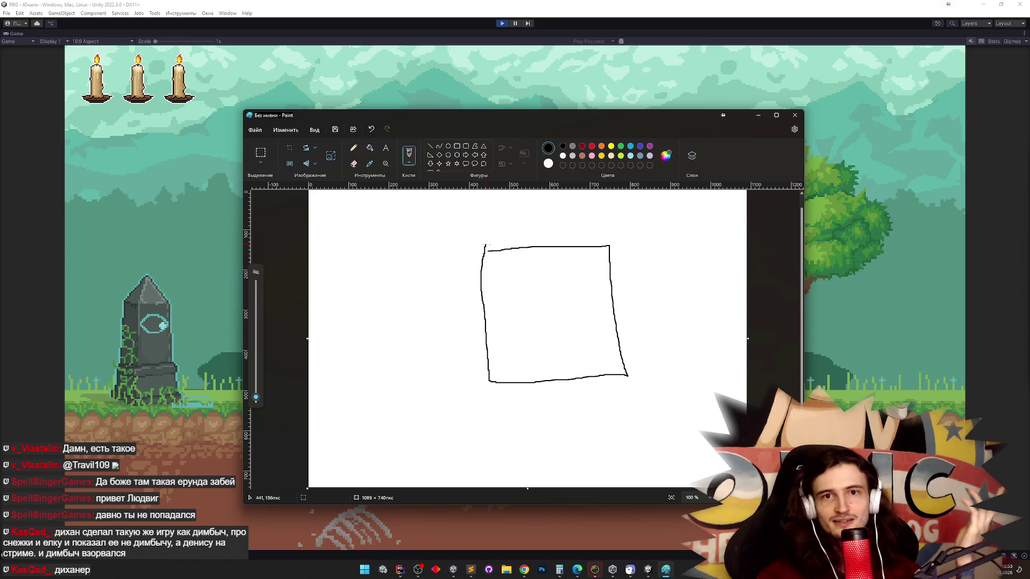
pyautogui.moveTo(486, 245); pyautogui.dragTo(482, 251)
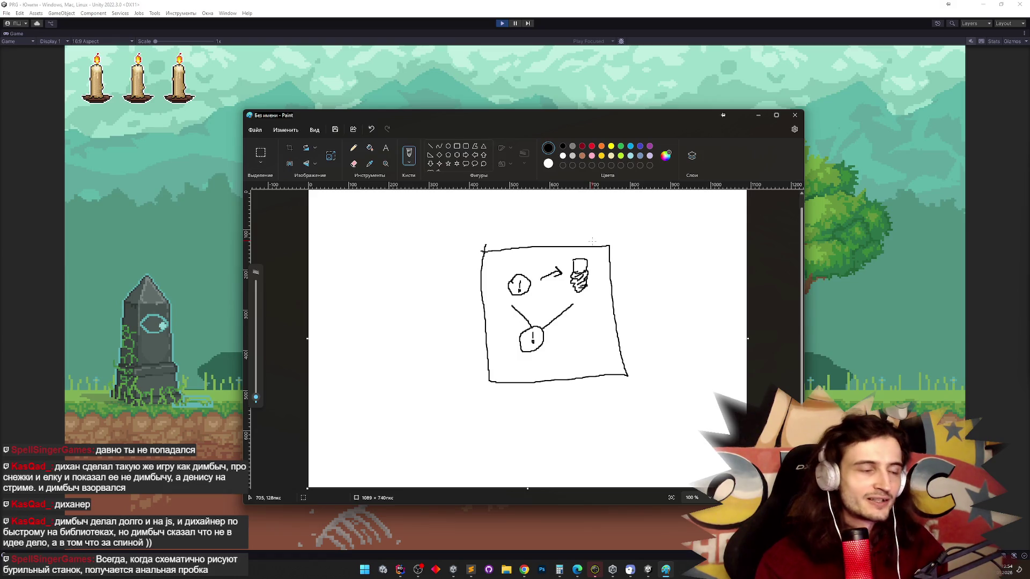
pyautogui.click(759, 116)
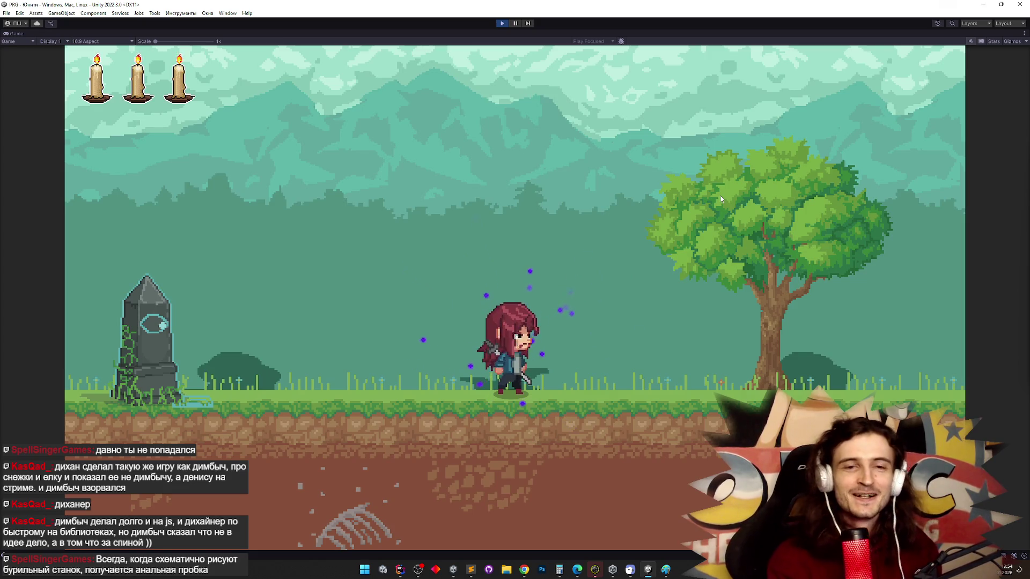
# Spin-jump, run right and shadow-dash toward the glowing lantern, then wall-jump back left.
pyautogui.press('space')
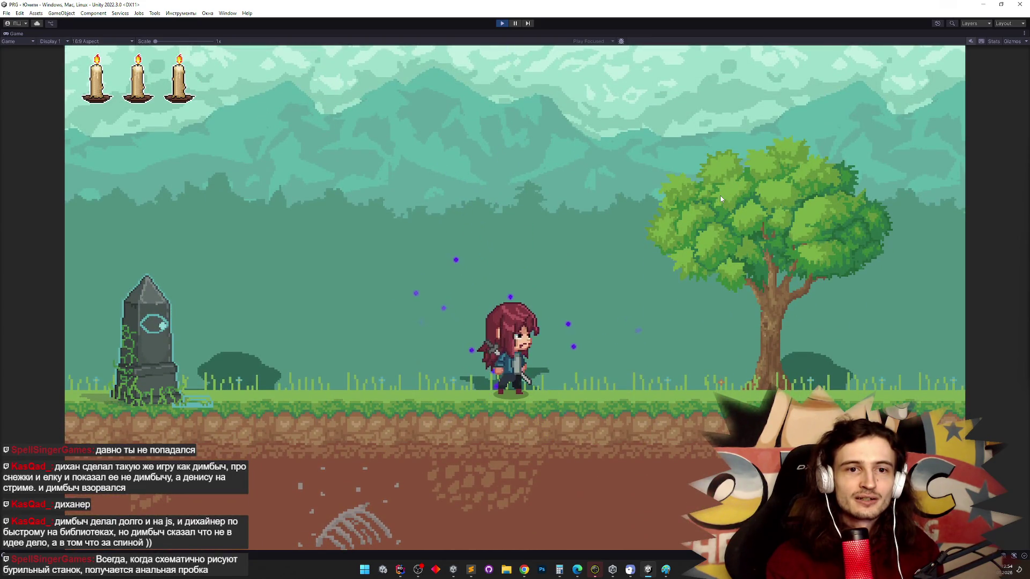
pyautogui.press('d')
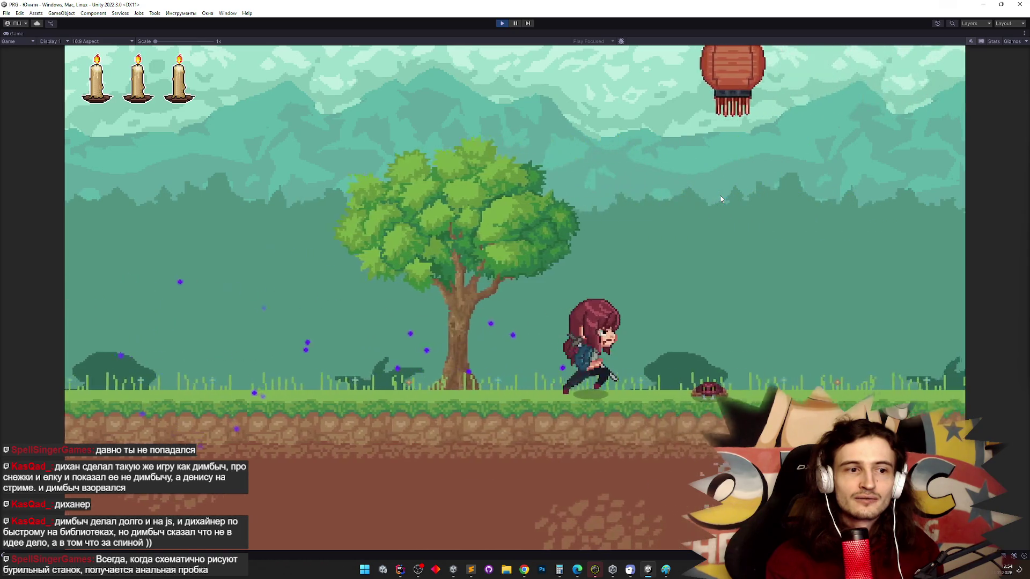
pyautogui.press('shift')
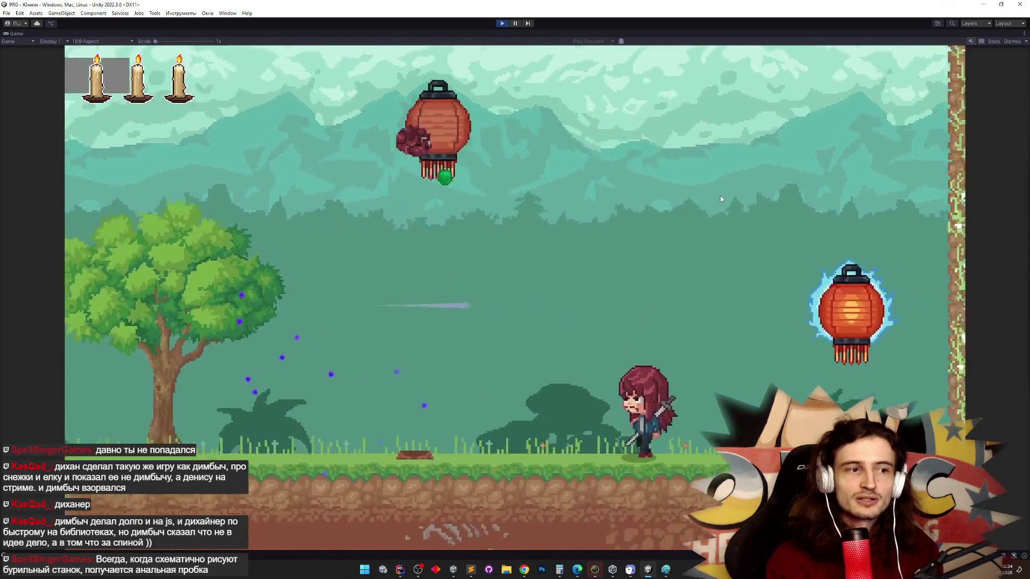
pyautogui.press('shift')
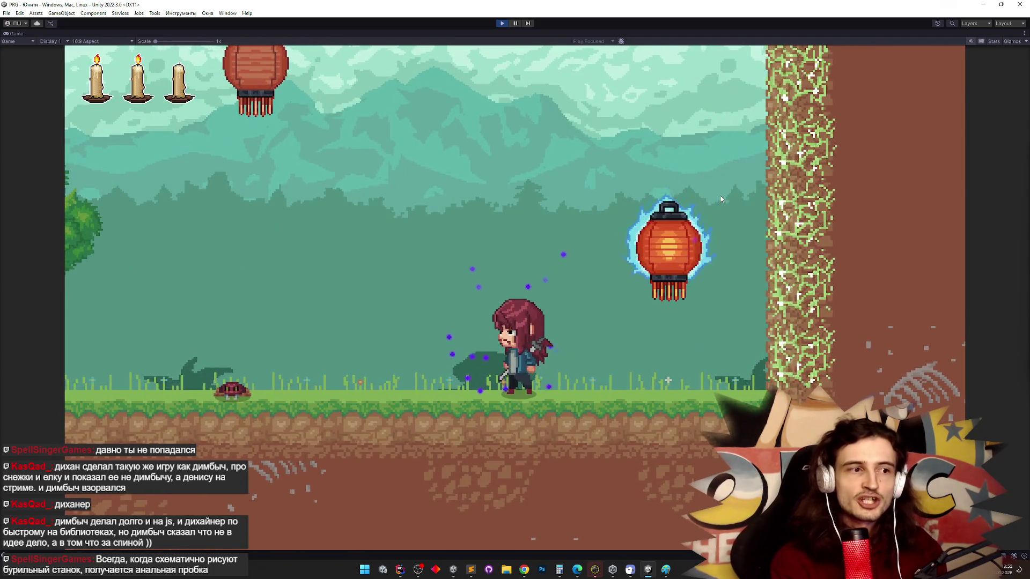
pyautogui.press('space')
pyautogui.press('shift')
pyautogui.press('space')
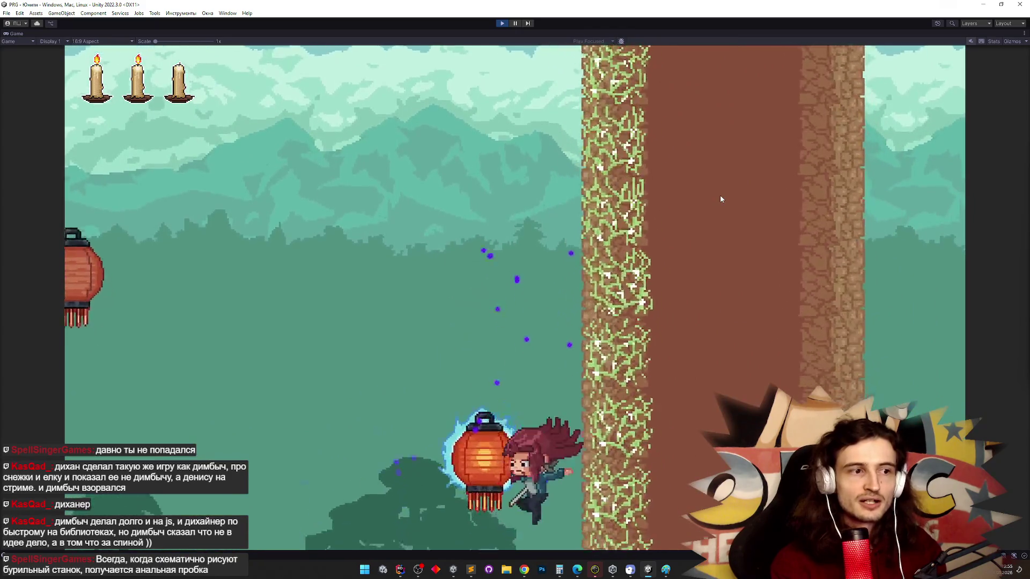
pyautogui.press('space')
pyautogui.press('space')
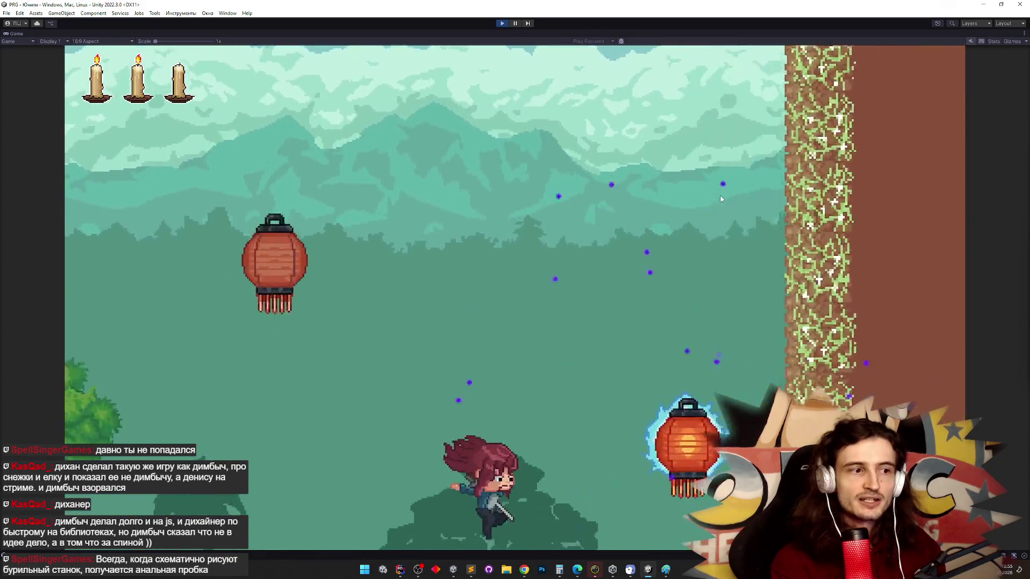
# Shadow-dash from one lantern onto another, launch toward the wall, then dash left.
pyautogui.press('shift')
pyautogui.press('space')
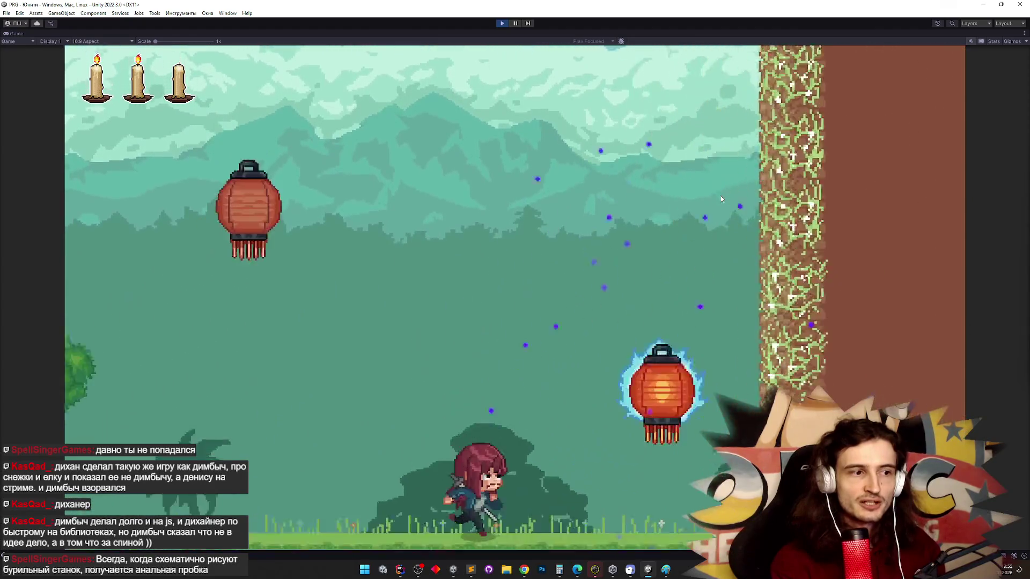
pyautogui.press('shift')
pyautogui.press('space')
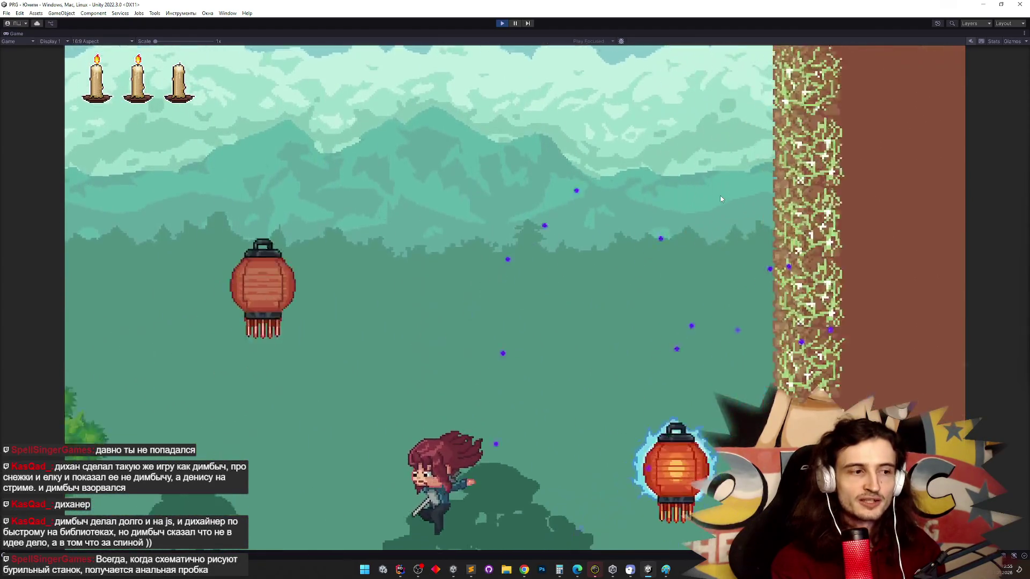
pyautogui.press('shift')
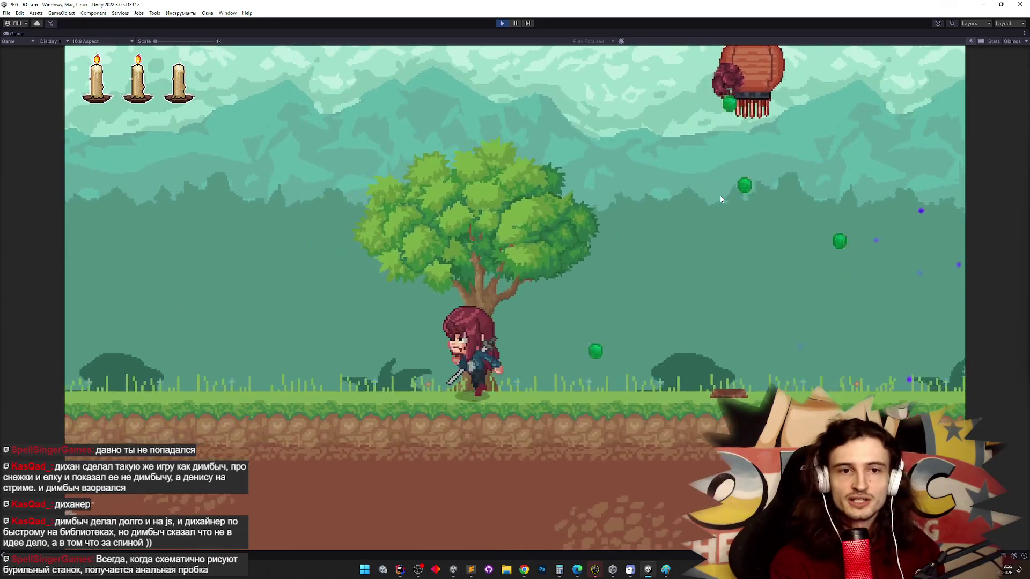
# Run left, bounce off the wall, jump over the tree, then wall-jump and drop past the lantern.
pyautogui.press('a')
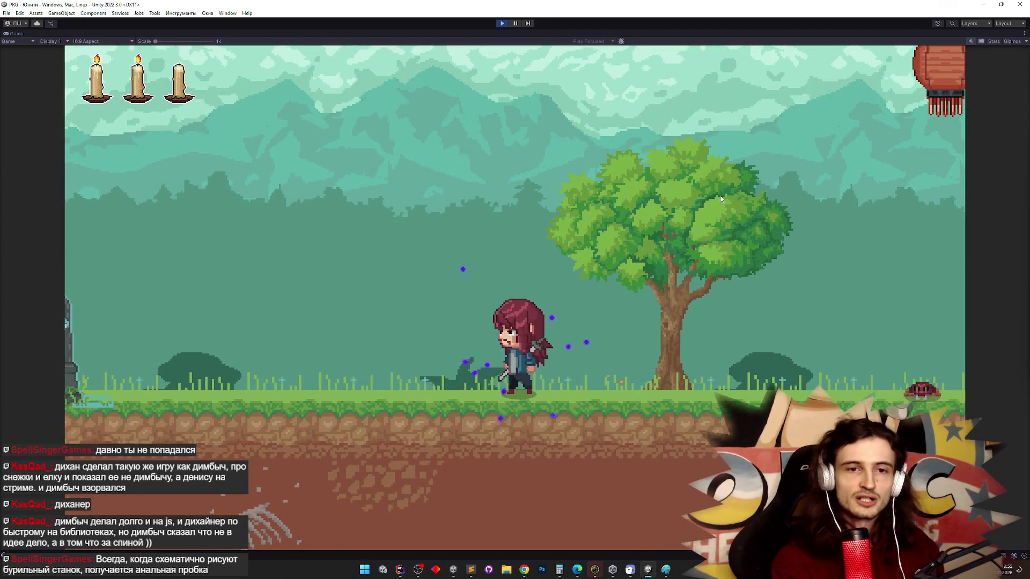
pyautogui.press('space')
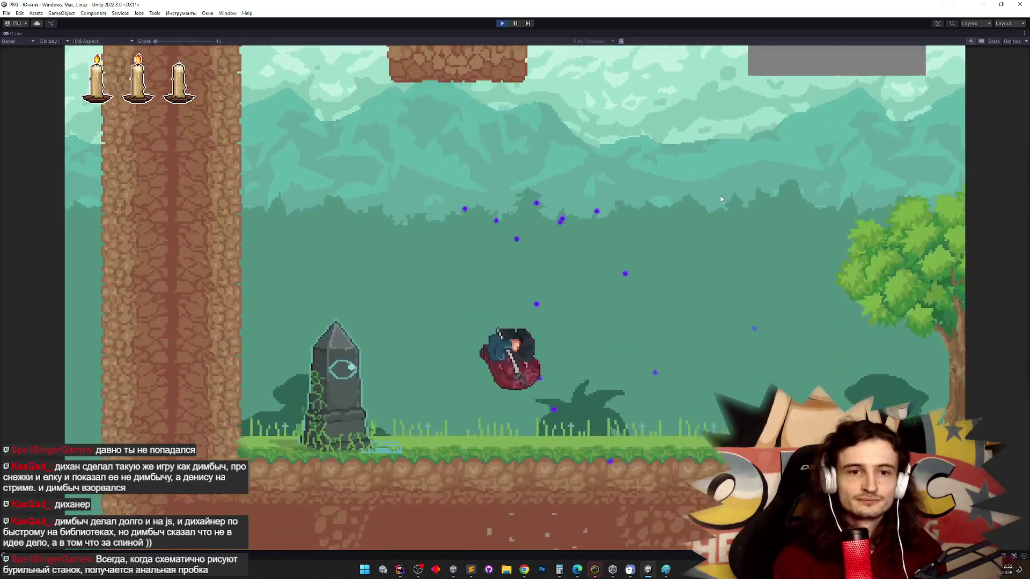
pyautogui.press('shift')
pyautogui.press('d')
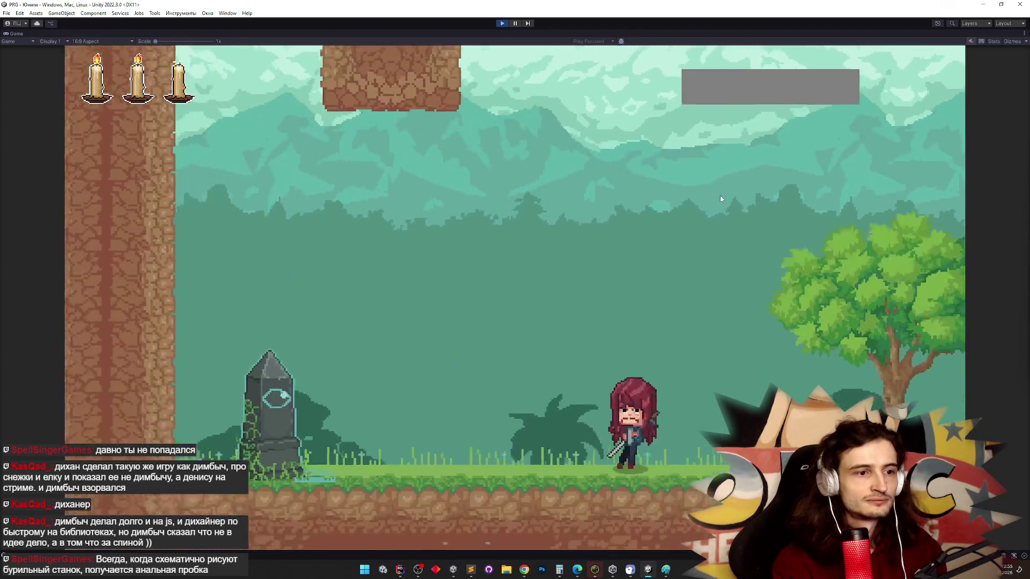
pyautogui.press('d')
pyautogui.press('space')
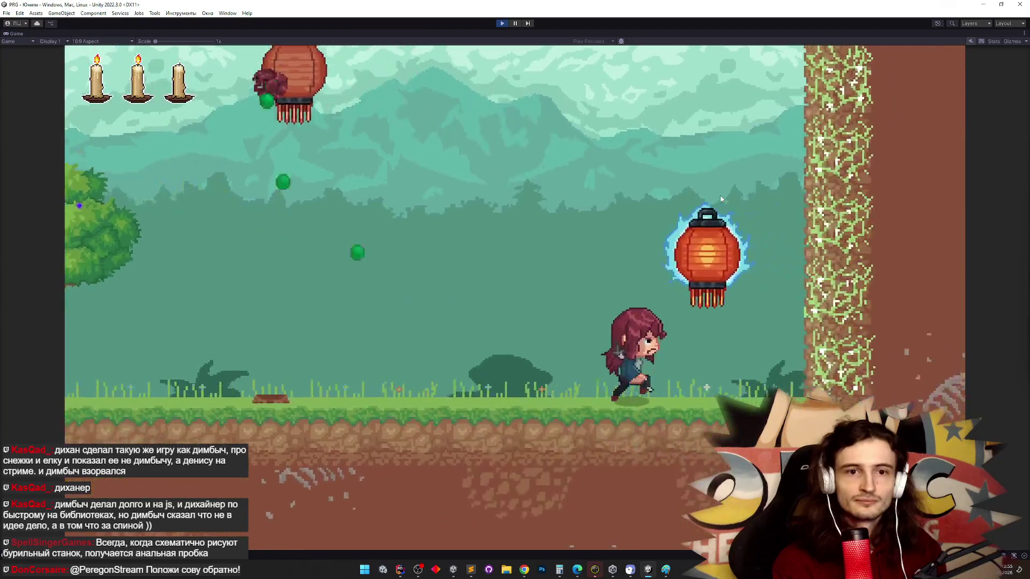
pyautogui.press('a')
pyautogui.press('space')
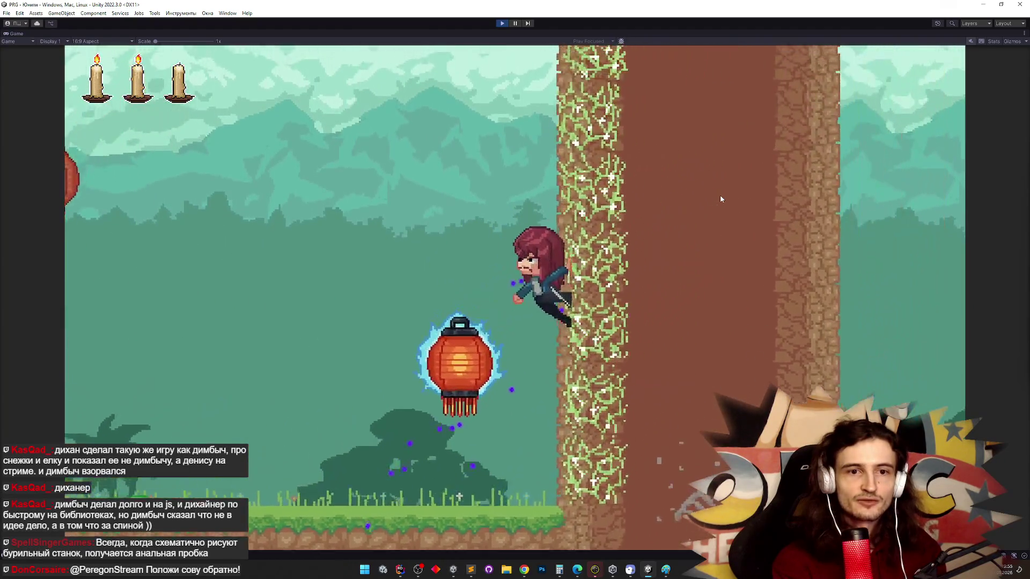
pyautogui.press('Left')
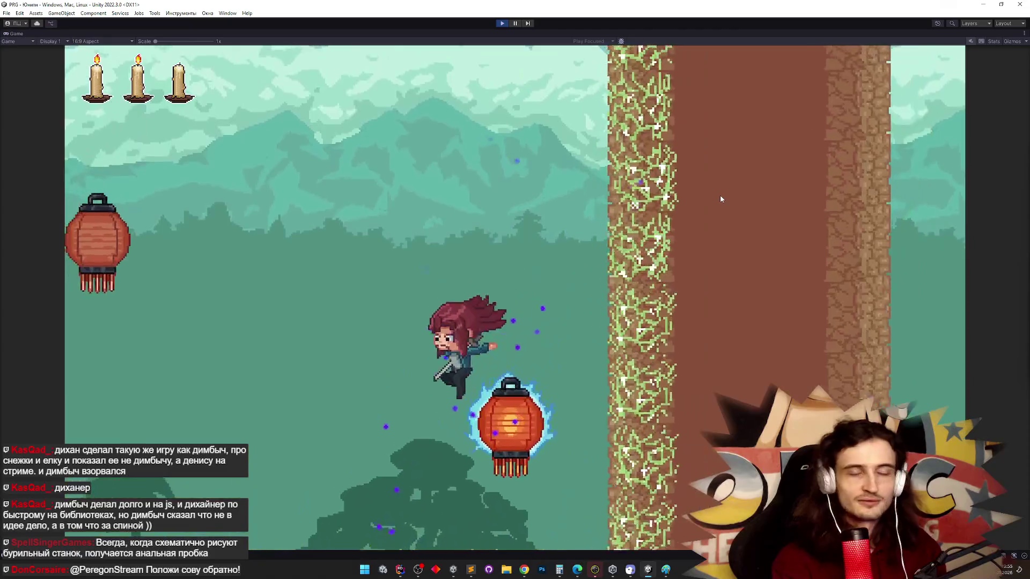
# Spin-slash repeatedly upward beside the lanterns, drifting right toward the wall and back left.
pyautogui.press('space')
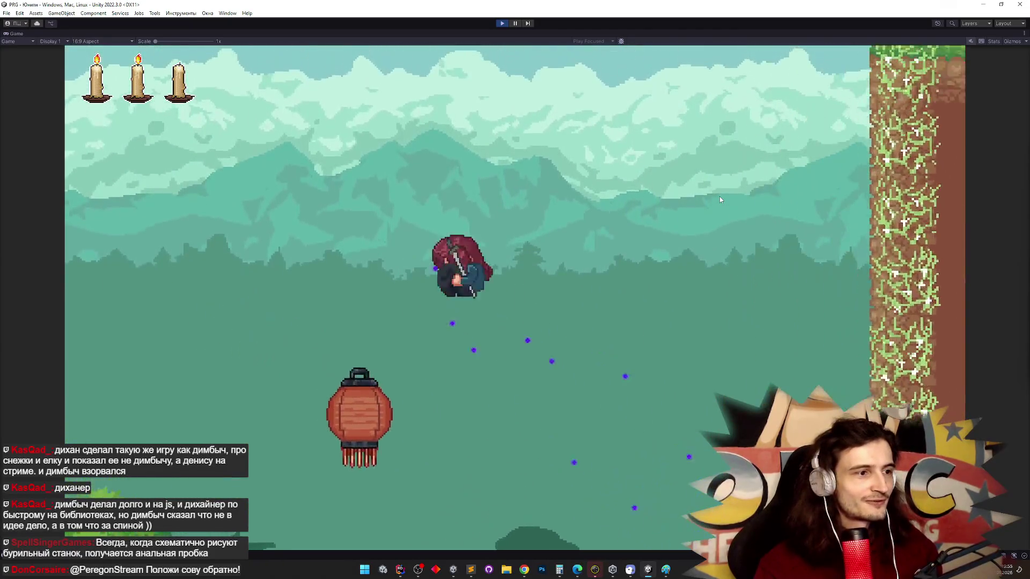
pyautogui.press('space')
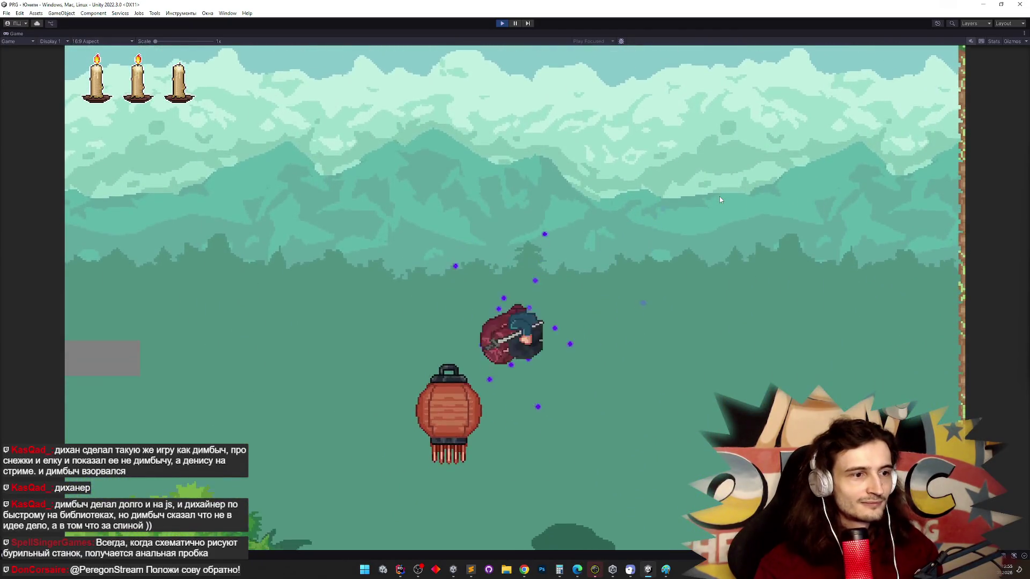
pyautogui.press('Right')
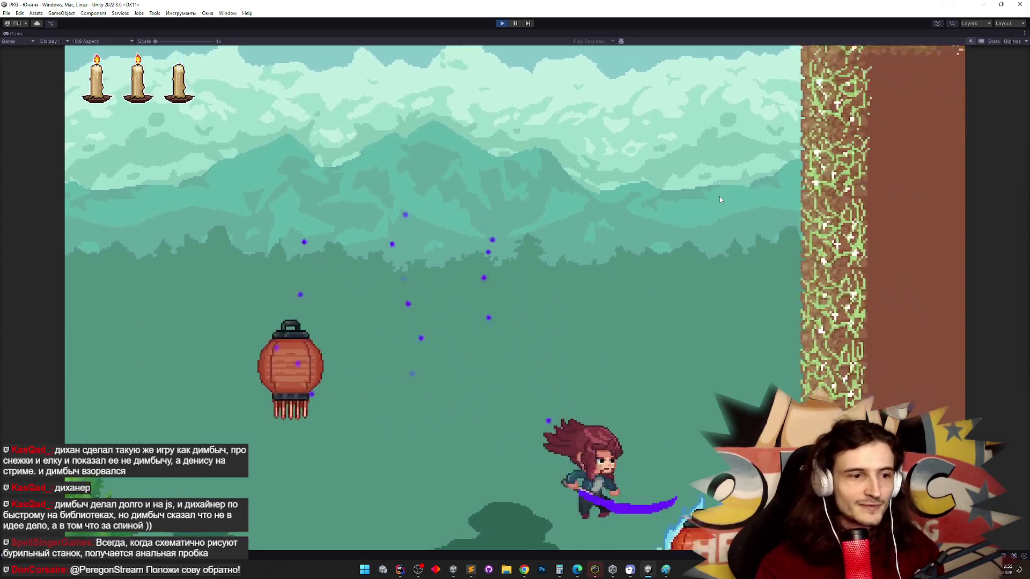
pyautogui.press('space')
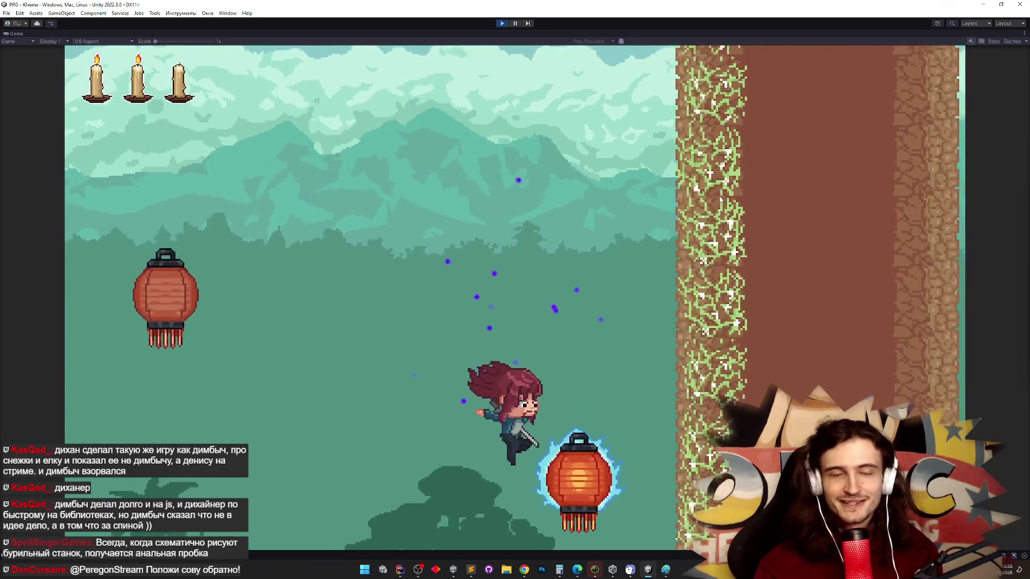
pyautogui.press('space')
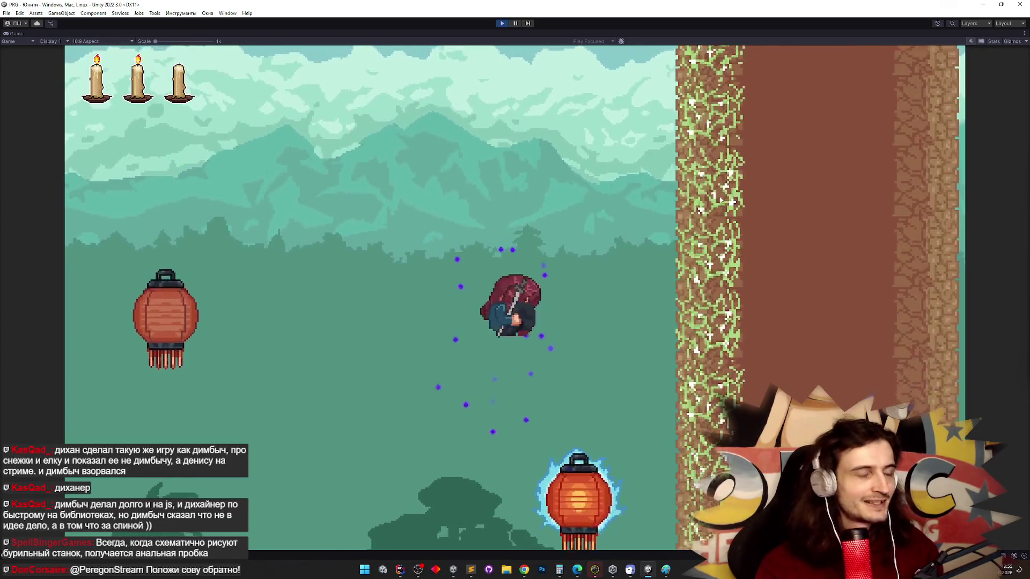
pyautogui.press('space')
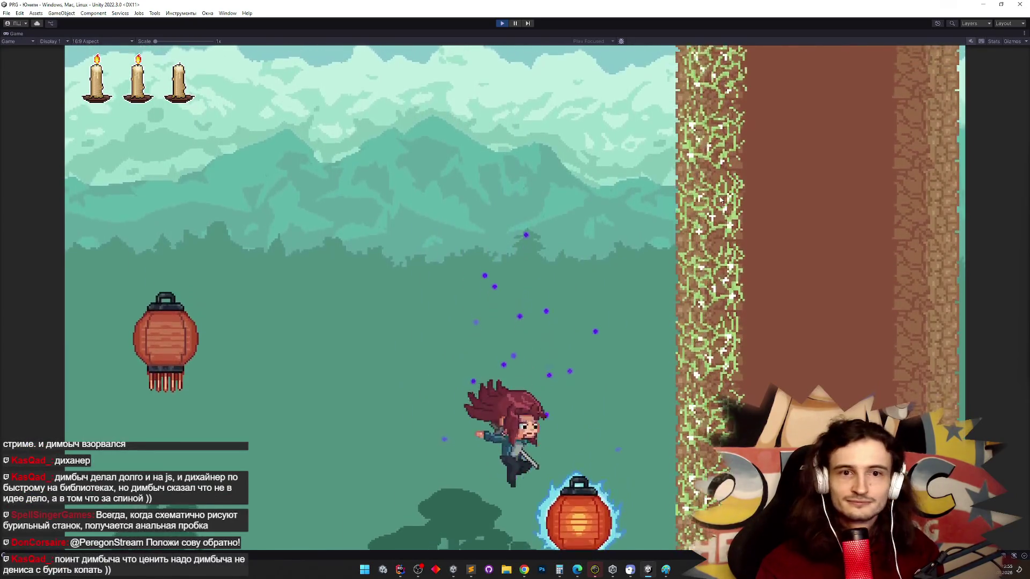
pyautogui.press('Right')
pyautogui.press('space')
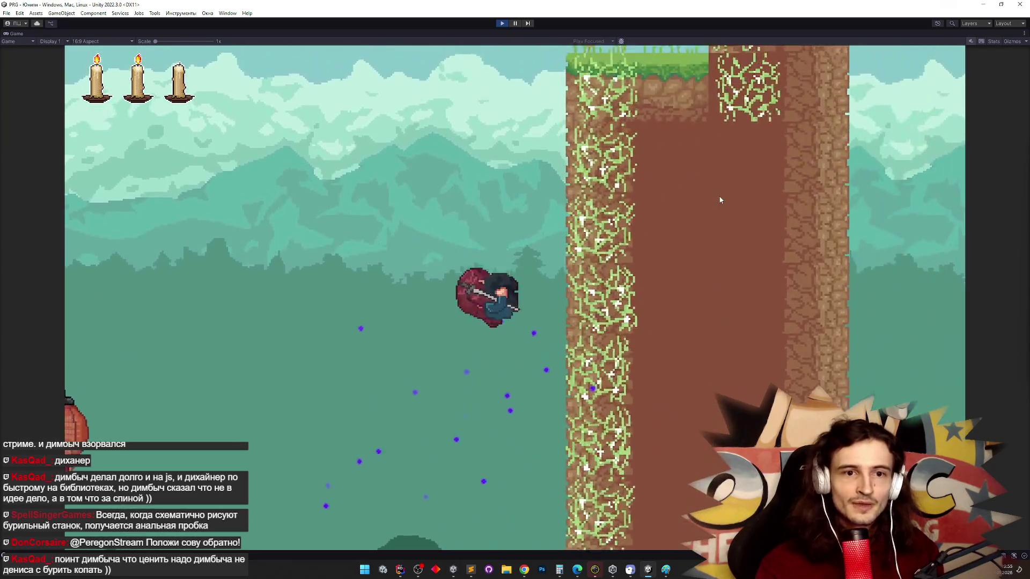
pyautogui.press('Left')
pyautogui.press('space')
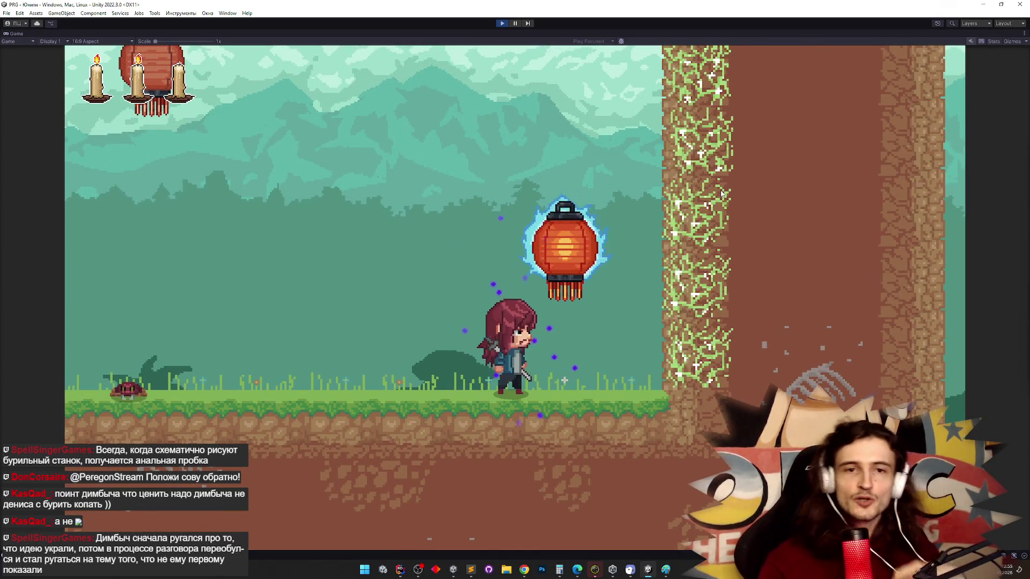
# Jump past the lantern, then dash-slash onto the glowing lanterns and rebound upward.
pyautogui.press('space')
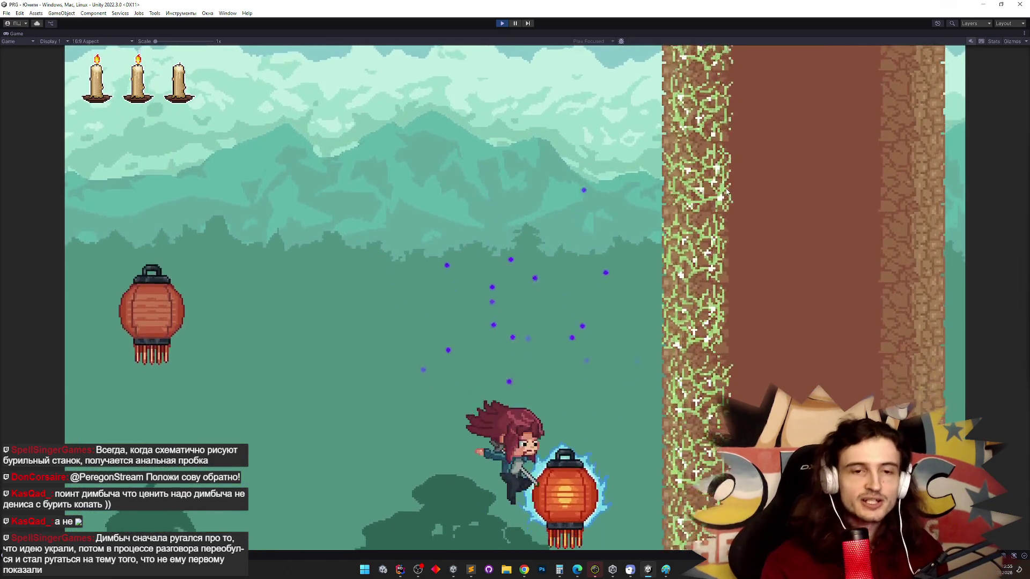
pyautogui.press('space')
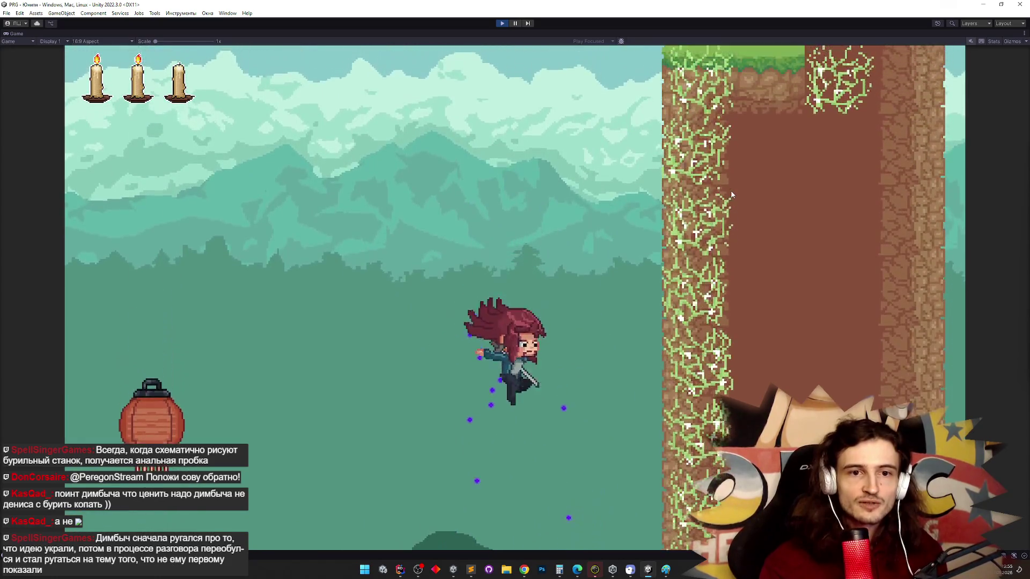
pyautogui.press('space')
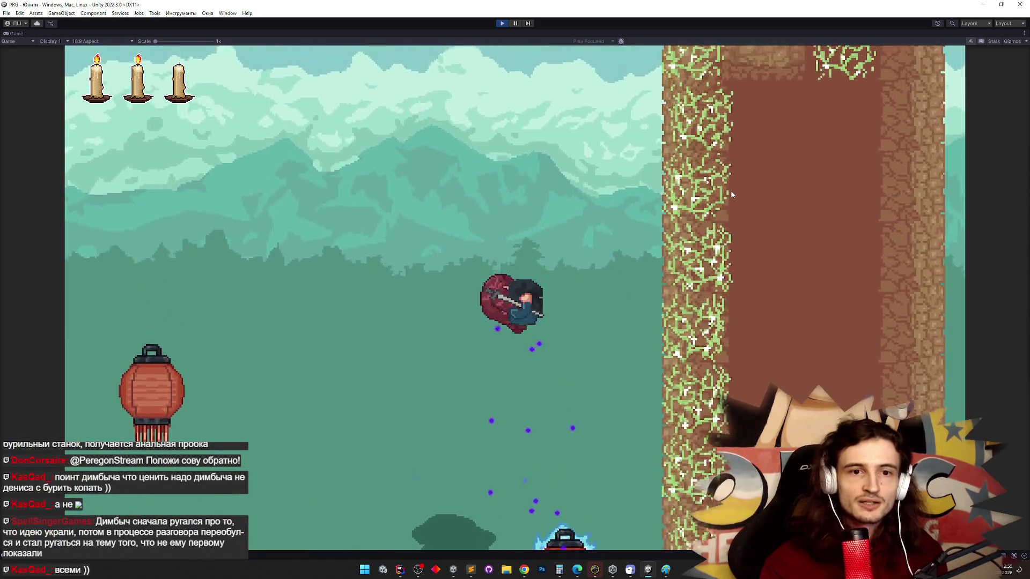
pyautogui.press('space')
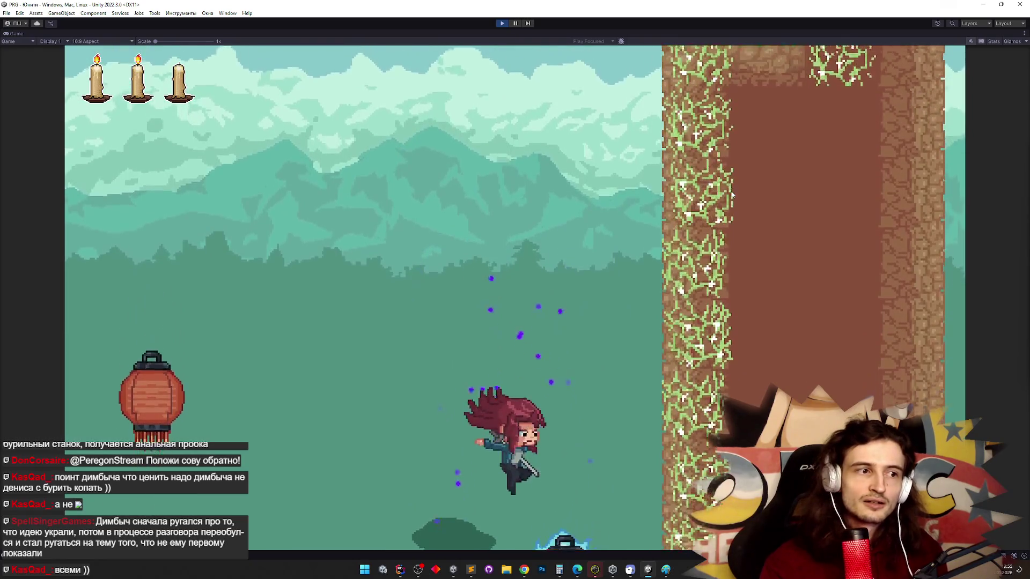
pyautogui.press('space')
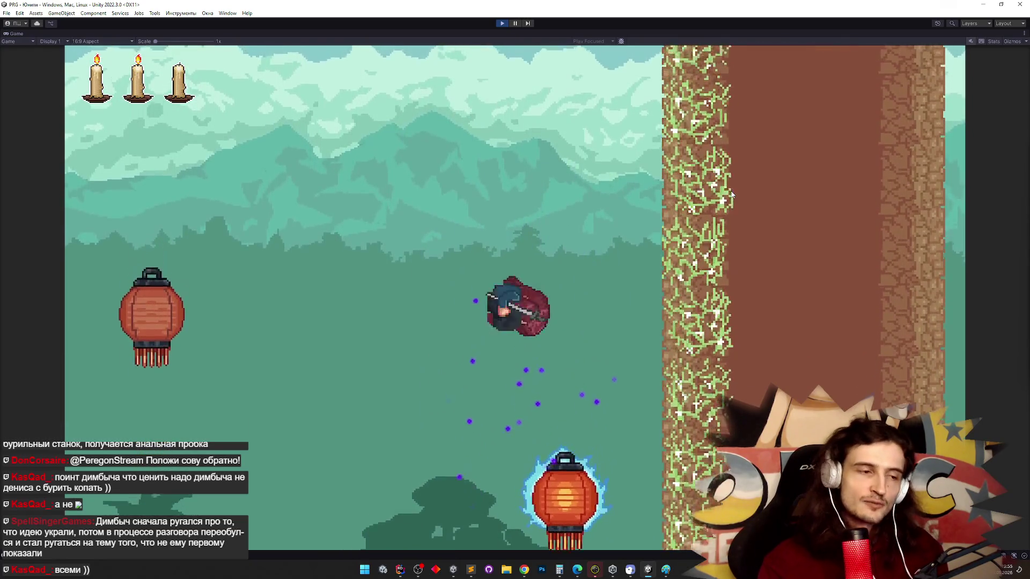
pyautogui.press('space')
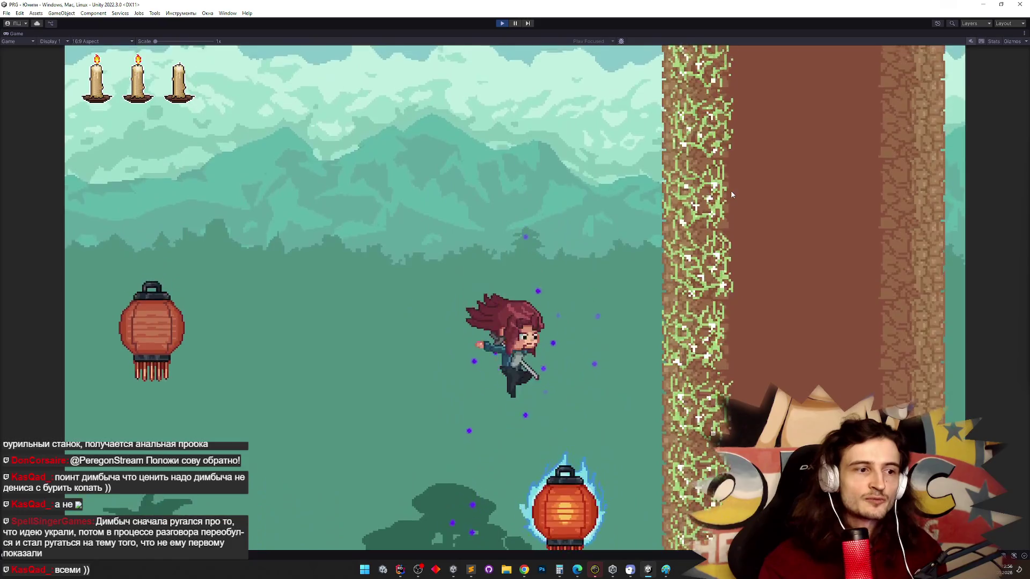
pyautogui.press('space')
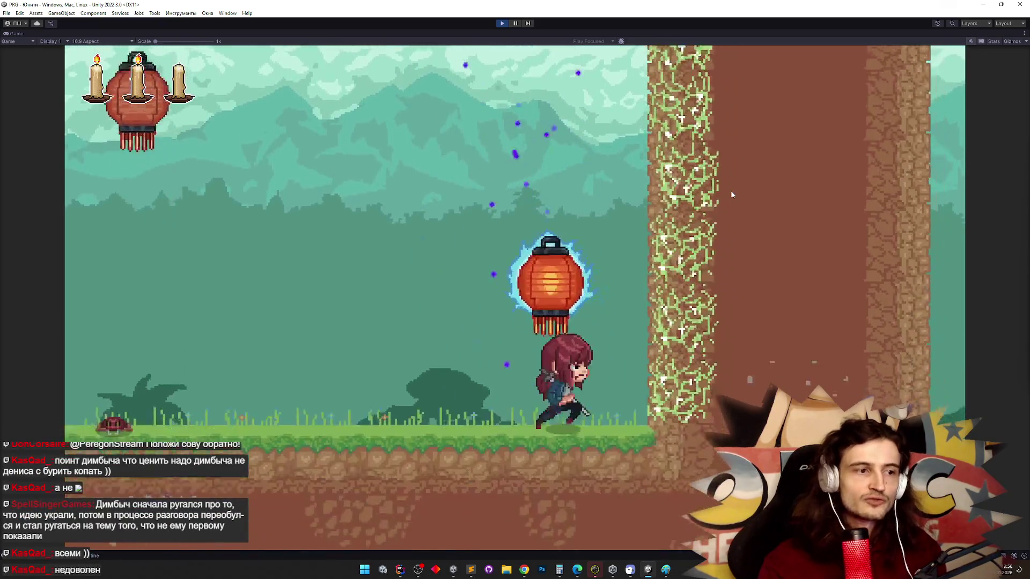
# Slash the lantern again, spin-jump from the fall and end clinging to the earth wall.
pyautogui.press('space')
pyautogui.press('space')
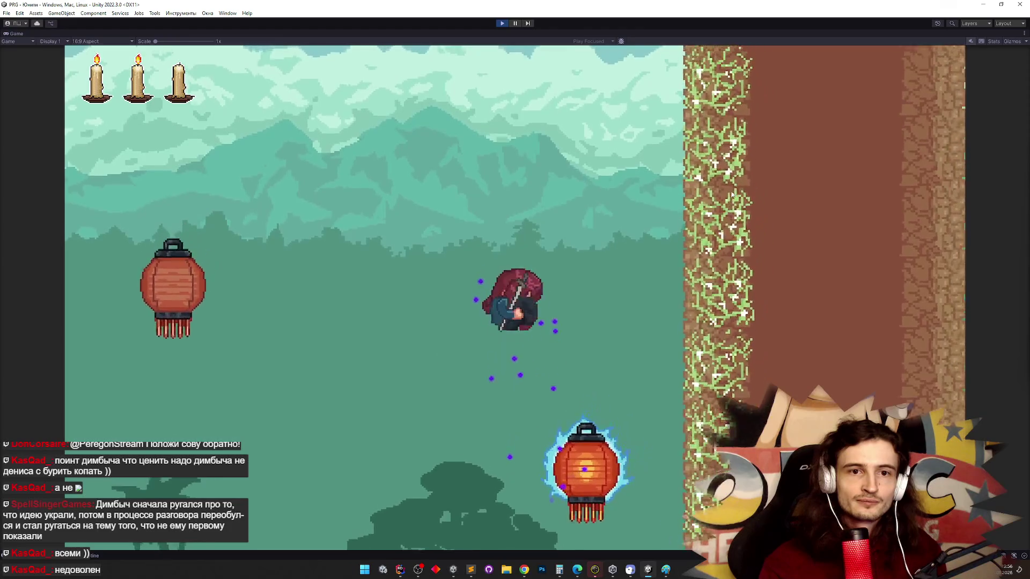
pyautogui.press('space')
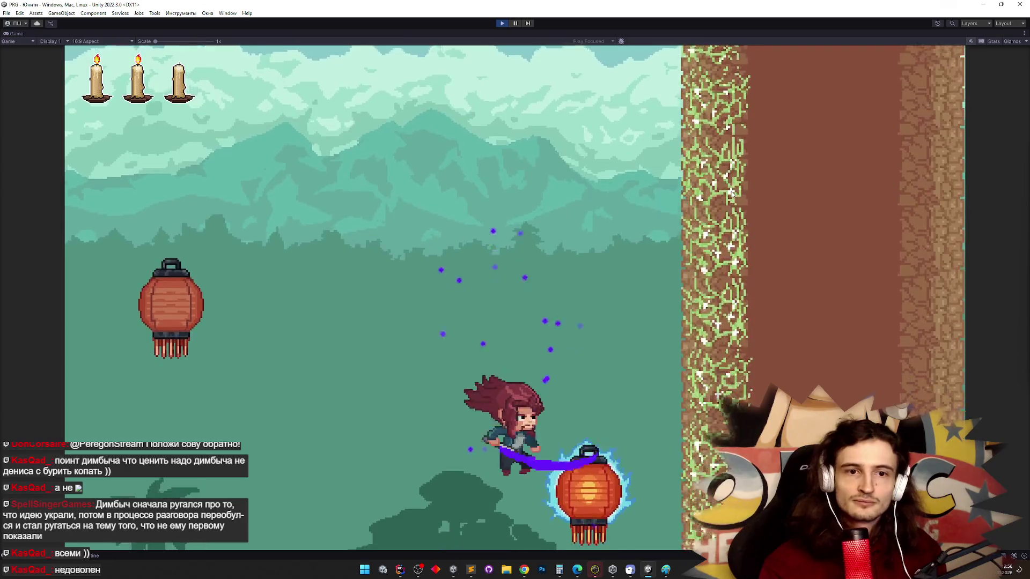
pyautogui.press('space')
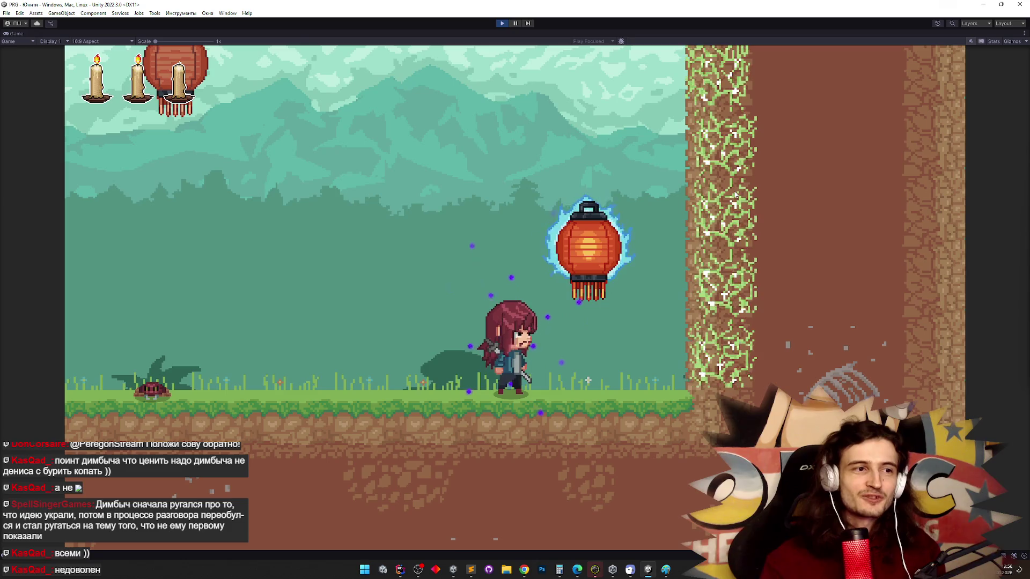
pyautogui.press('space')
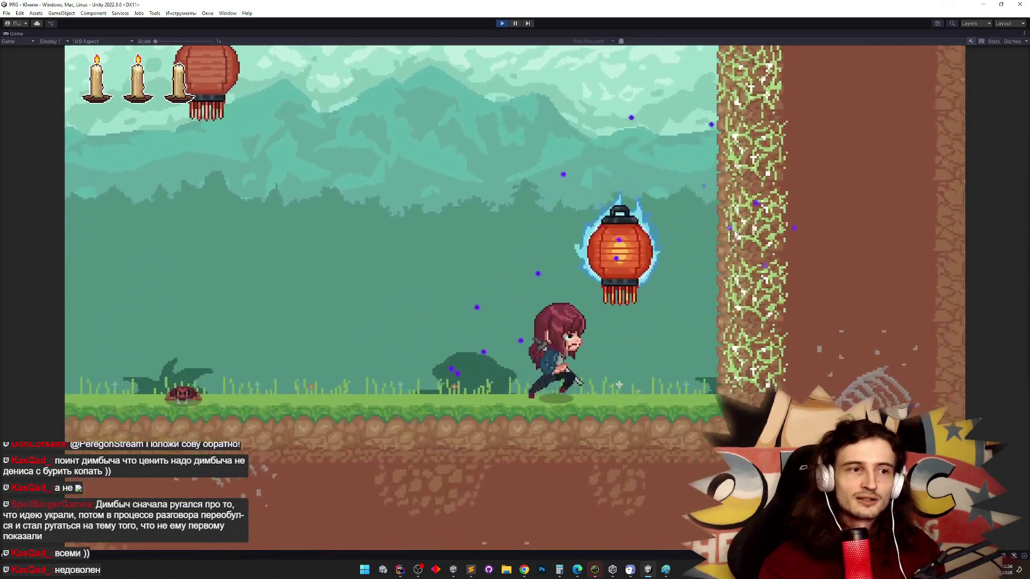
pyautogui.press('space')
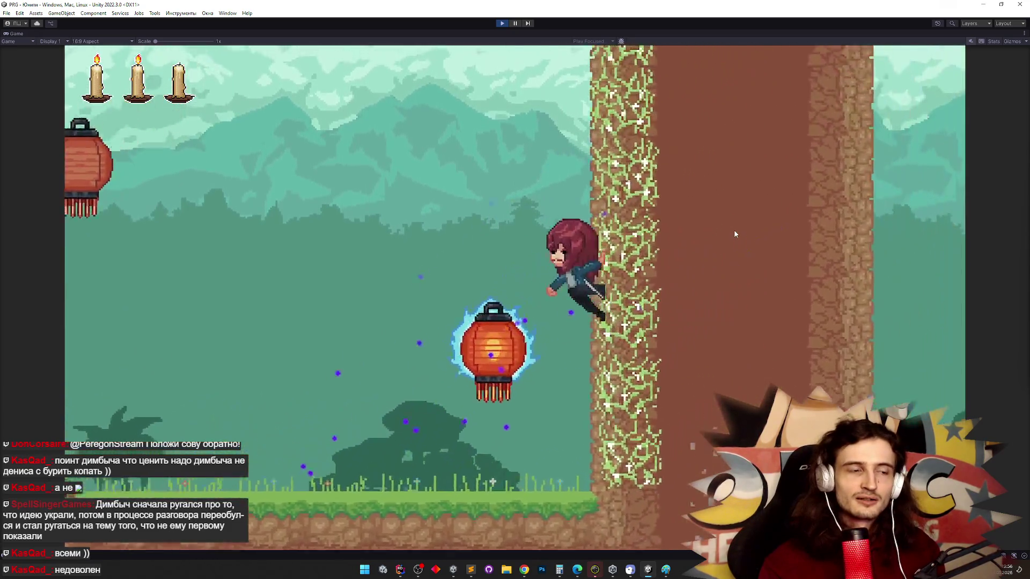